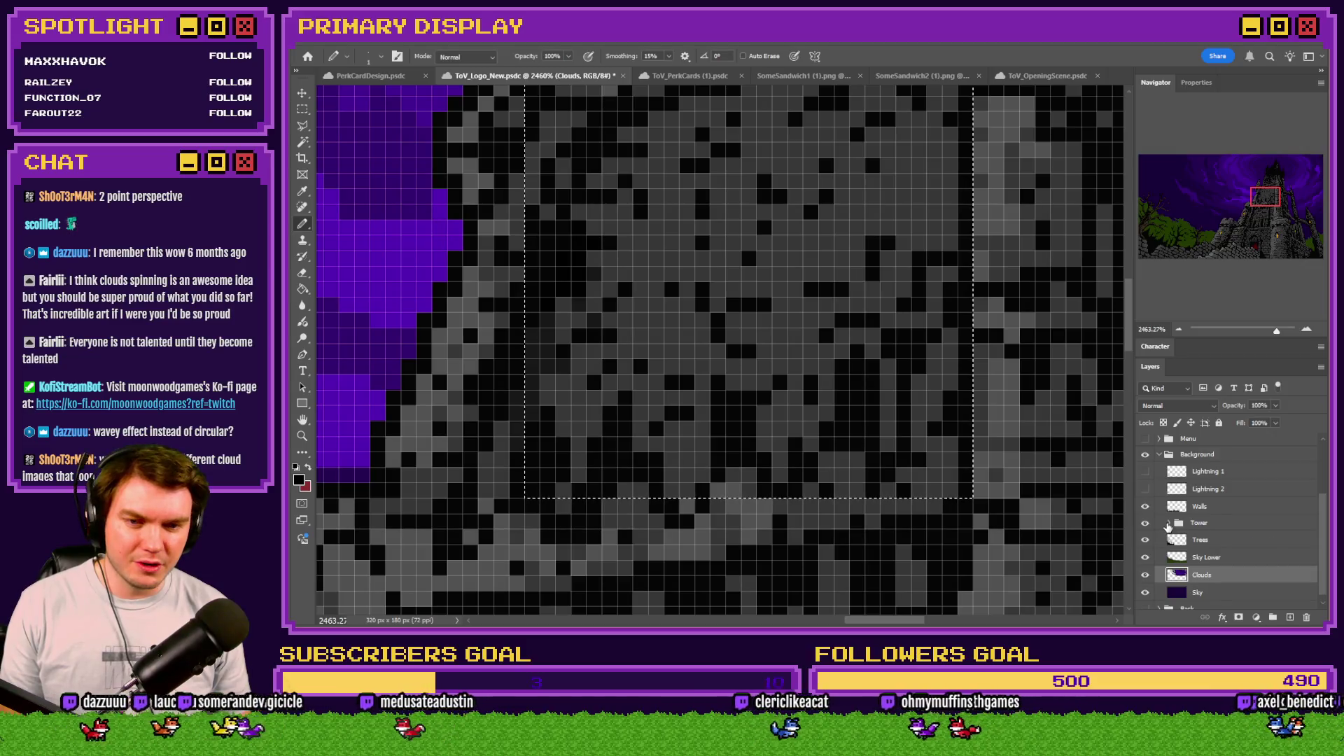
# Step: Fit the castle artwork to the screen and clear the selection
pyautogui.hotkey('ctrl', '0')
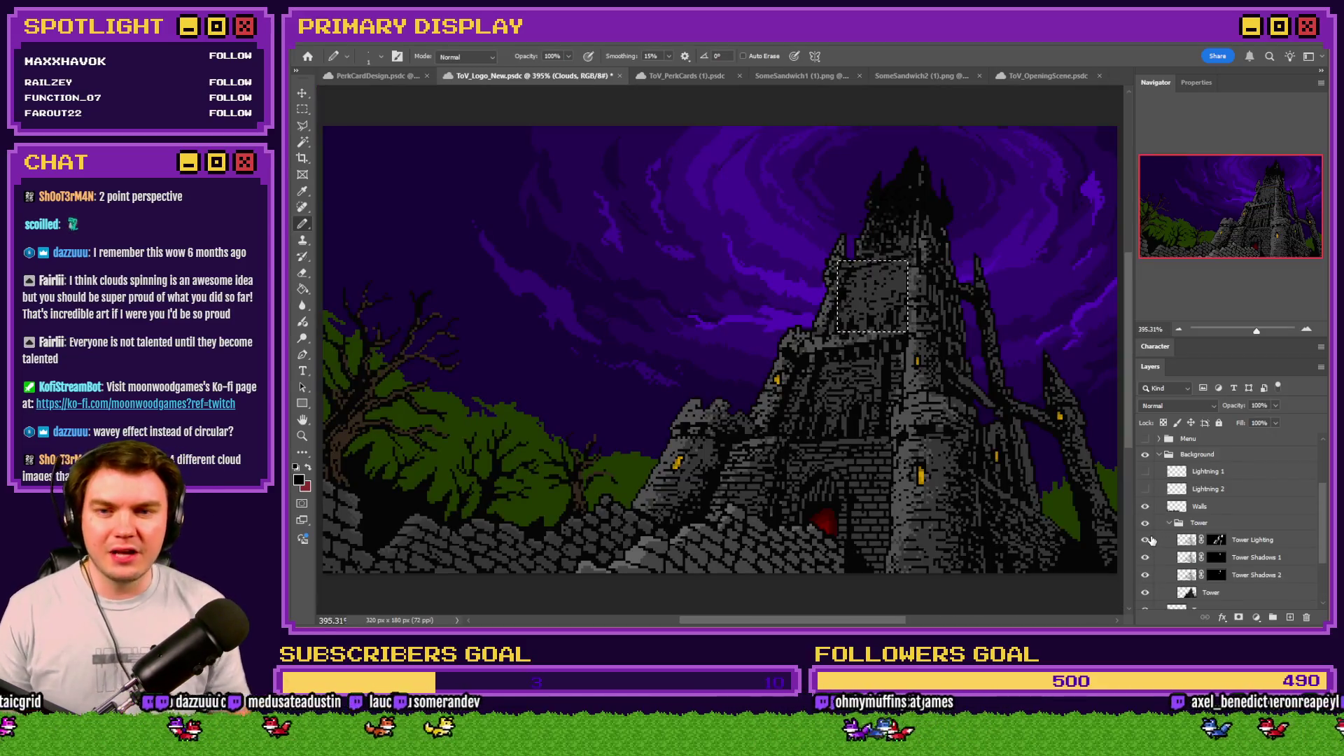
pyautogui.press('m')
pyautogui.hotkey('ctrl', 'd')
# Step: Hide the tower's lighting and shadow layers, then compare Tower Shadows 1 and 2 on and off
pyautogui.moveTo(1145, 540); pyautogui.dragTo(1147, 580)
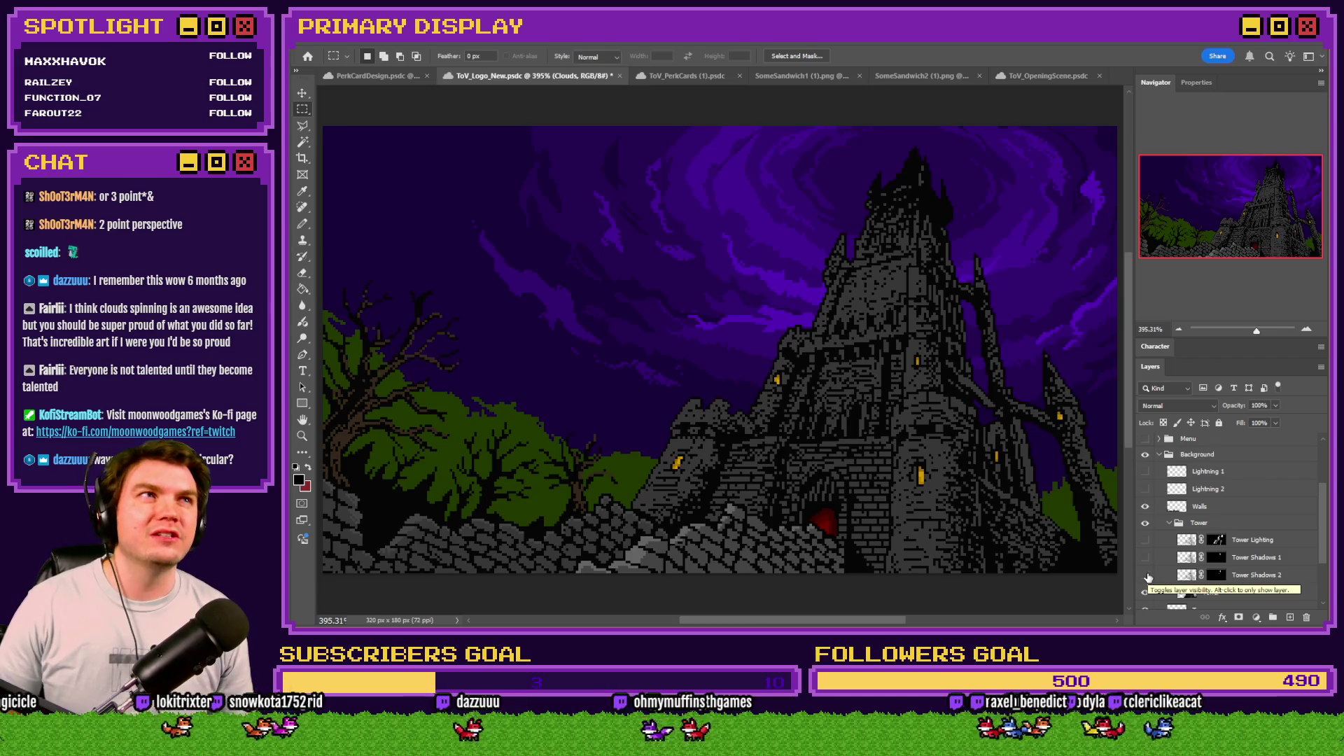
pyautogui.click(1146, 576)
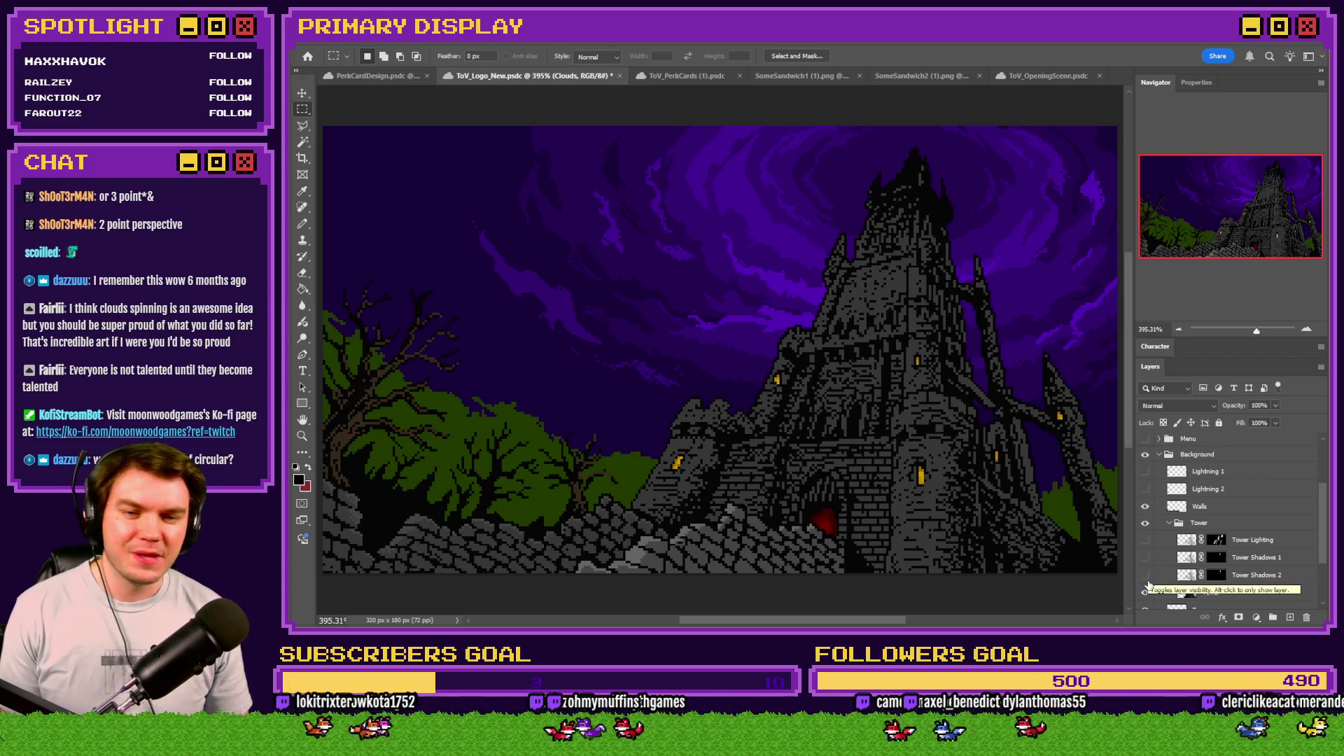
pyautogui.click(1146, 576)
pyautogui.click(1146, 558)
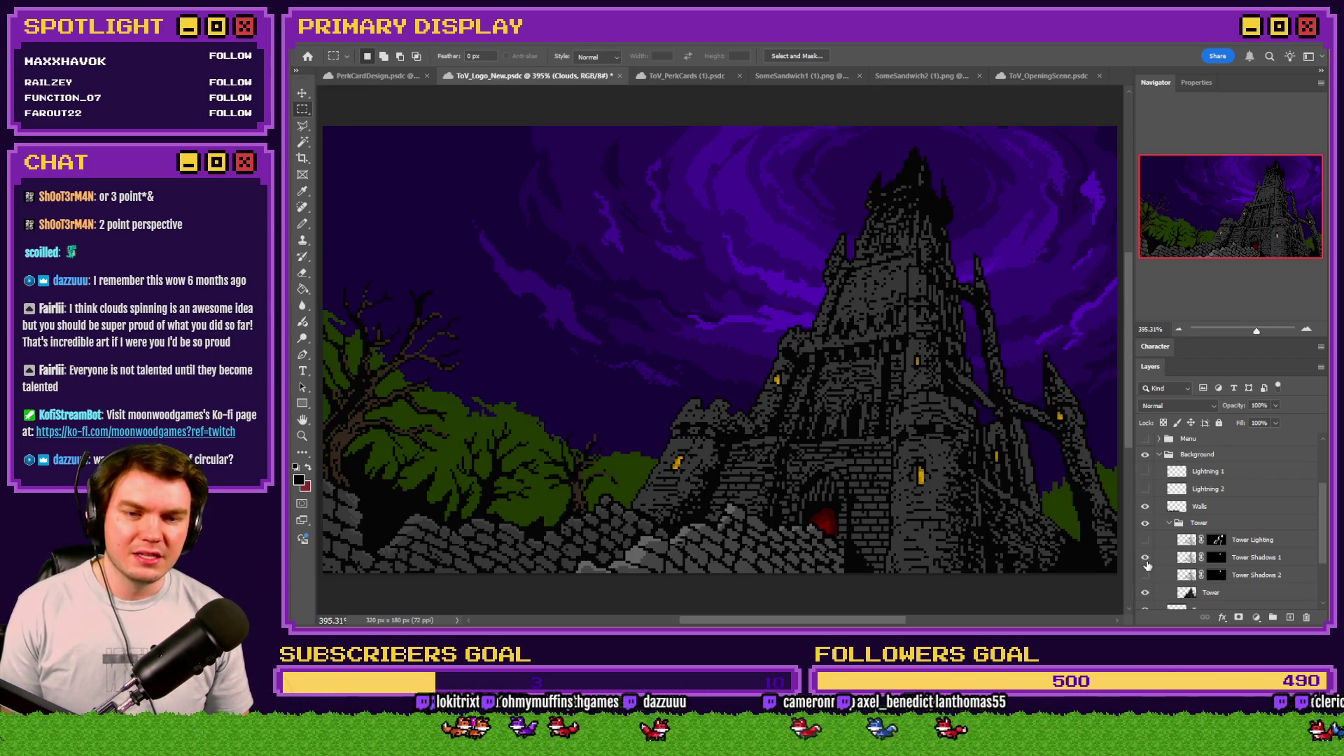
pyautogui.click(1146, 540)
pyautogui.click(1146, 575)
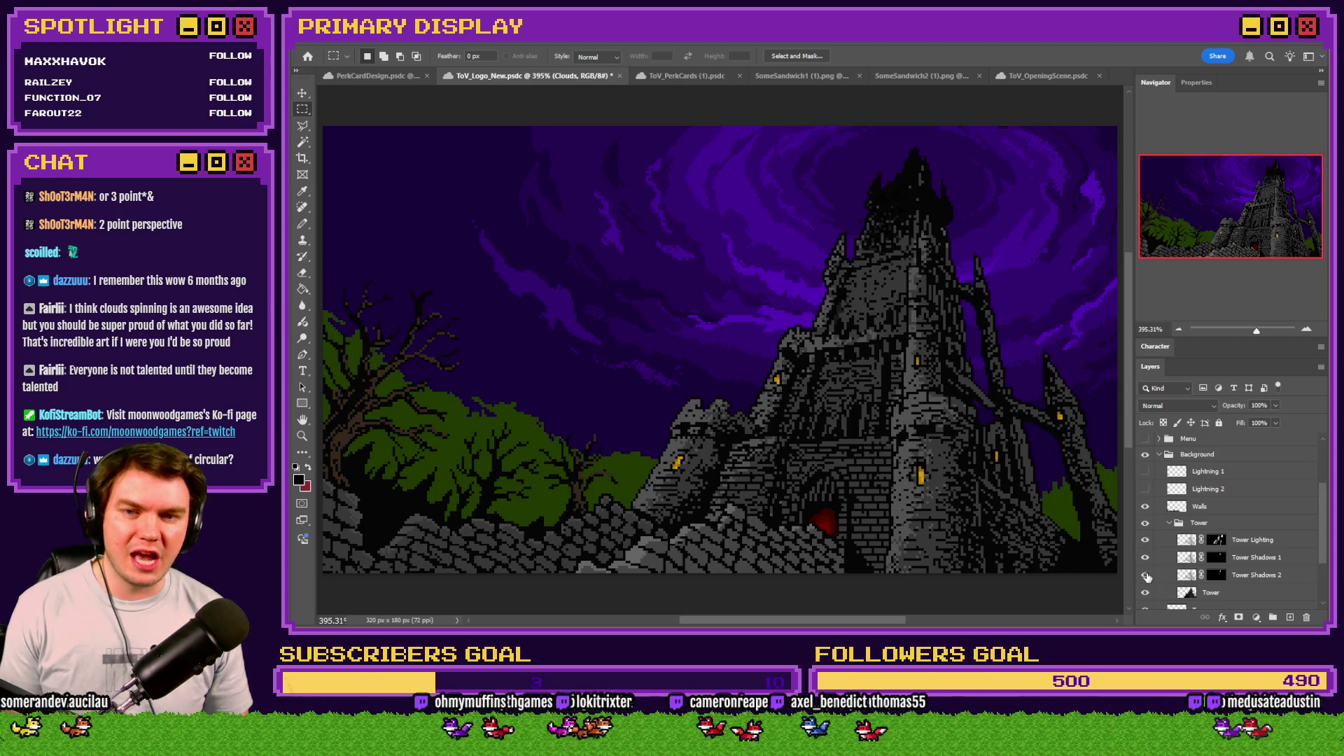
pyautogui.click(1146, 575)
pyautogui.click(1146, 558)
pyautogui.click(1146, 558)
pyautogui.click(1146, 576)
pyautogui.click(1146, 575)
pyautogui.click(1147, 560)
# Step: Compare Tower Lighting on and off, show all three layers, select the Tower layer, then switch to ToV_OpeningScene
pyautogui.click(1145, 541)
pyautogui.click(1145, 541)
pyautogui.click(1146, 541)
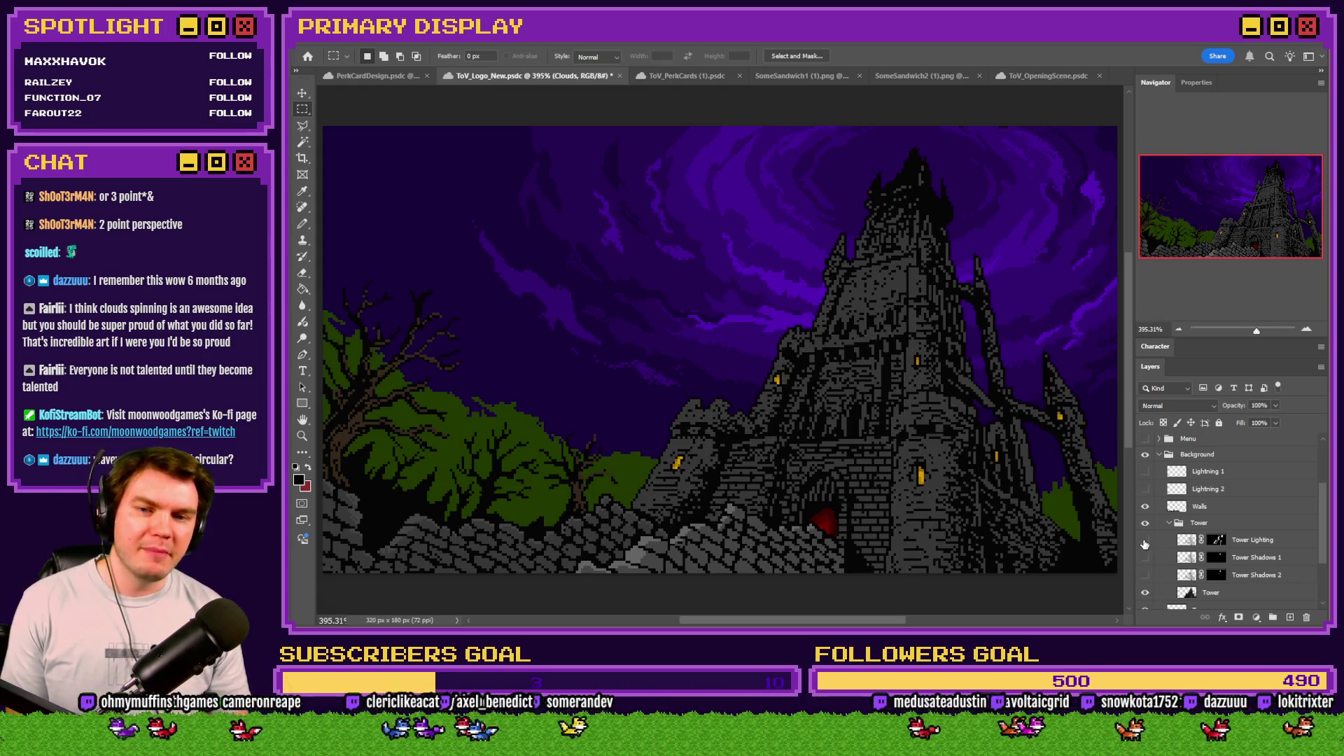
pyautogui.click(1145, 541)
pyautogui.click(1146, 541)
pyautogui.click(1145, 541)
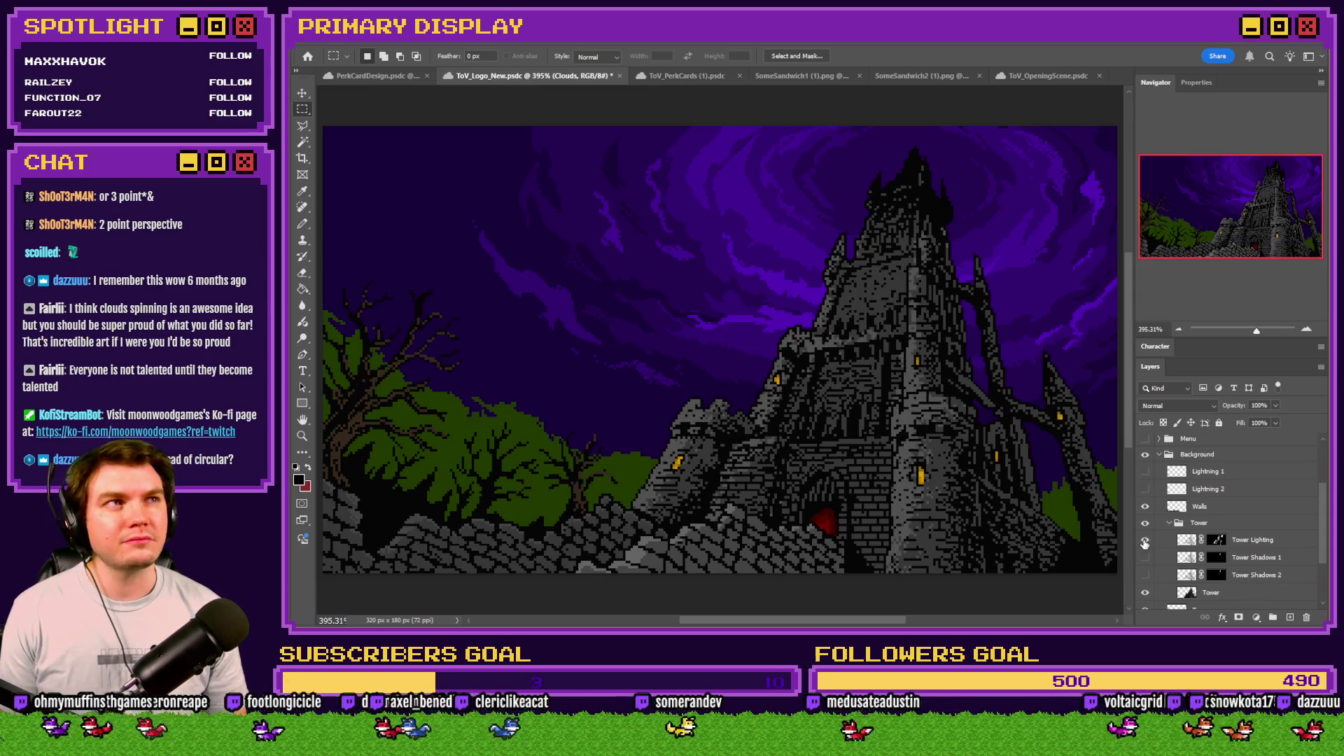
pyautogui.click(1145, 557)
pyautogui.click(1145, 575)
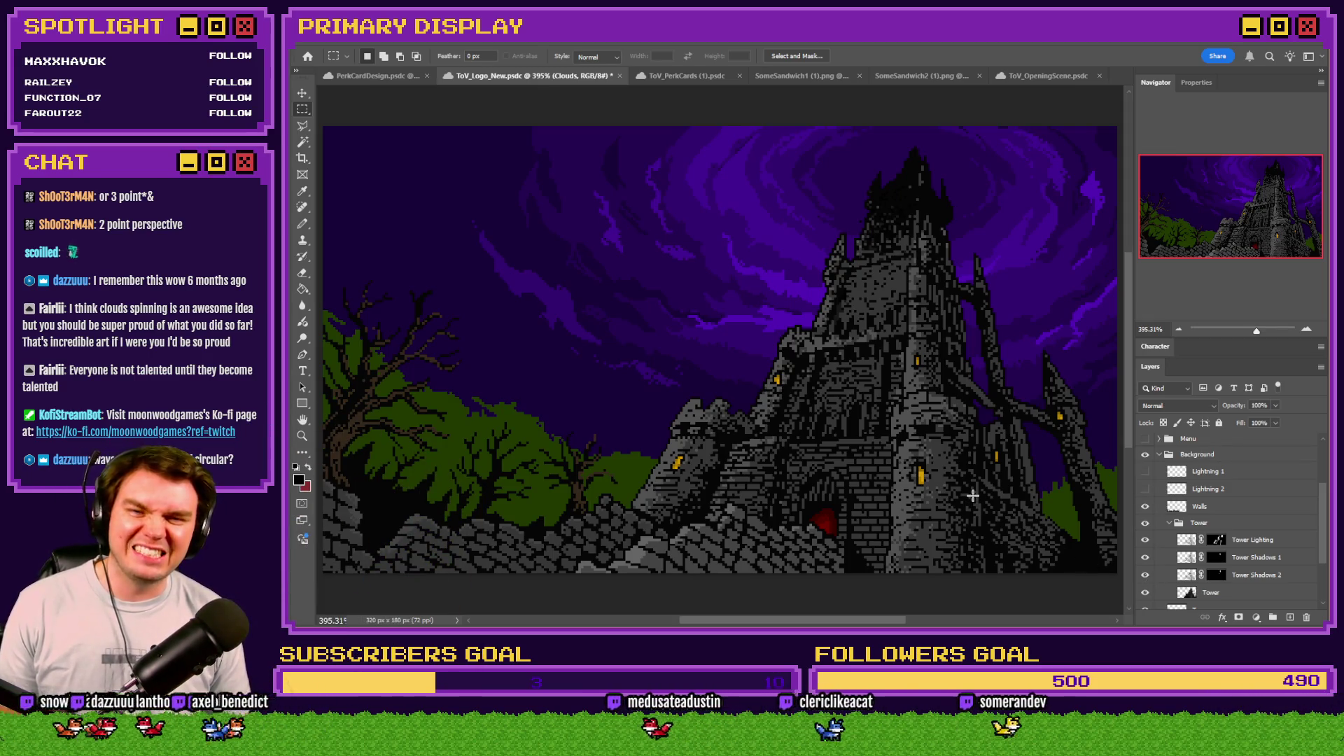
pyautogui.click(1216, 593)
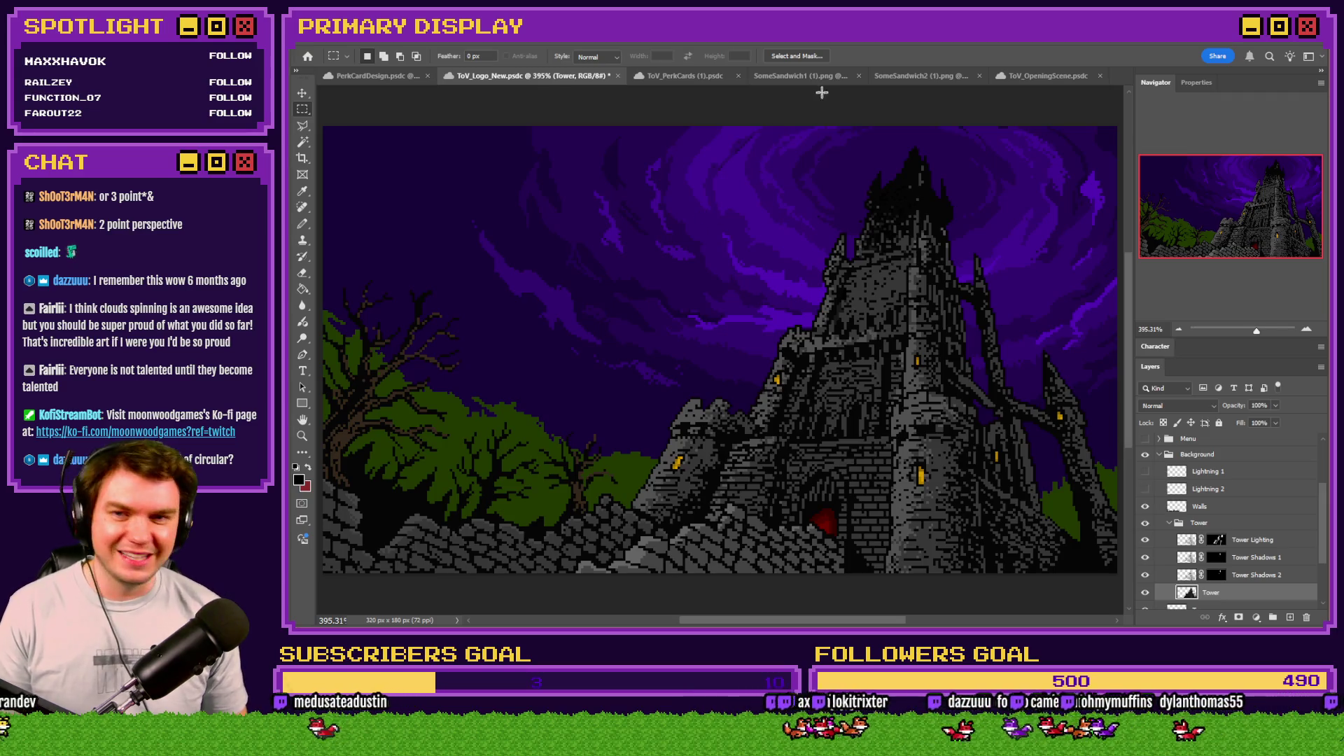
pyautogui.click(1001, 76)
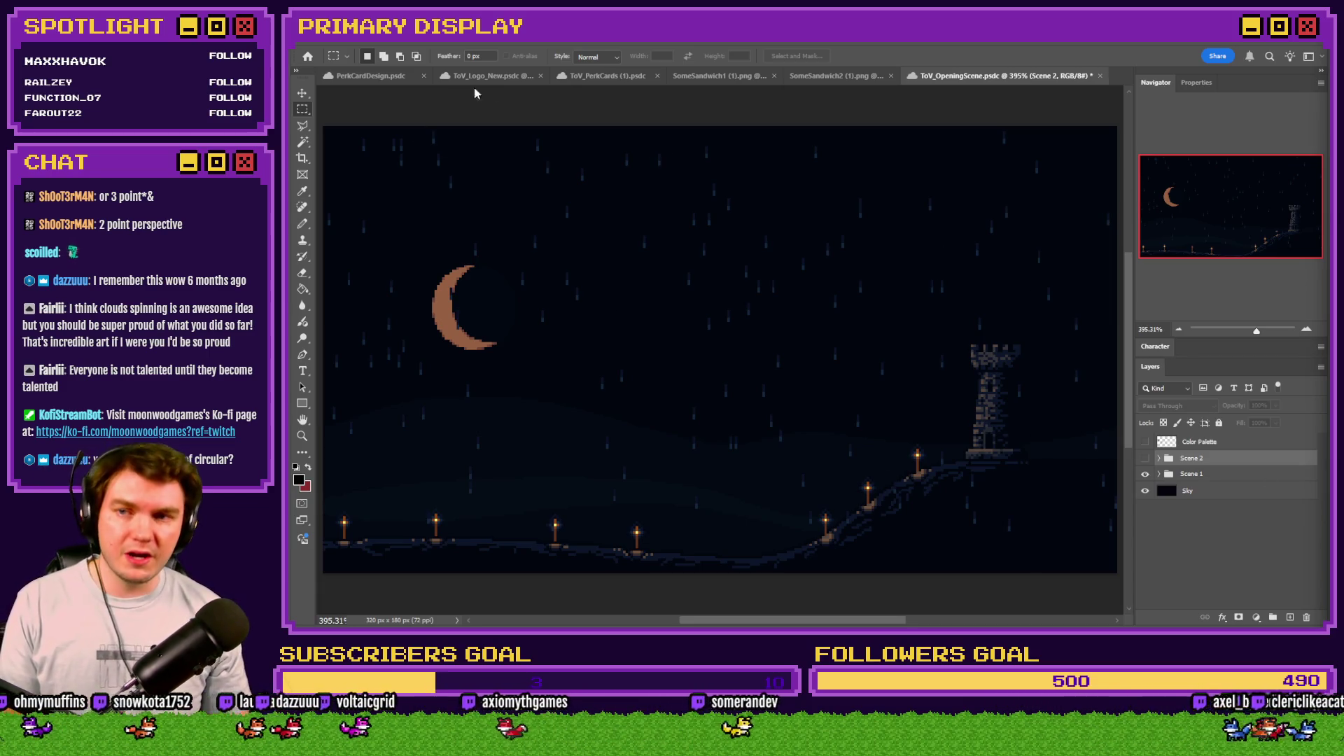
# Step: Return to ToV_Logo_New and fold up the Tower and Background layer groups
pyautogui.click(490, 76)
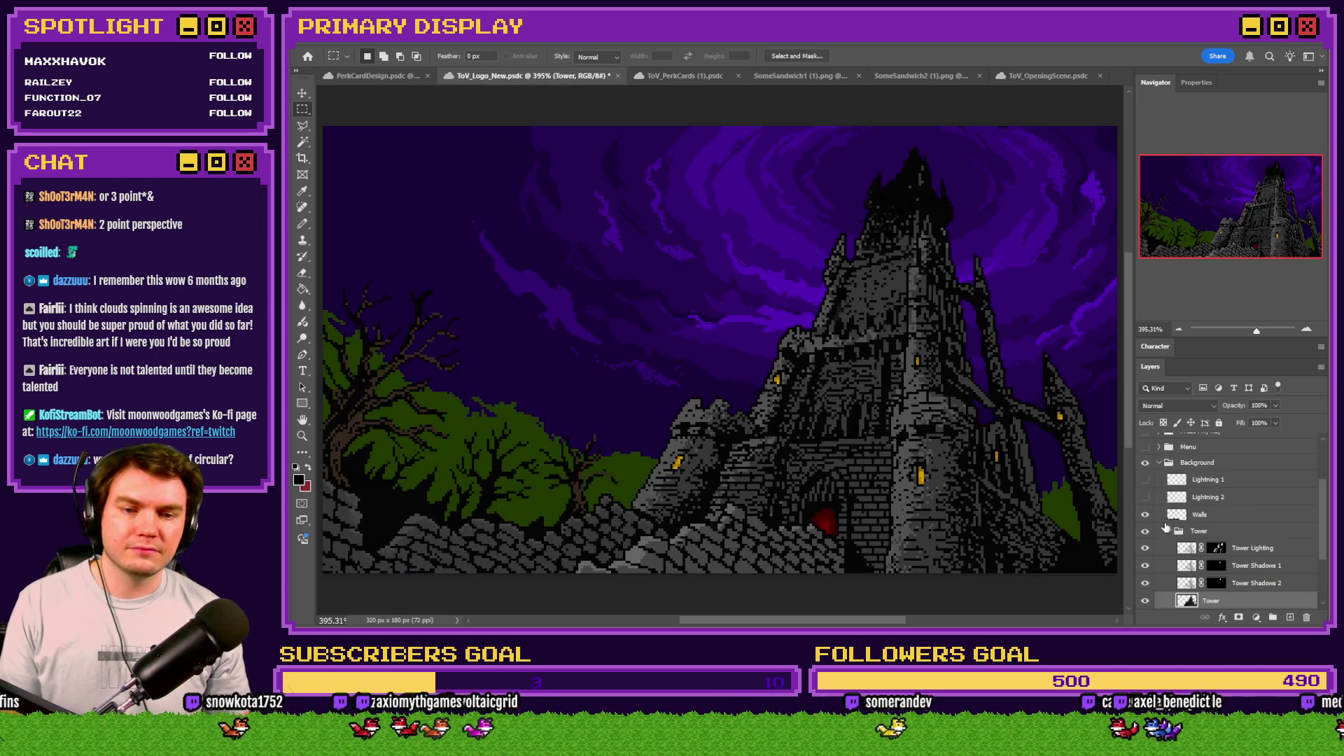
pyautogui.click(1162, 527)
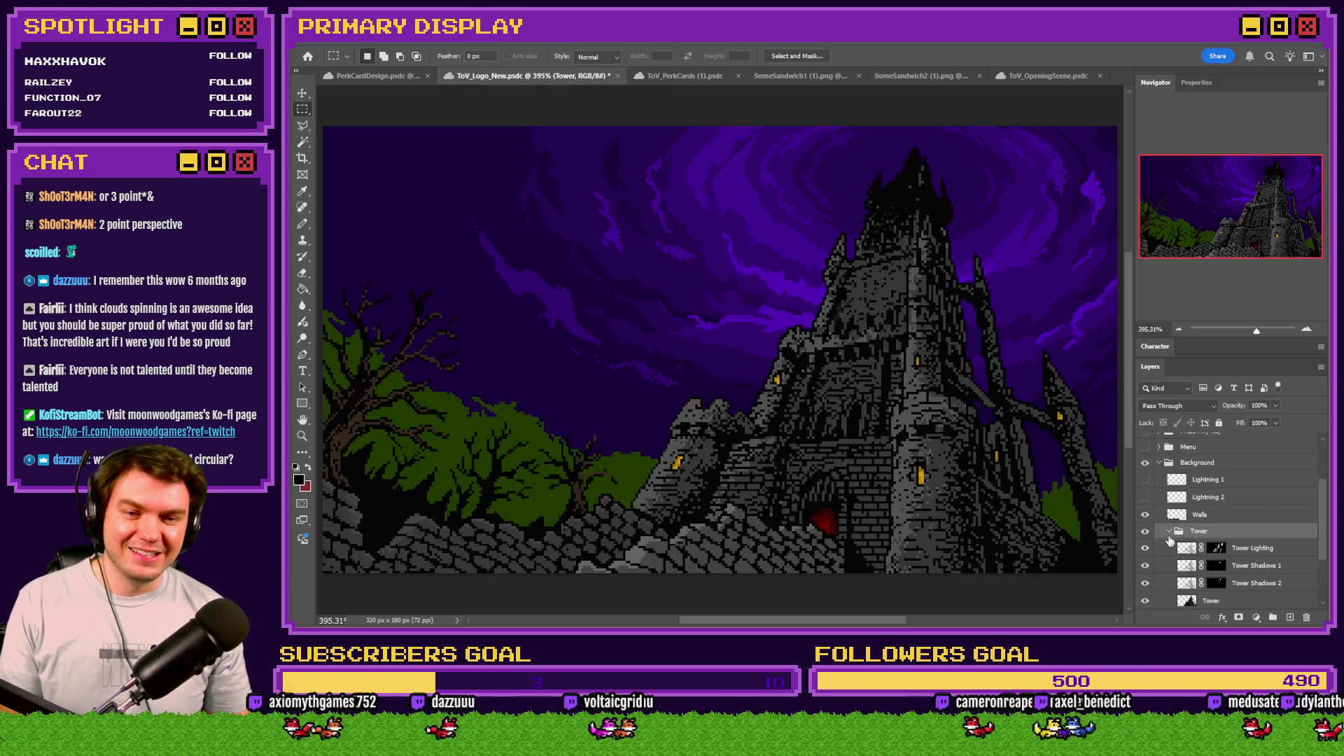
pyautogui.click(1169, 531)
pyautogui.click(1161, 462)
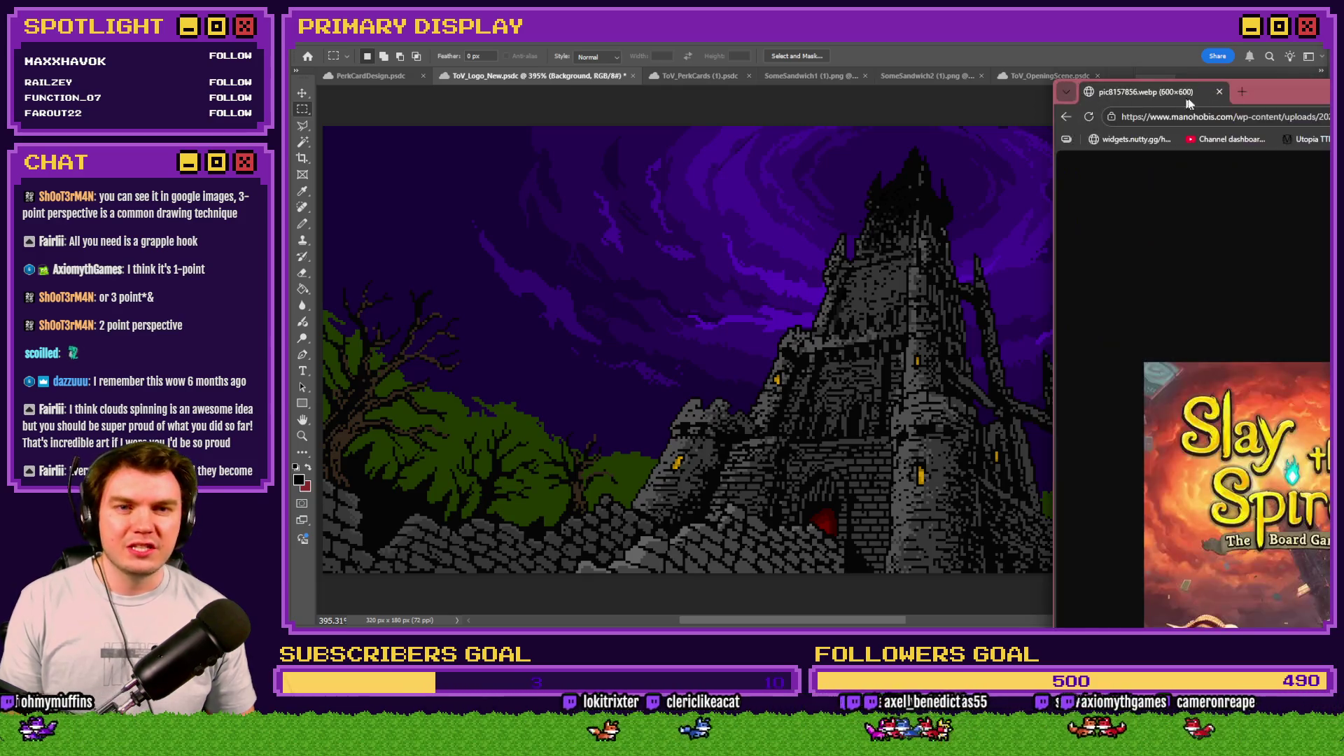
pyautogui.doubleClick(945, 90)
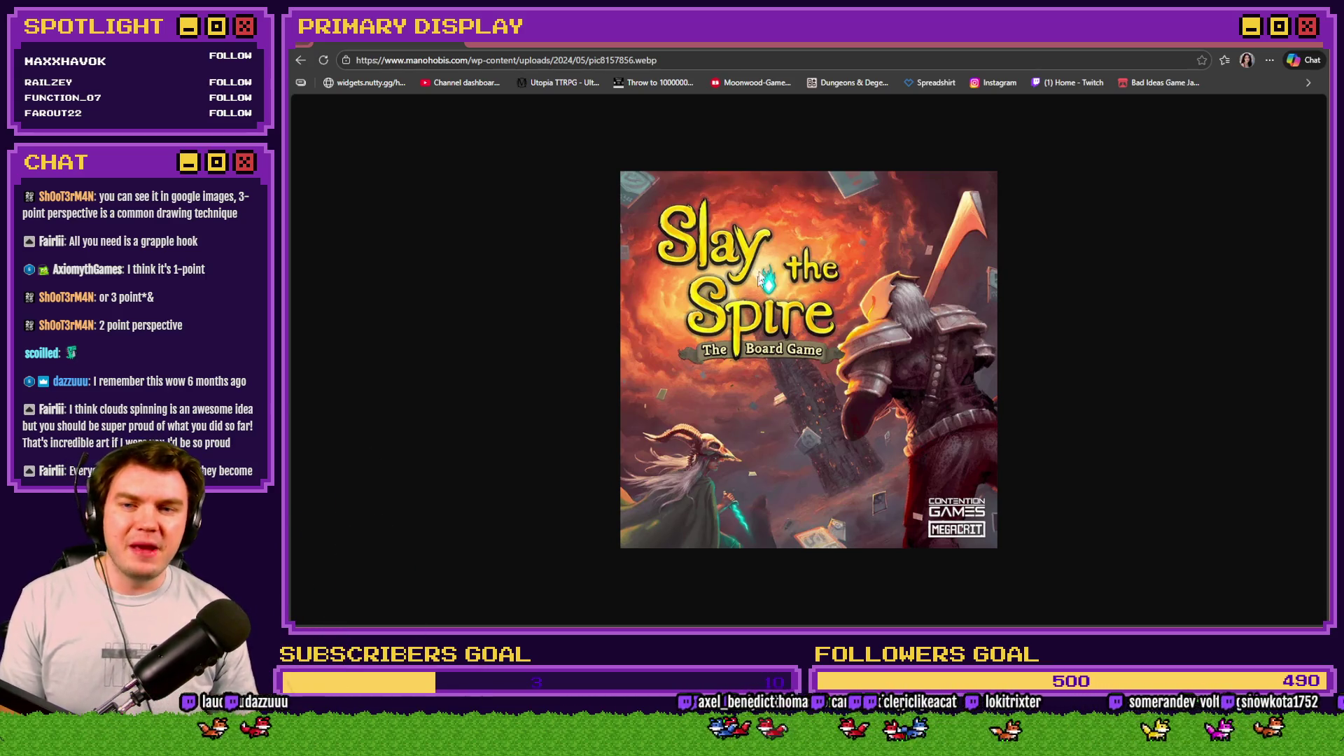
pyautogui.hotkey('alt', 'Tab')
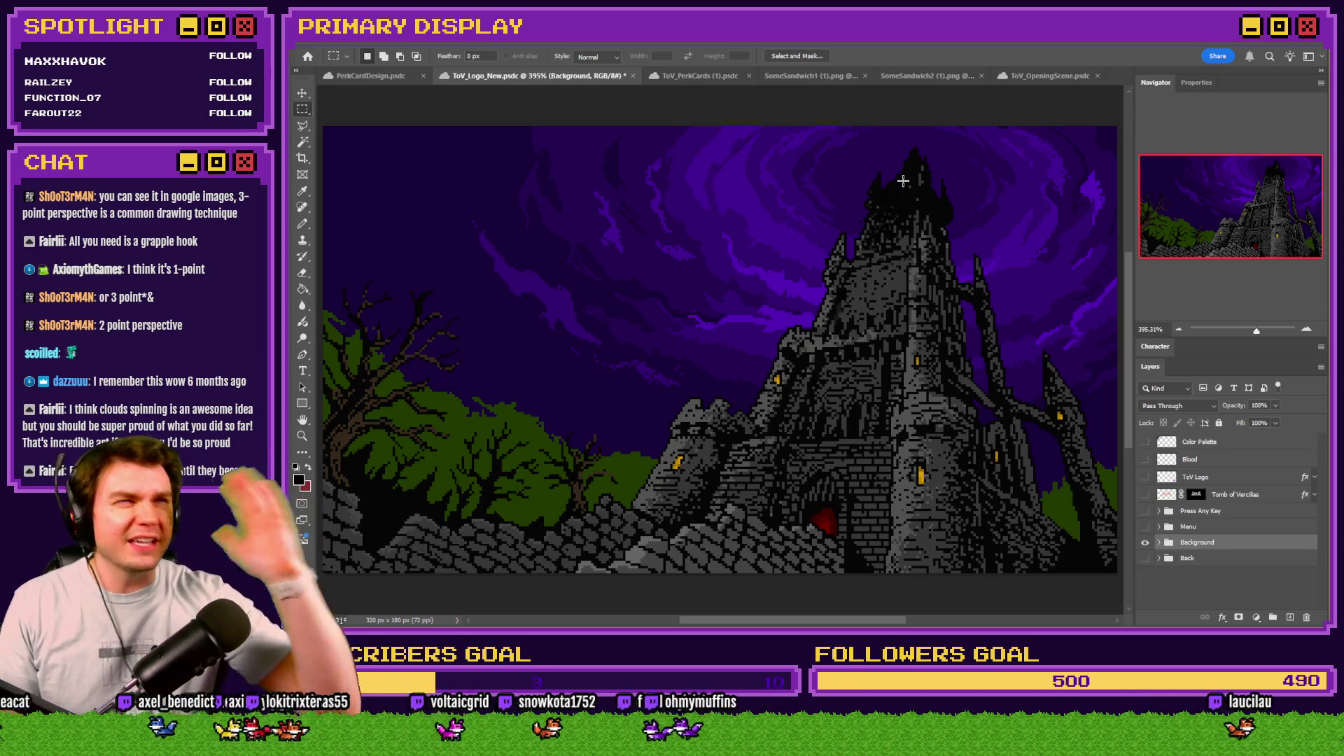
pyautogui.hotkey('alt', 'Tab')
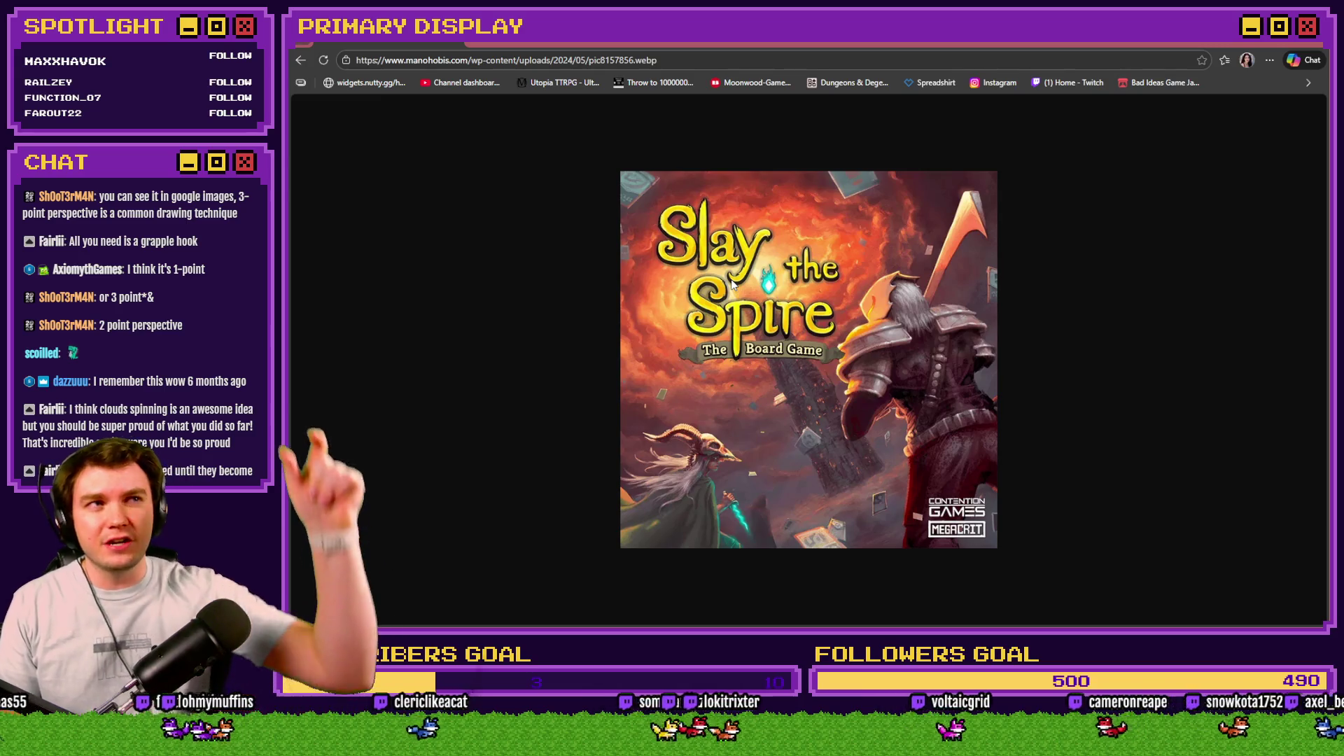
pyautogui.hotkey('alt', 'Tab')
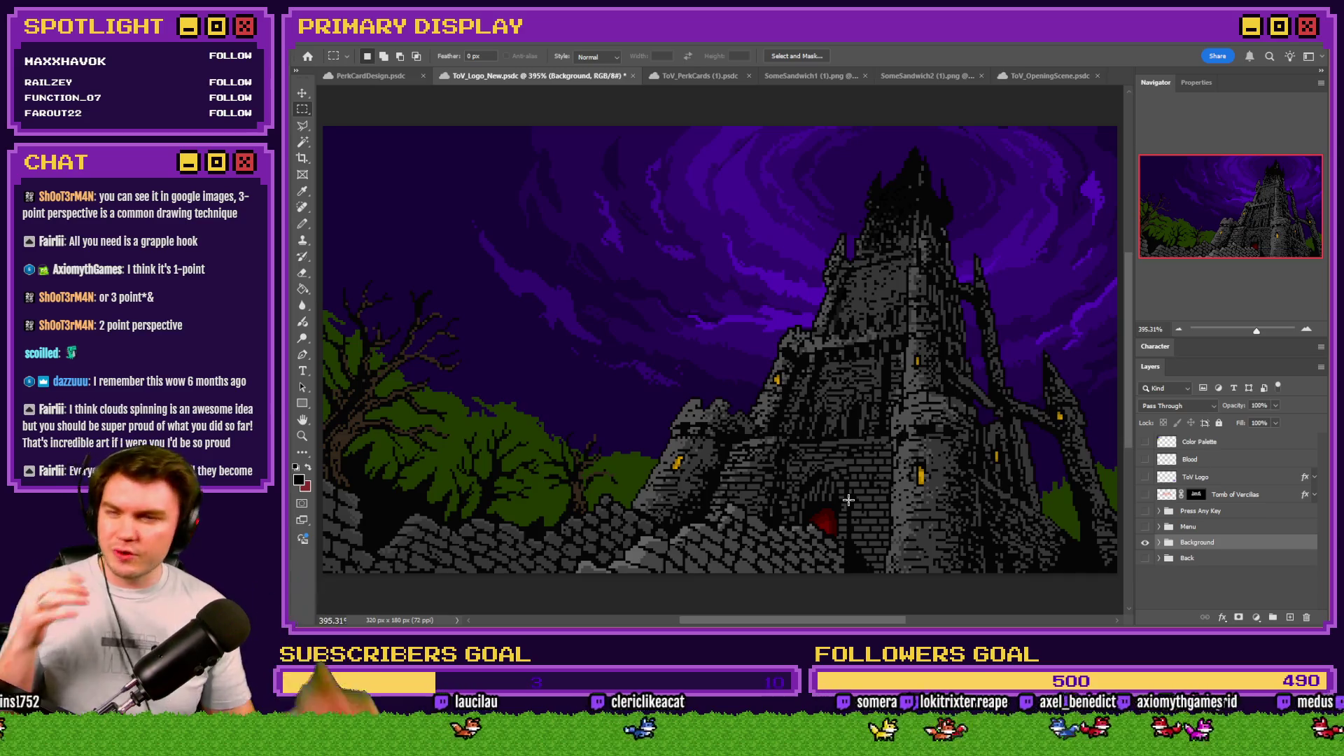
pyautogui.hotkey('alt', 'Tab')
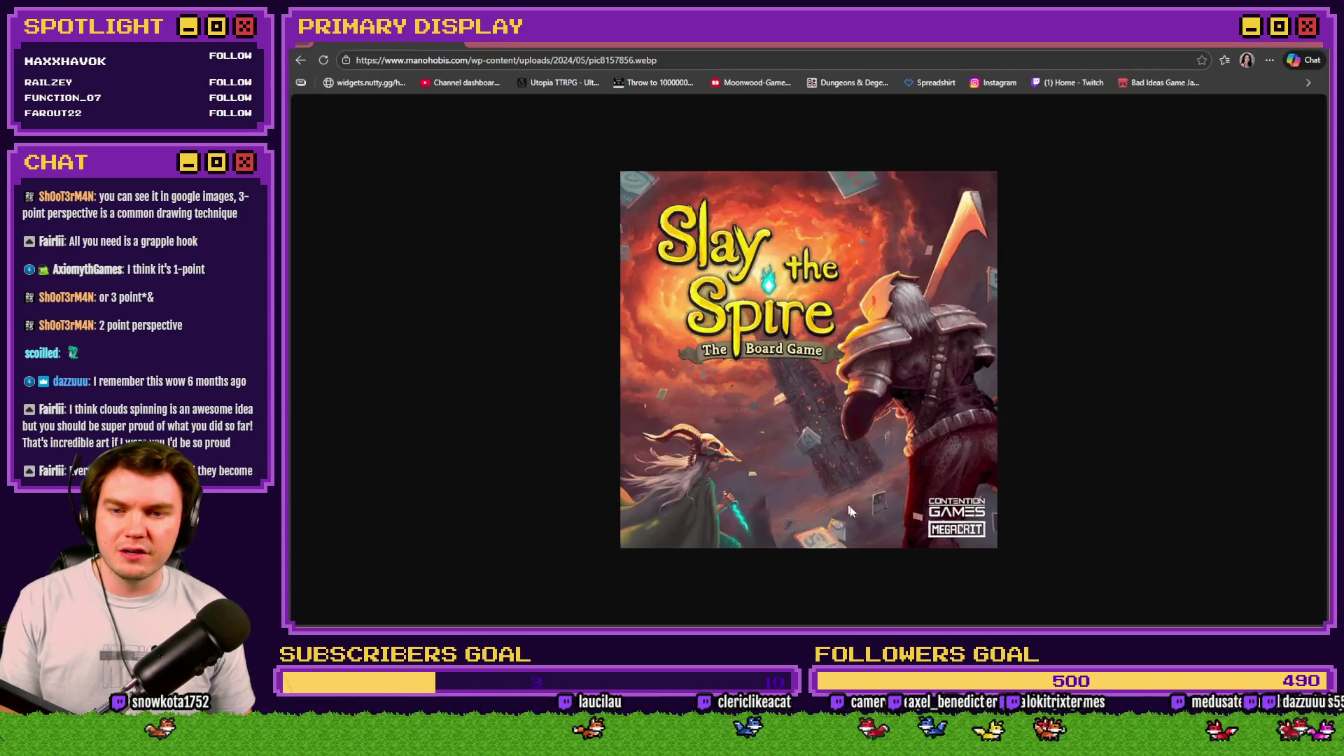
pyautogui.hotkey('alt', 'Tab')
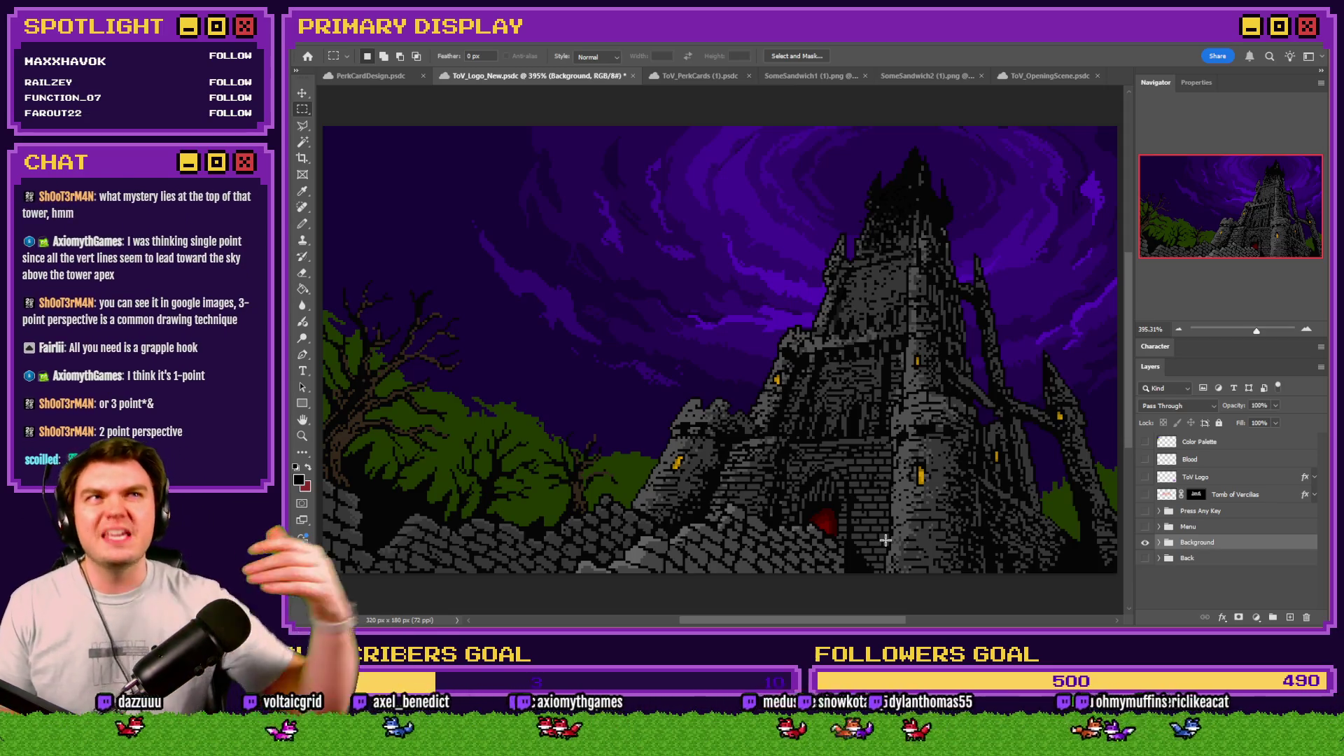
pyautogui.hotkey('alt', 'Tab')
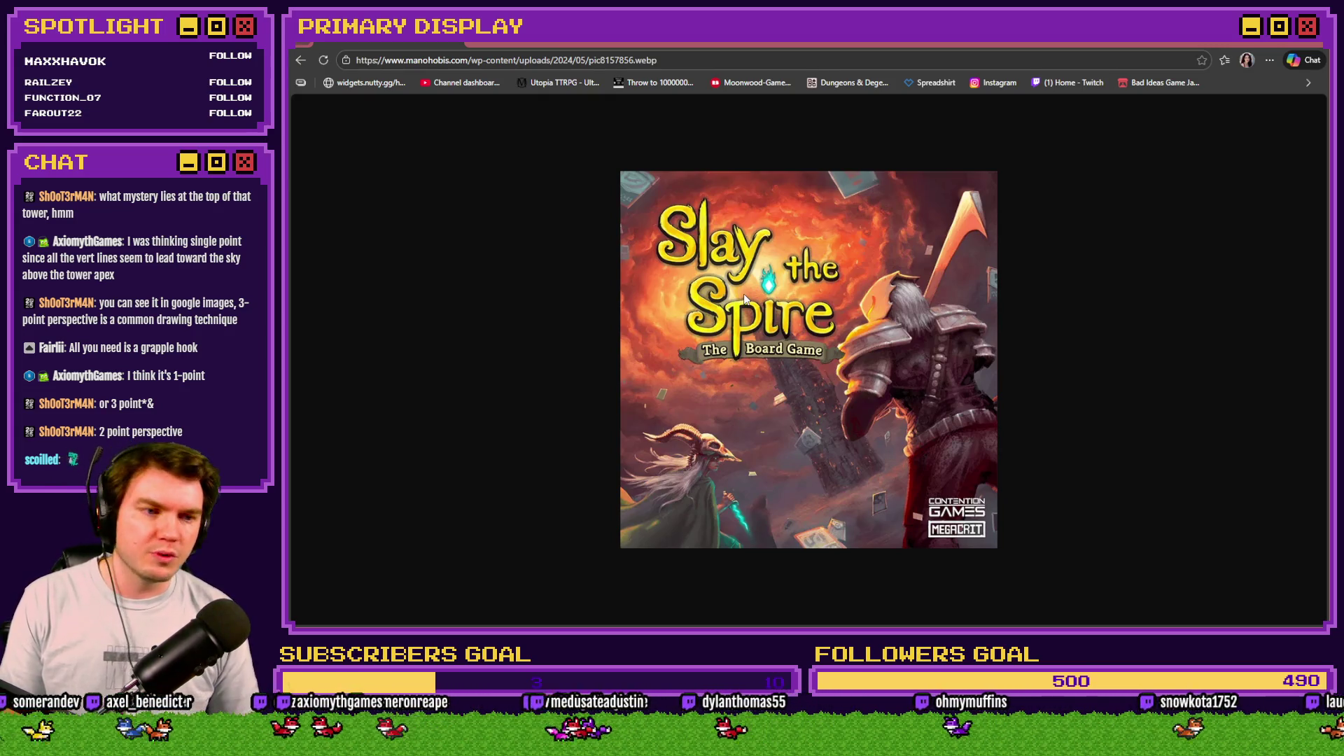
pyautogui.hotkey('alt', 'Tab')
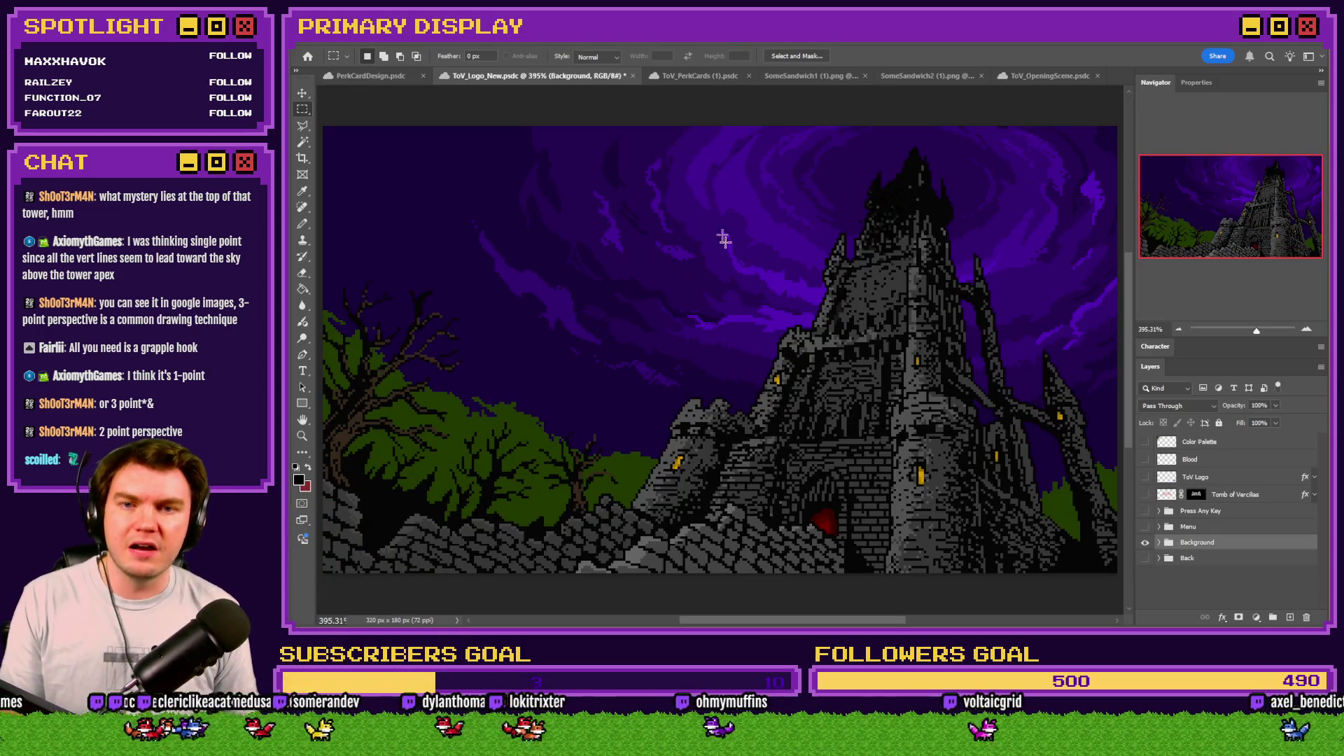
pyautogui.hotkey('alt', 'Tab')
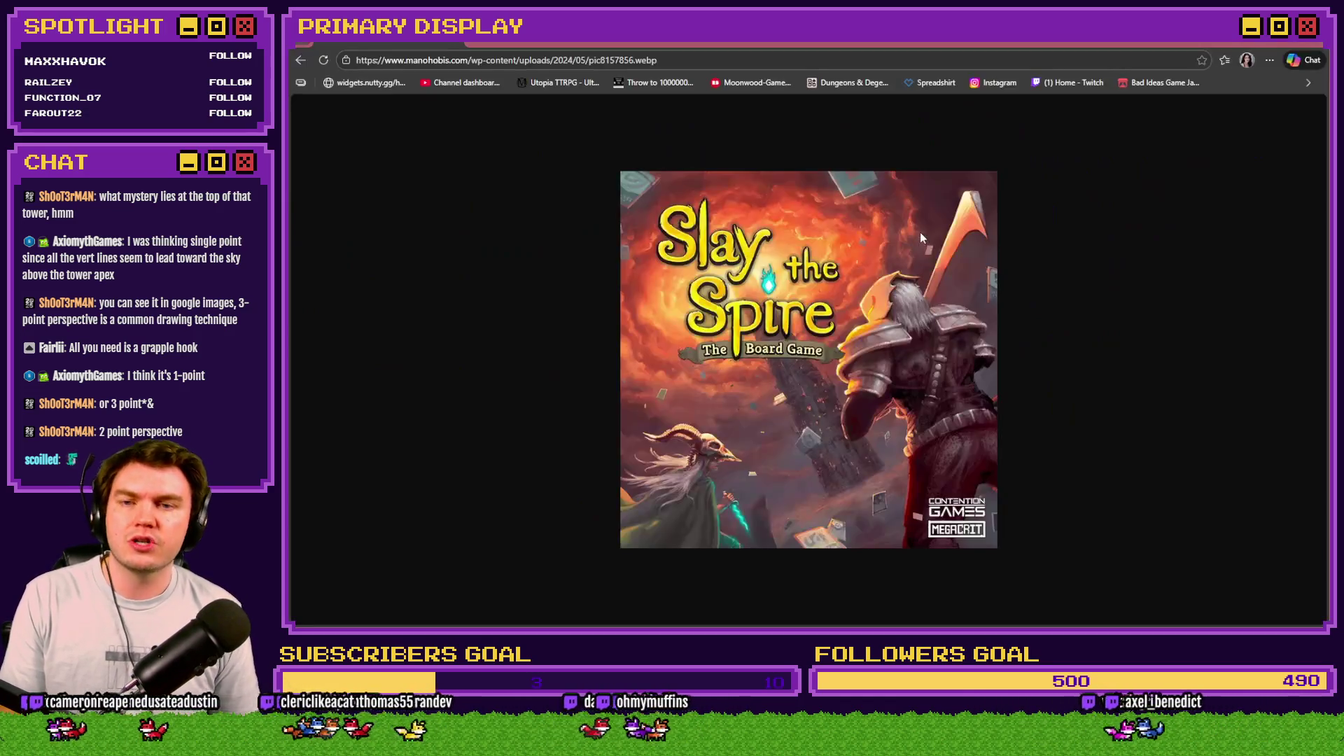
pyautogui.hotkey('alt', 'Tab')
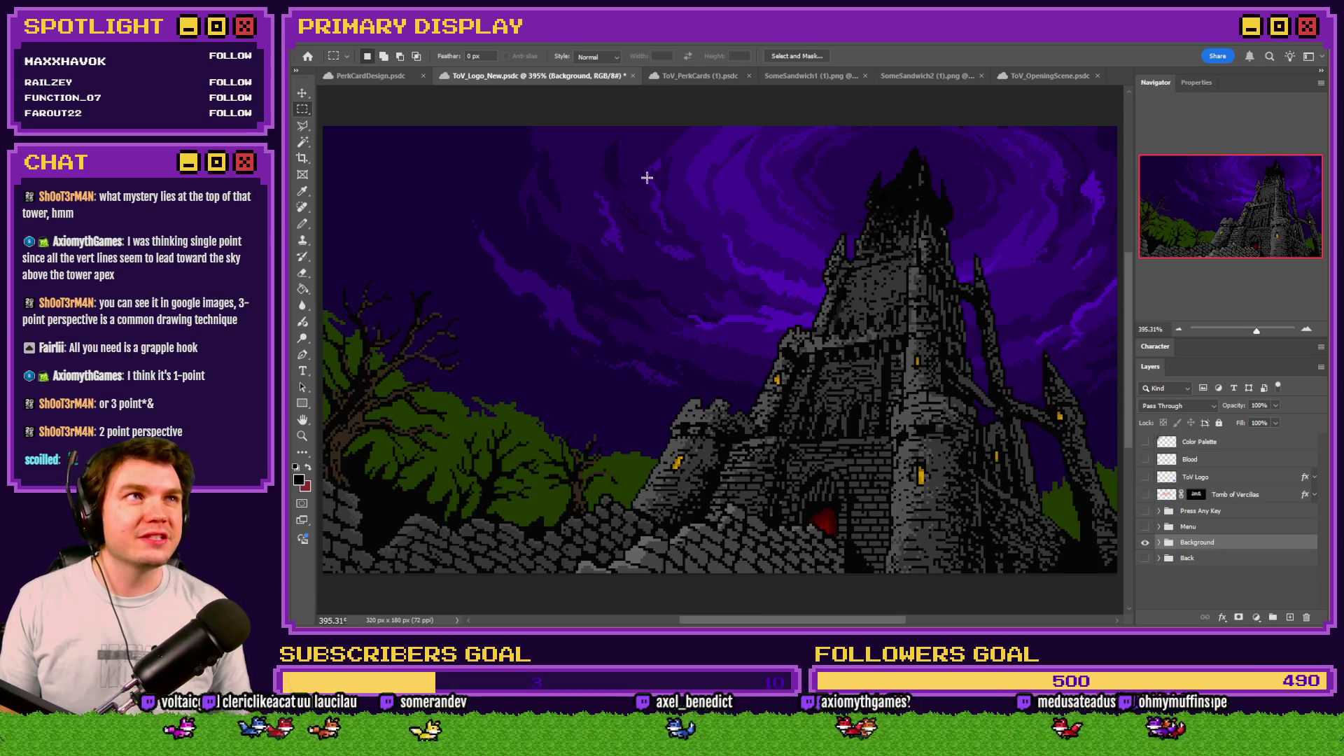
# Step: Refit the castle artwork to the screen, then switch to the img/pictures folder in File Explorer
pyautogui.scroll(4, 619, 192)
pyautogui.scroll(2, 715, 220)
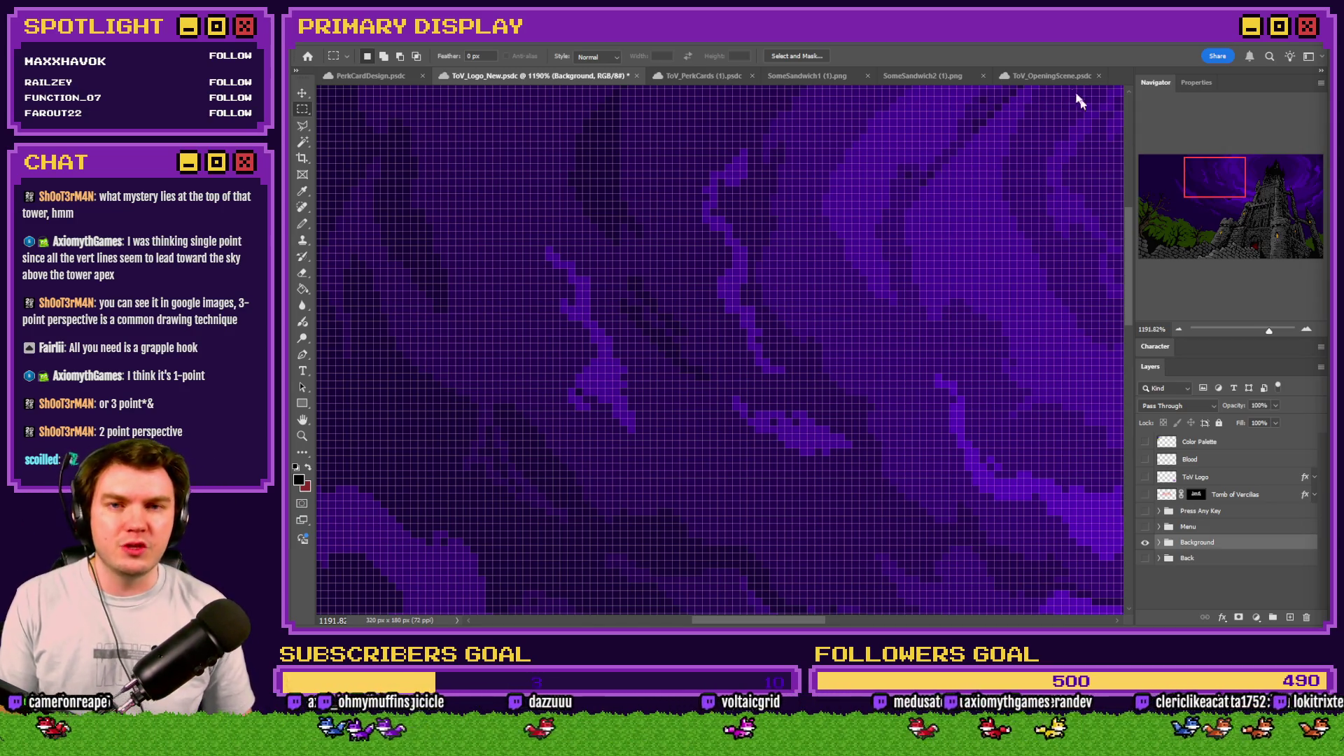
pyautogui.hotkey('ctrl', '0')
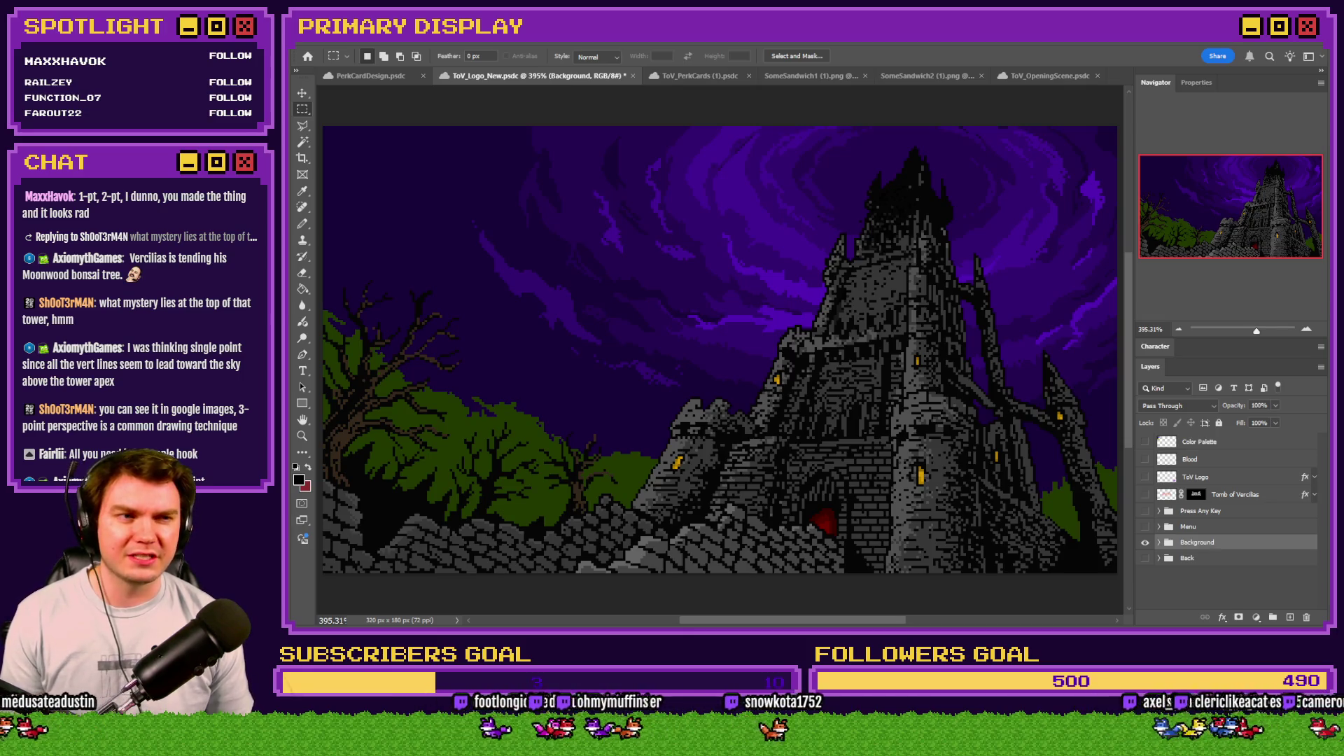
pyautogui.hotkey('alt', 'Tab')
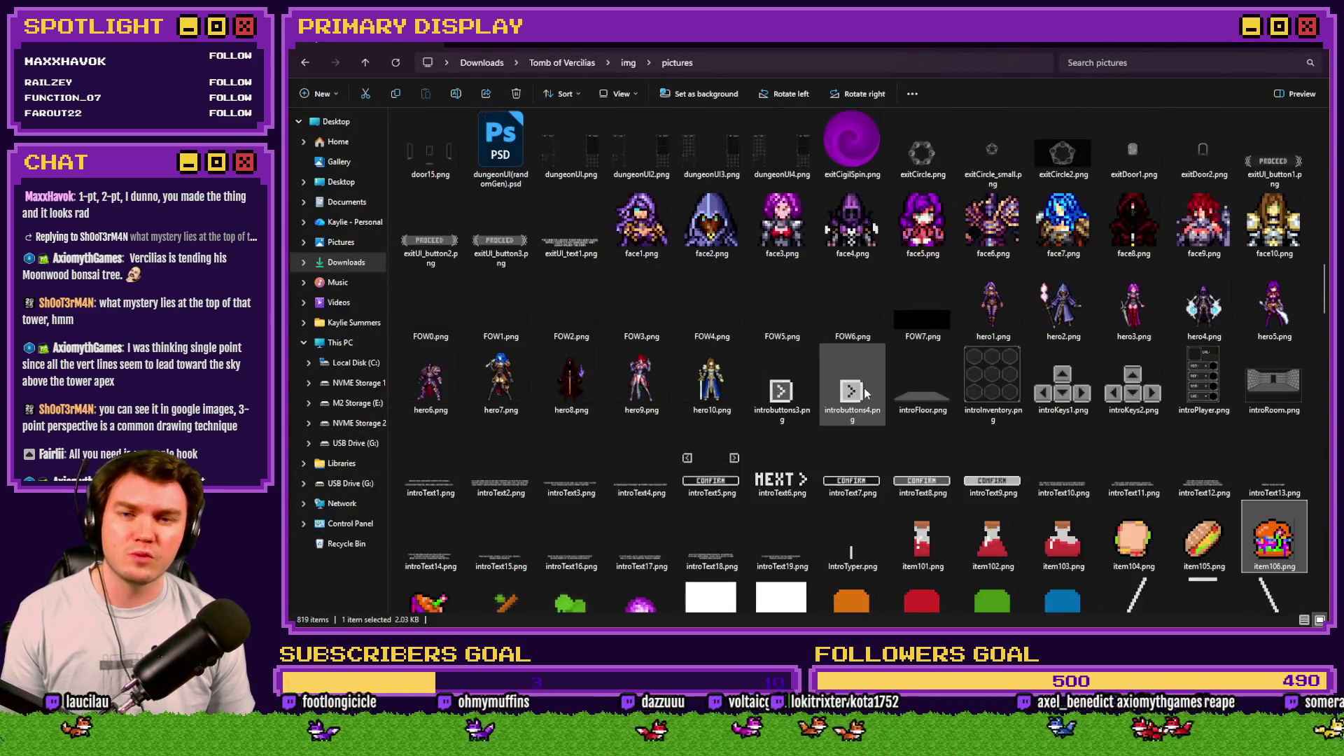
# Step: Browse up and down the 819-item pictures folder, then return to the ToV_Logo_New artwork
pyautogui.scroll(10, 866, 392)
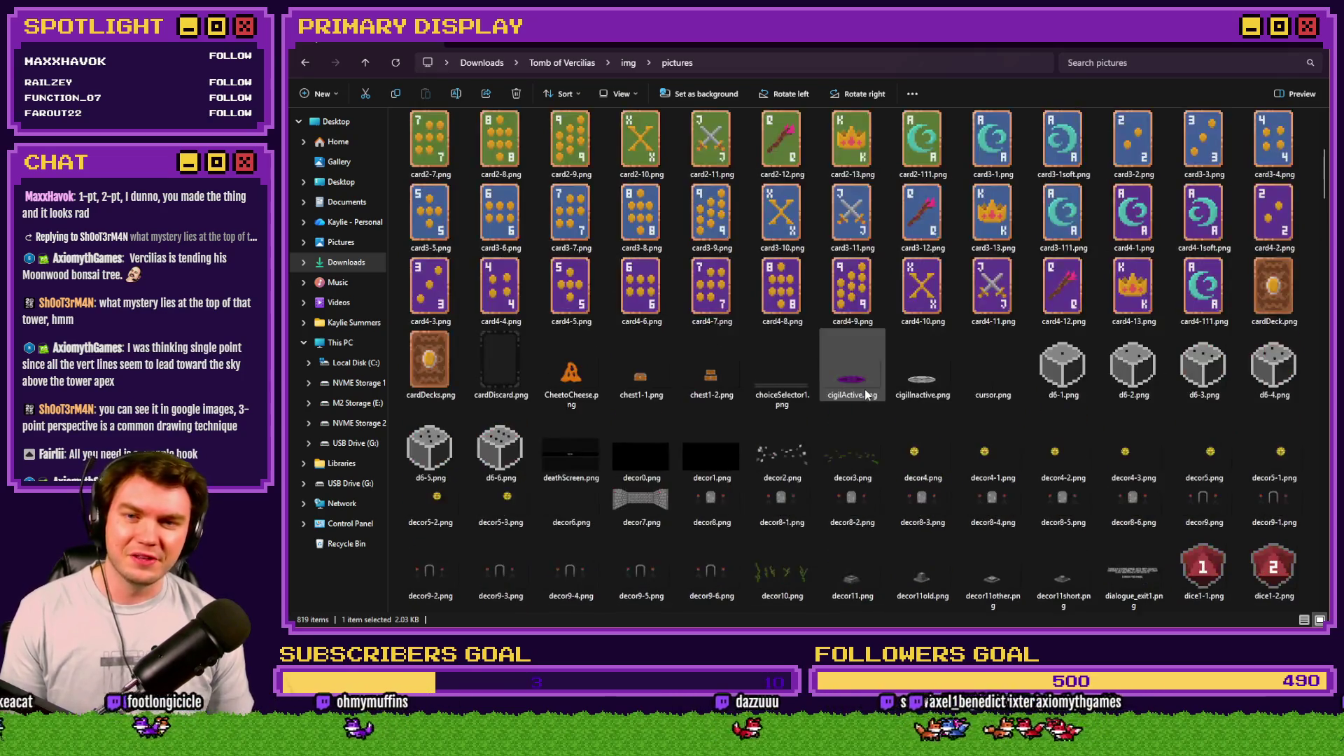
pyautogui.scroll(3, 864, 423)
pyautogui.scroll(-1, 863, 428)
pyautogui.scroll(-15, 862, 427)
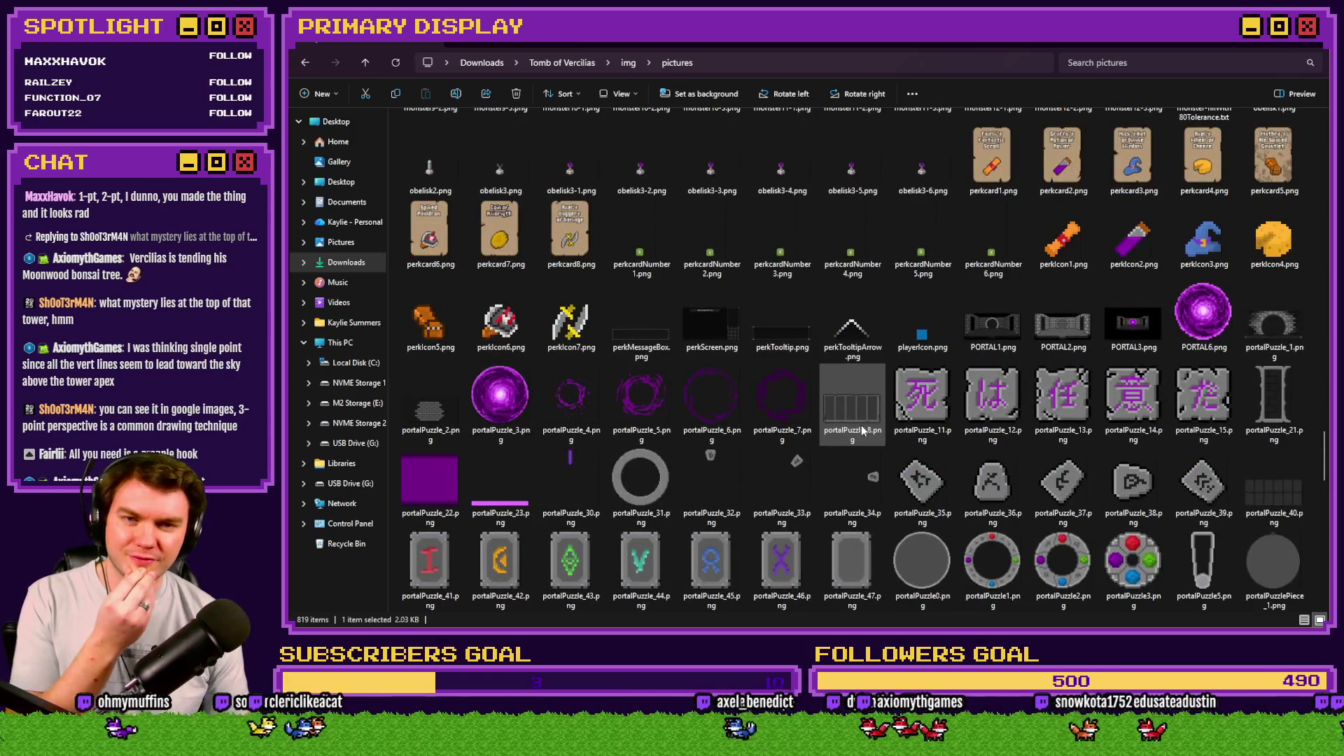
pyautogui.scroll(-15, 861, 429)
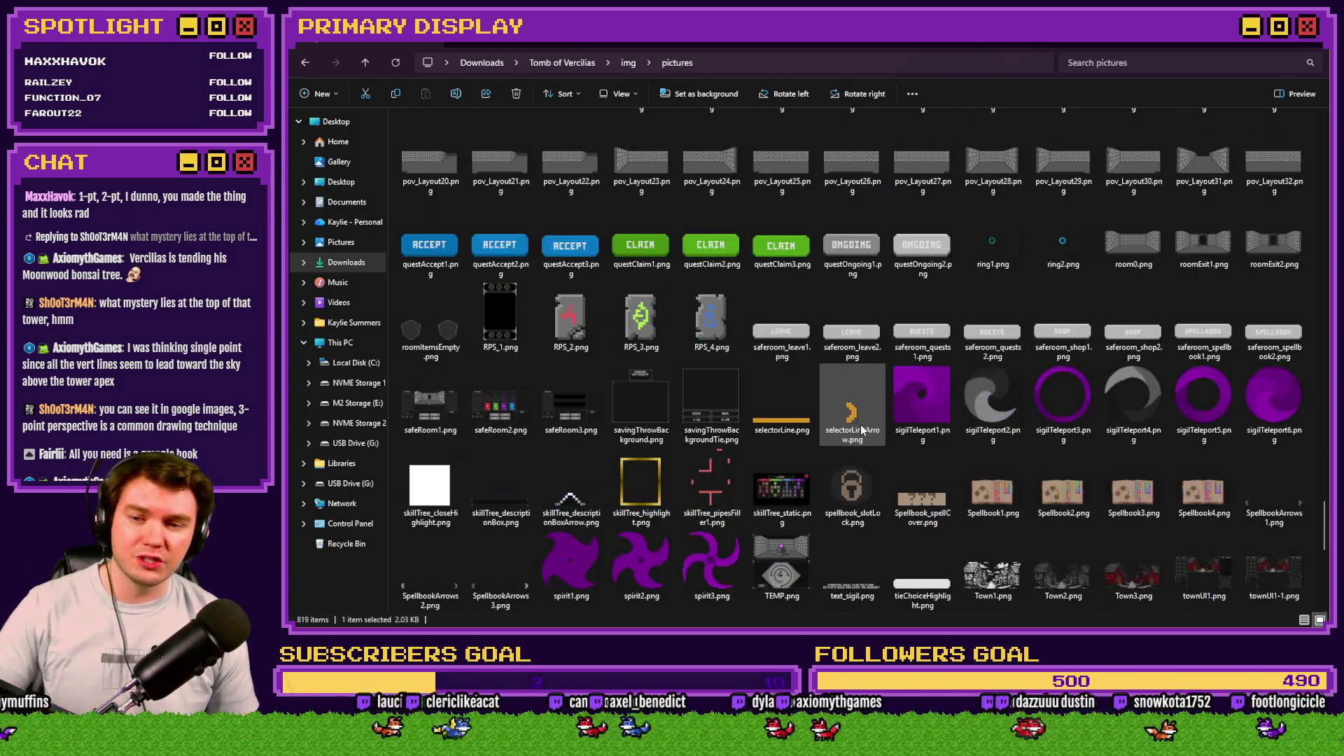
pyautogui.scroll(-3, 861, 429)
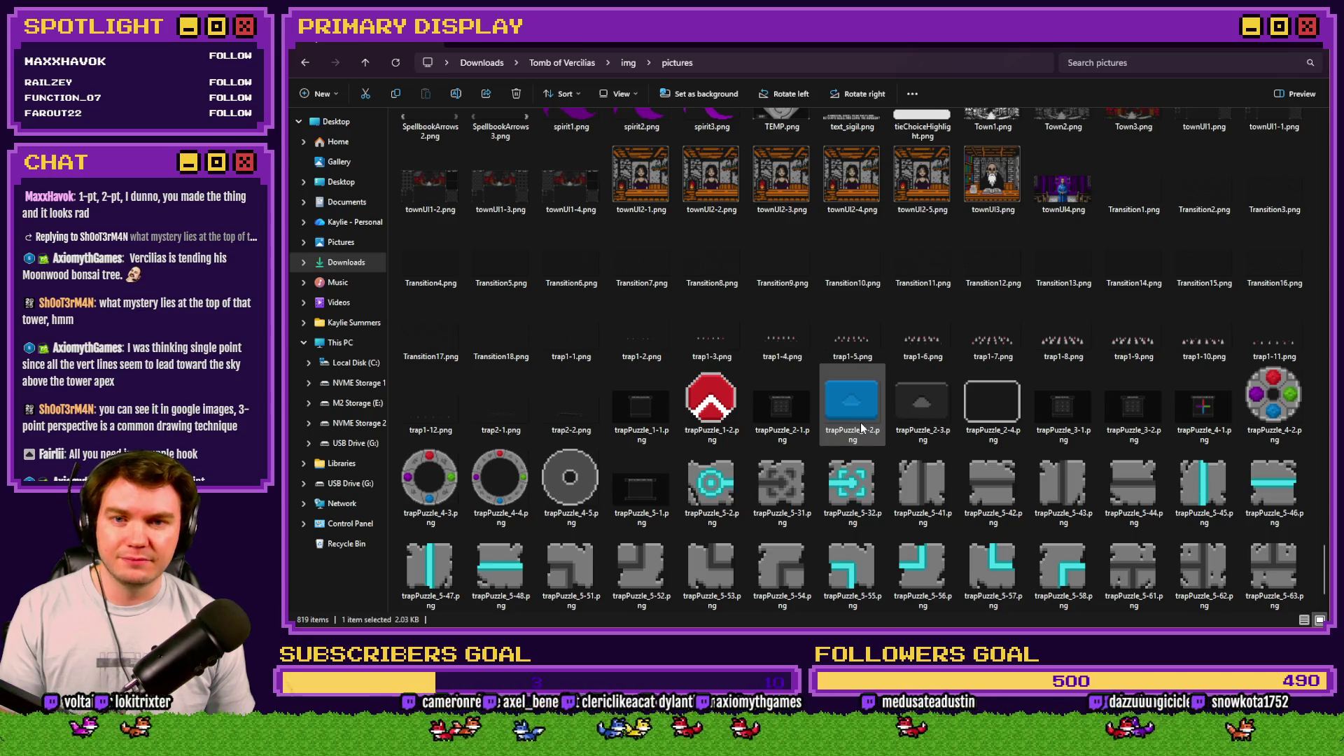
pyautogui.scroll(5, 860, 422)
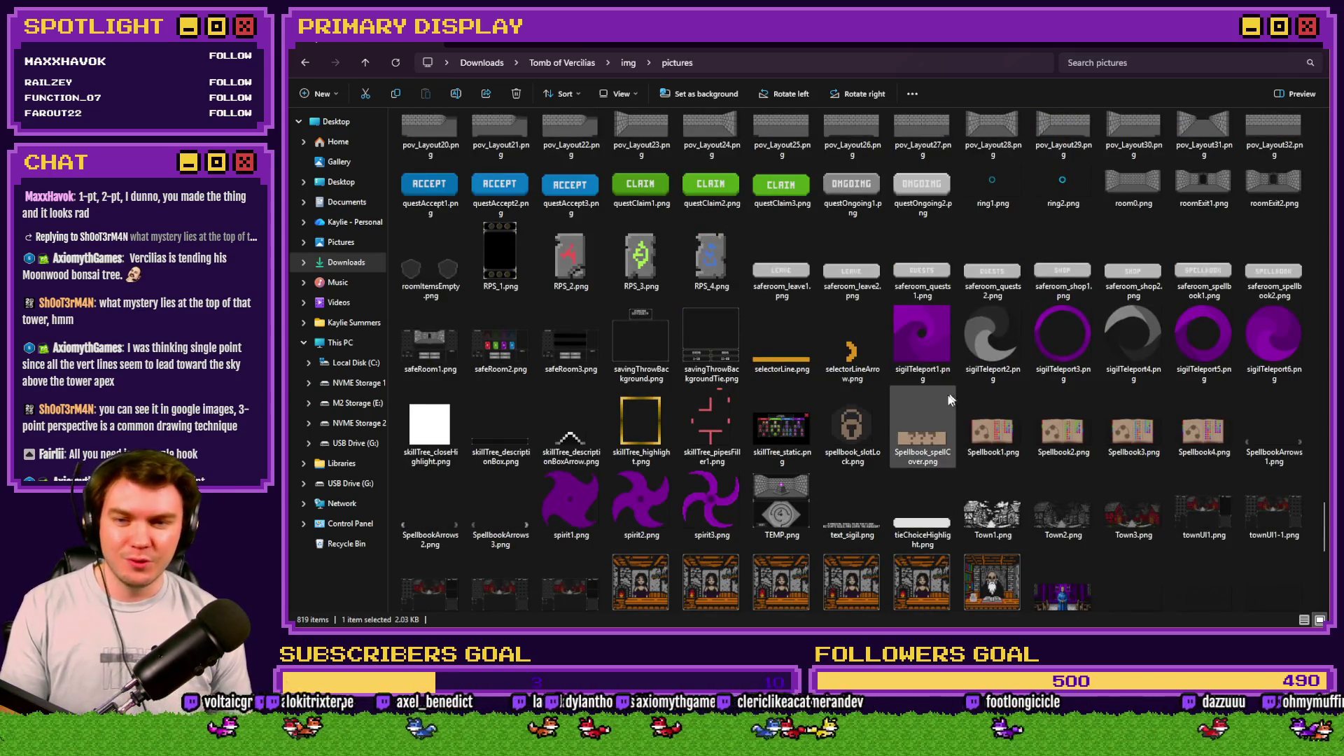
pyautogui.hotkey('alt', 'Tab')
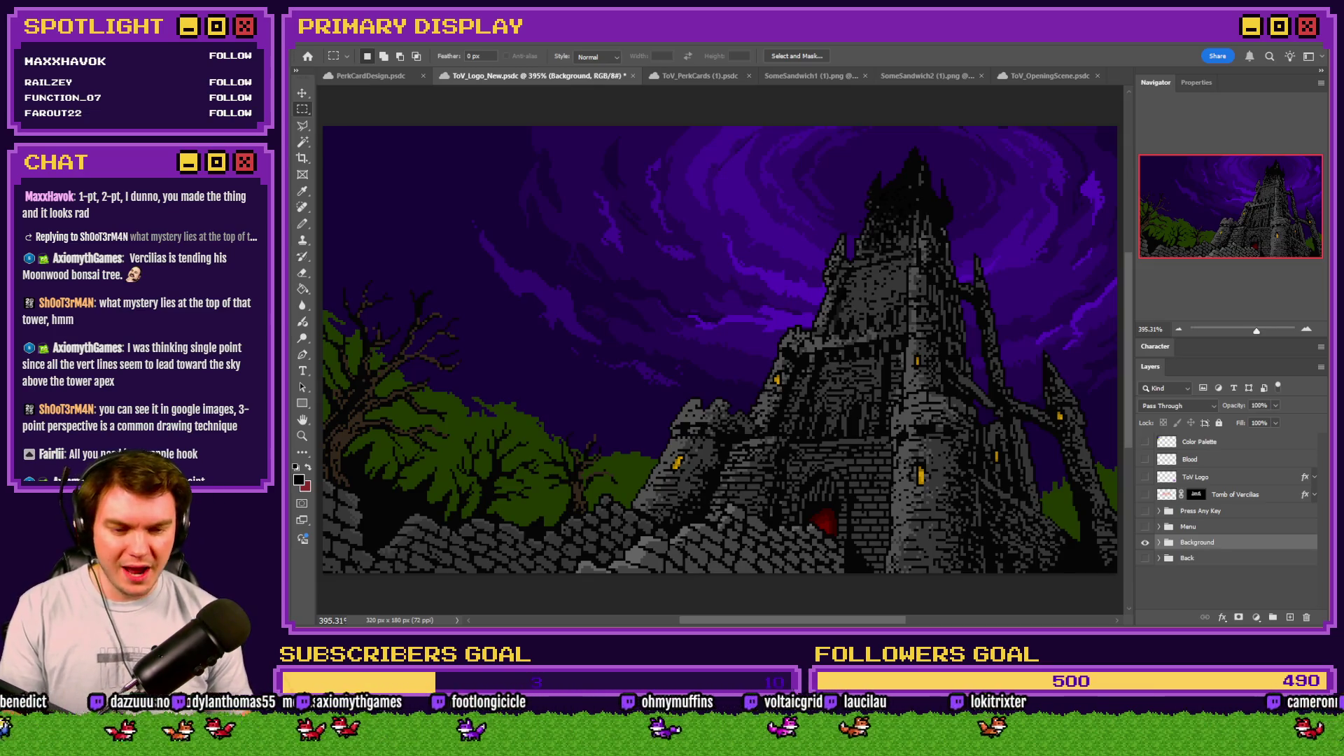
# Step: Switch to RPG Maker and open the 0021 ItemTooltips common event in the database
pyautogui.hotkey('alt', 'Tab')
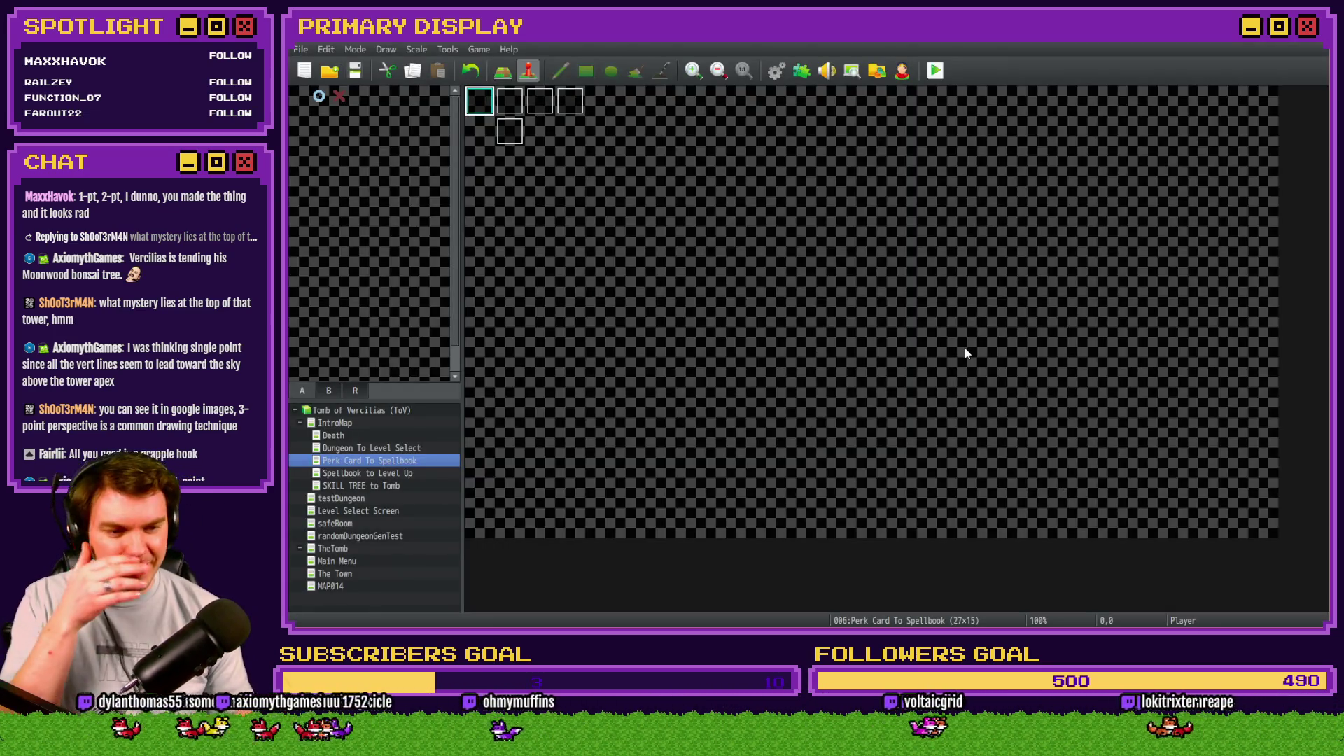
pyautogui.click(776, 70)
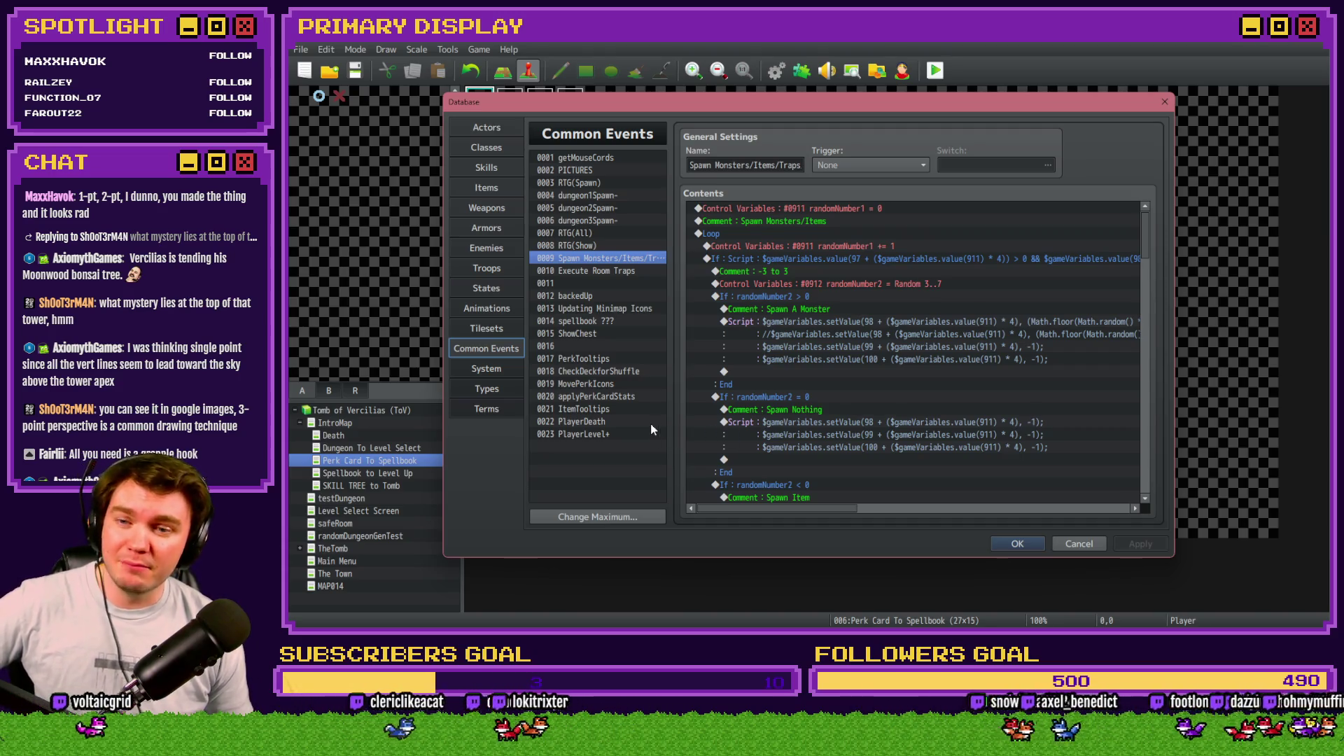
pyautogui.click(583, 409)
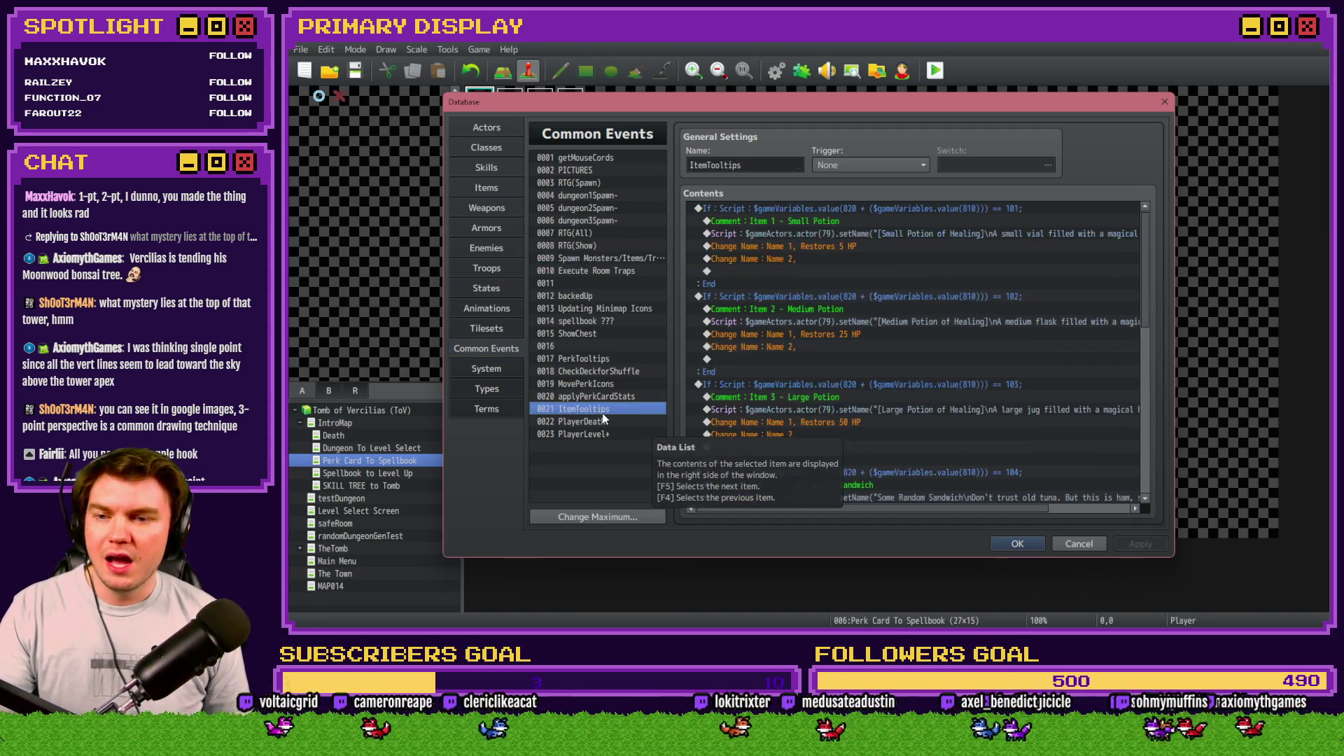
# Step: Look through the sandwich tooltip entries, close the database with OK, and launch a playtest
pyautogui.scroll(-10, 854, 444)
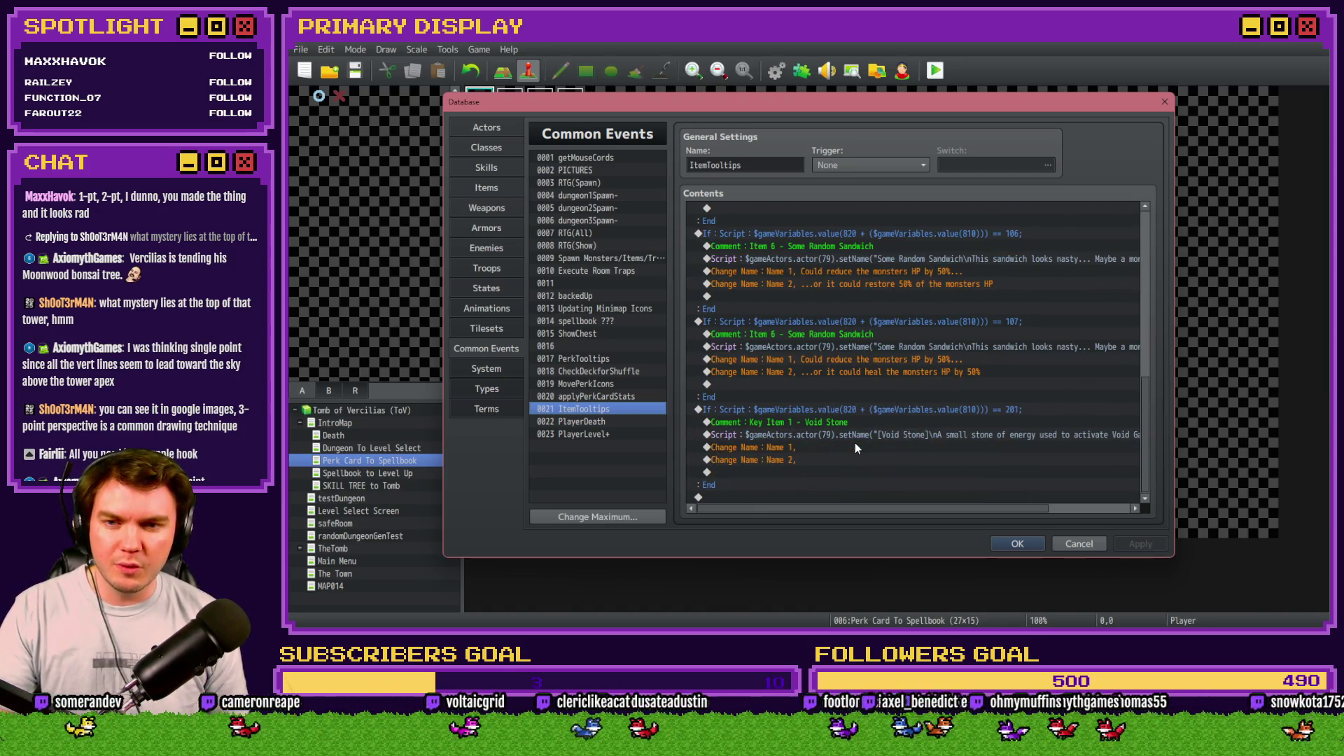
pyautogui.scroll(2, 851, 441)
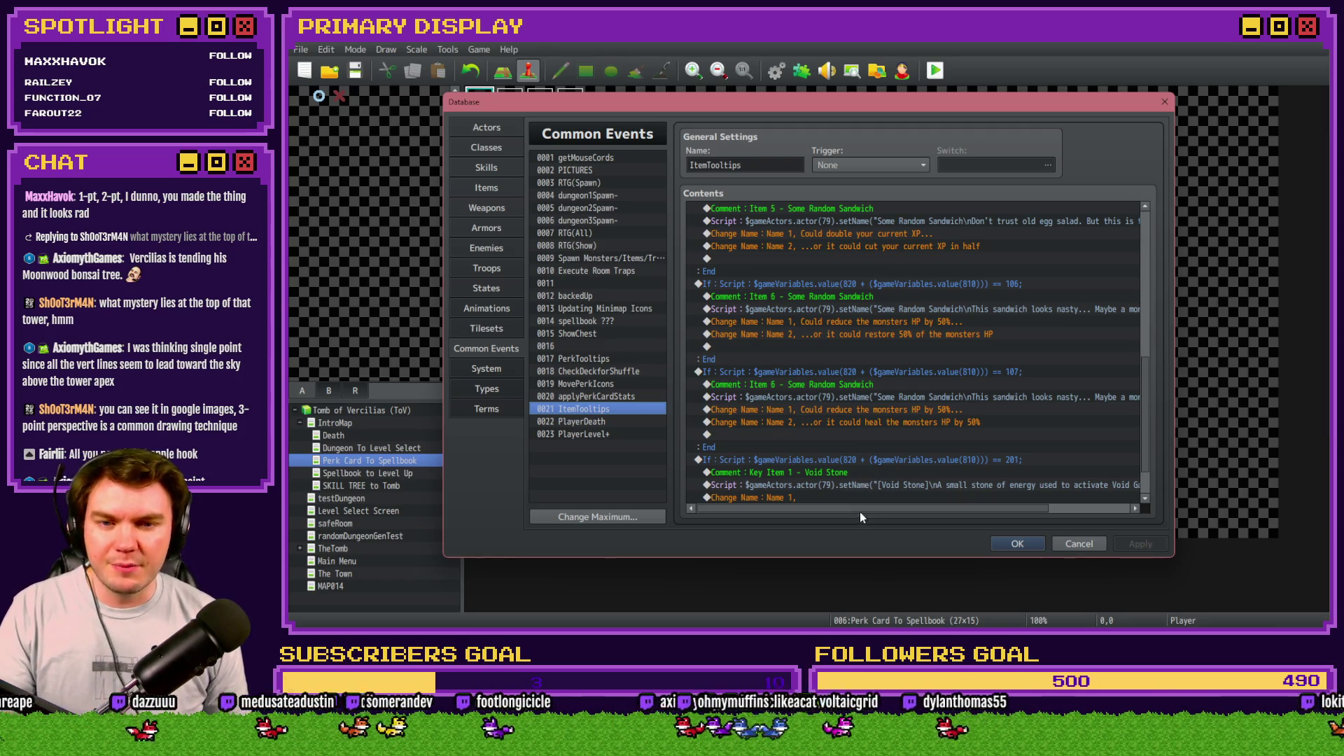
pyautogui.moveTo(860, 511); pyautogui.dragTo(897, 512)
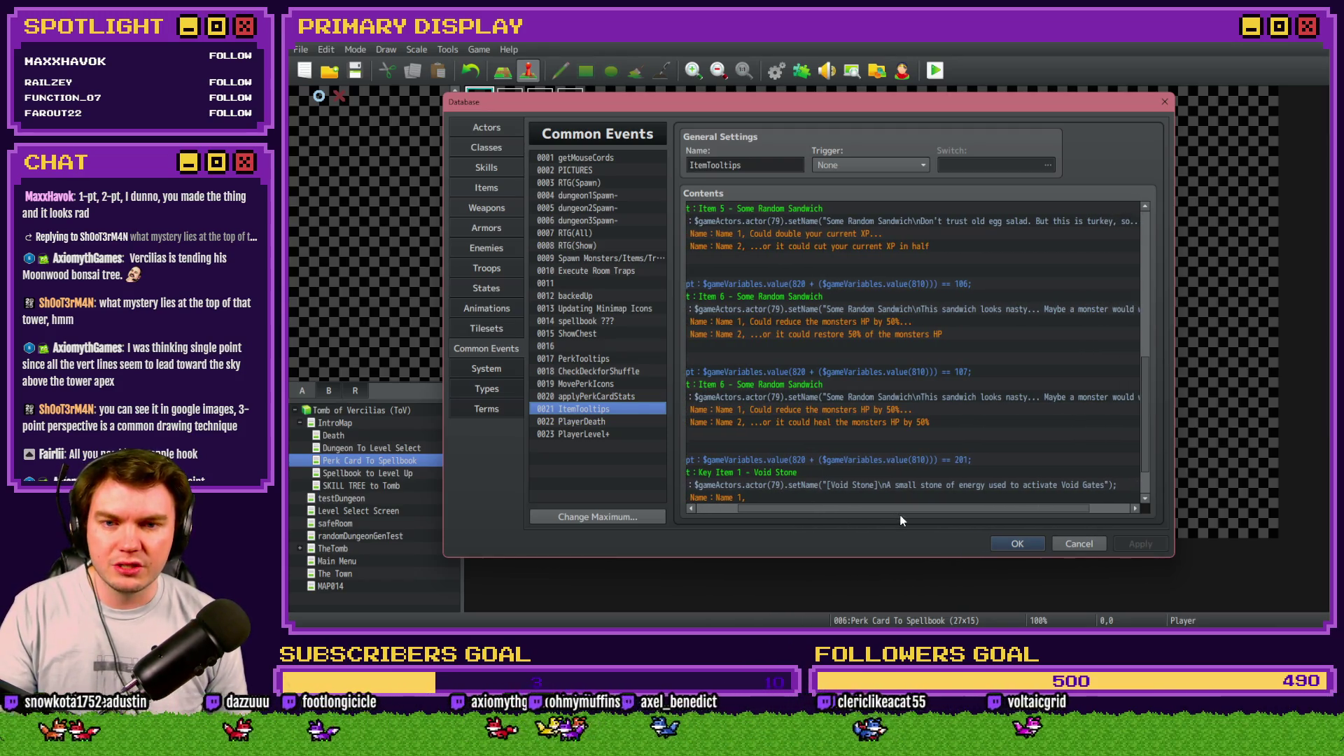
pyautogui.moveTo(901, 516); pyautogui.dragTo(1003, 512)
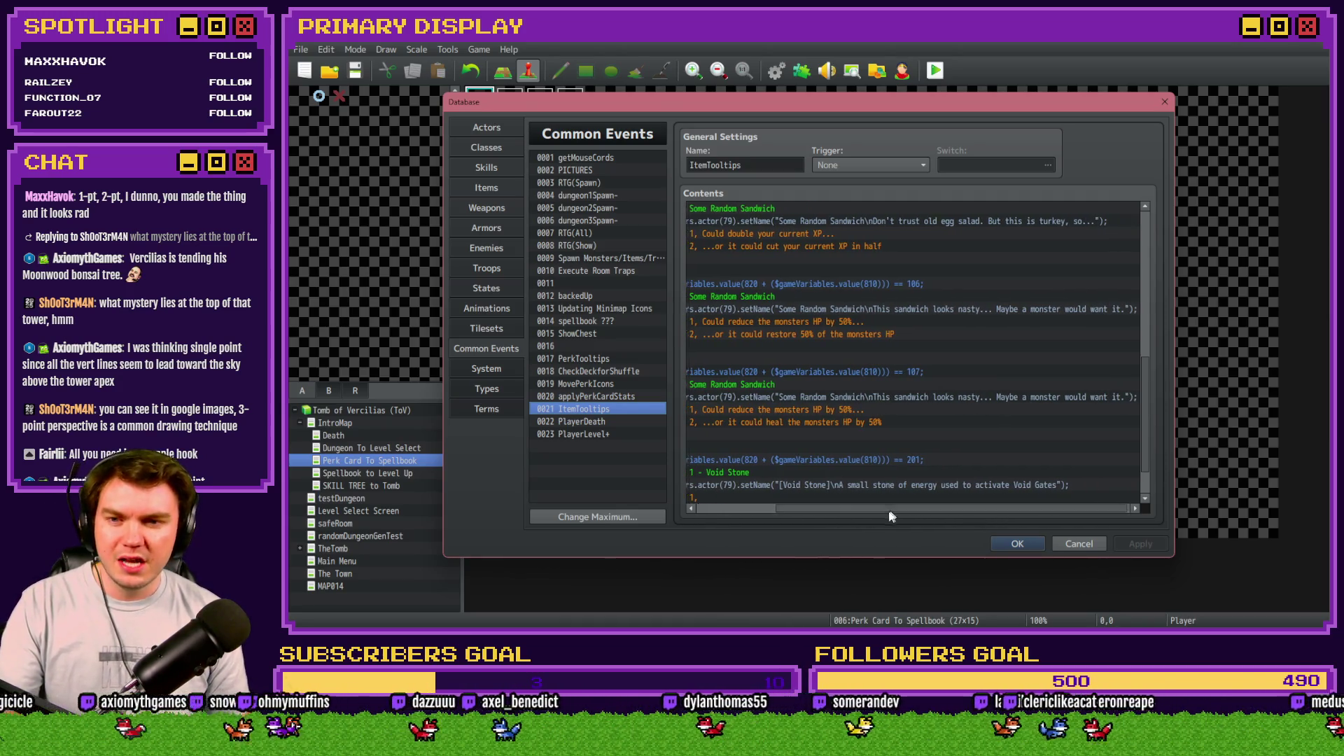
pyautogui.moveTo(892, 511); pyautogui.dragTo(834, 514)
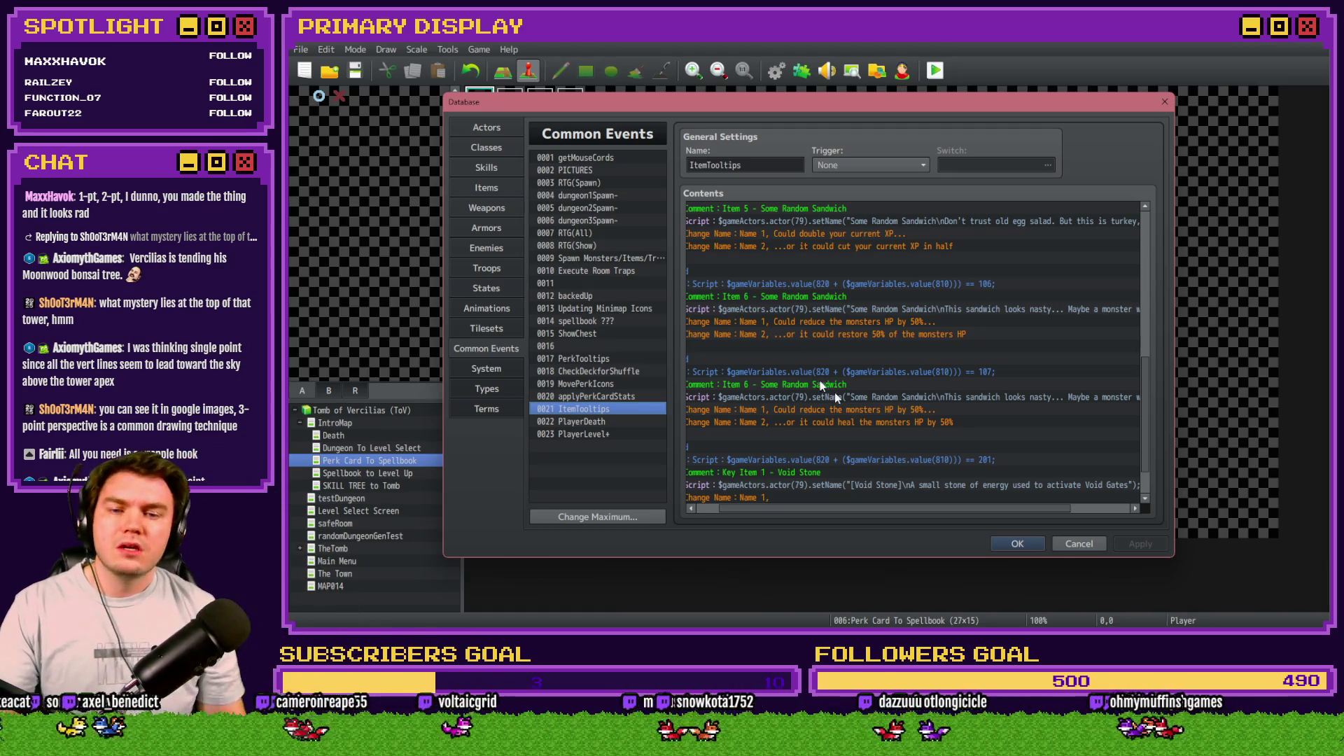
pyautogui.click(1017, 543)
pyautogui.click(936, 78)
# Step: Save the project for the playtest and pick Fairlii's Fantastic Scroll as the perk card
pyautogui.click(773, 350)
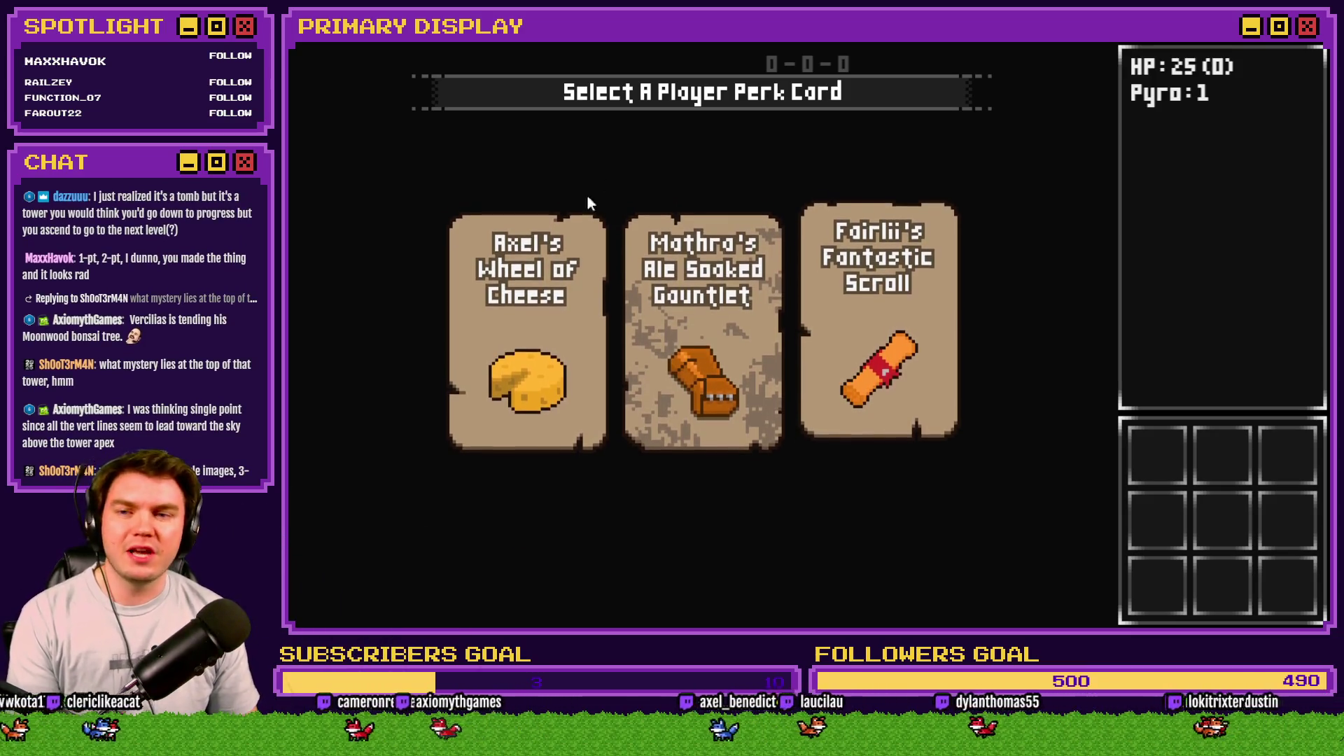
pyautogui.moveTo(533, 294)
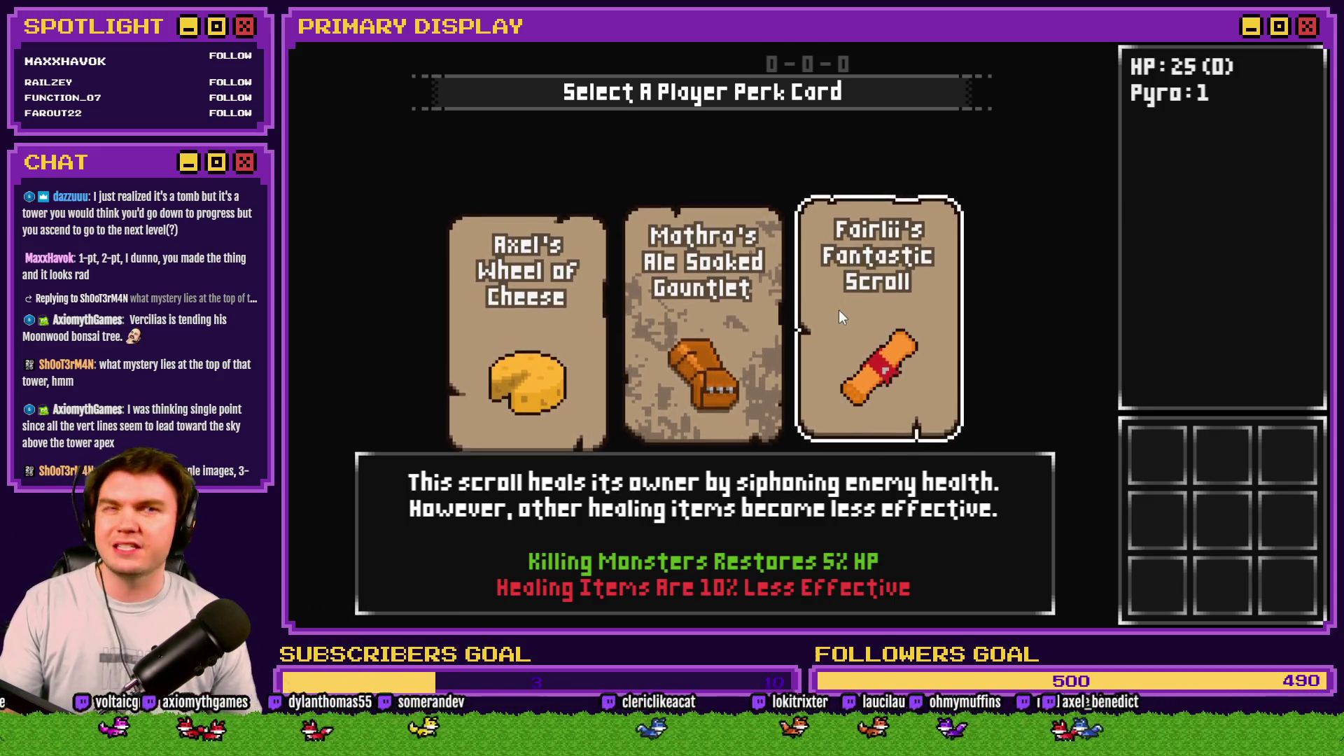
pyautogui.click(850, 323)
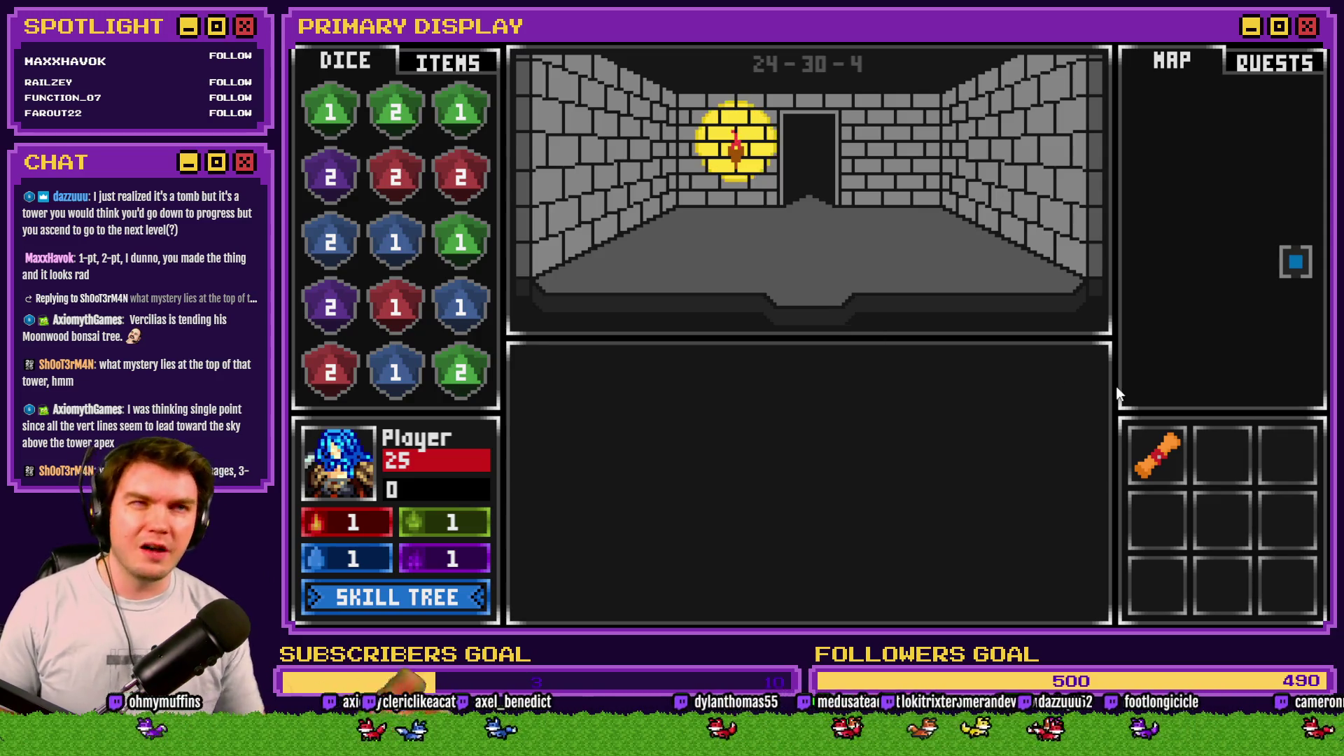
# Step: Read the scroll's description in the inventory slot, then show the ITEMS list
pyautogui.moveTo(1154, 451)
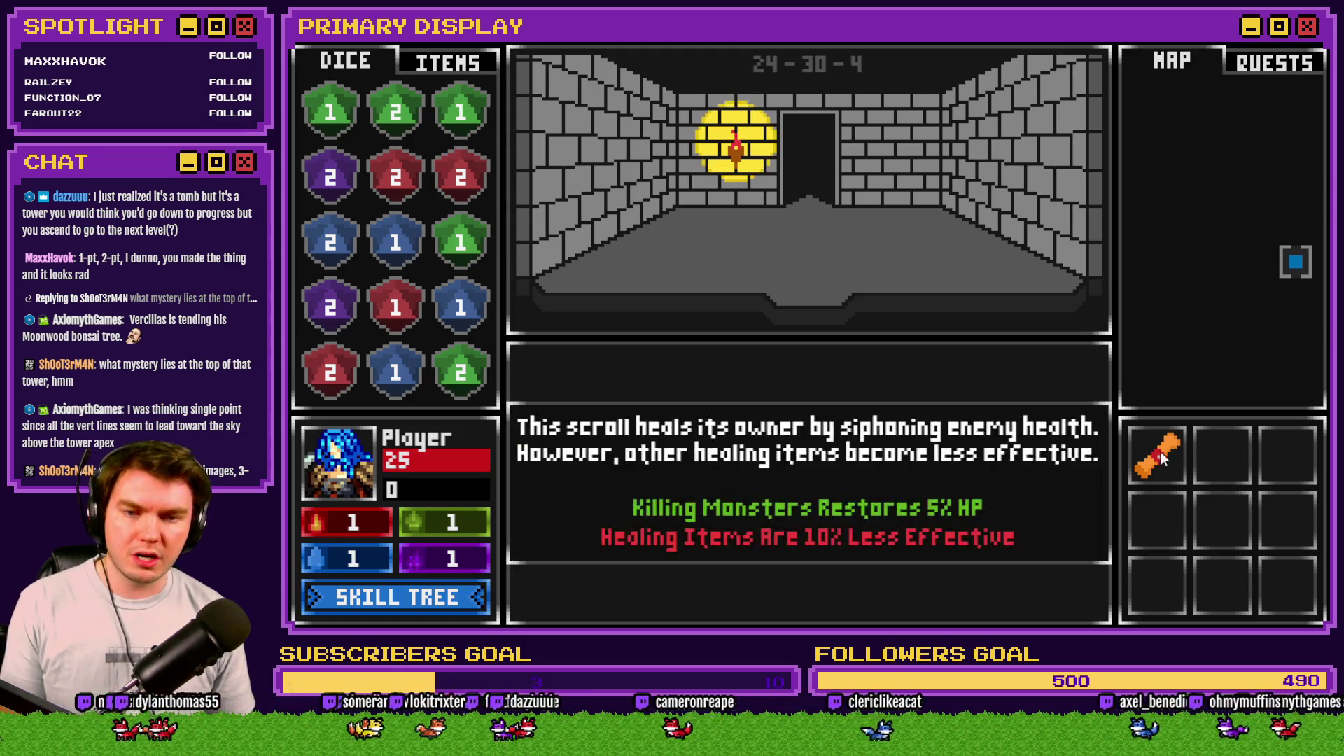
pyautogui.click(460, 74)
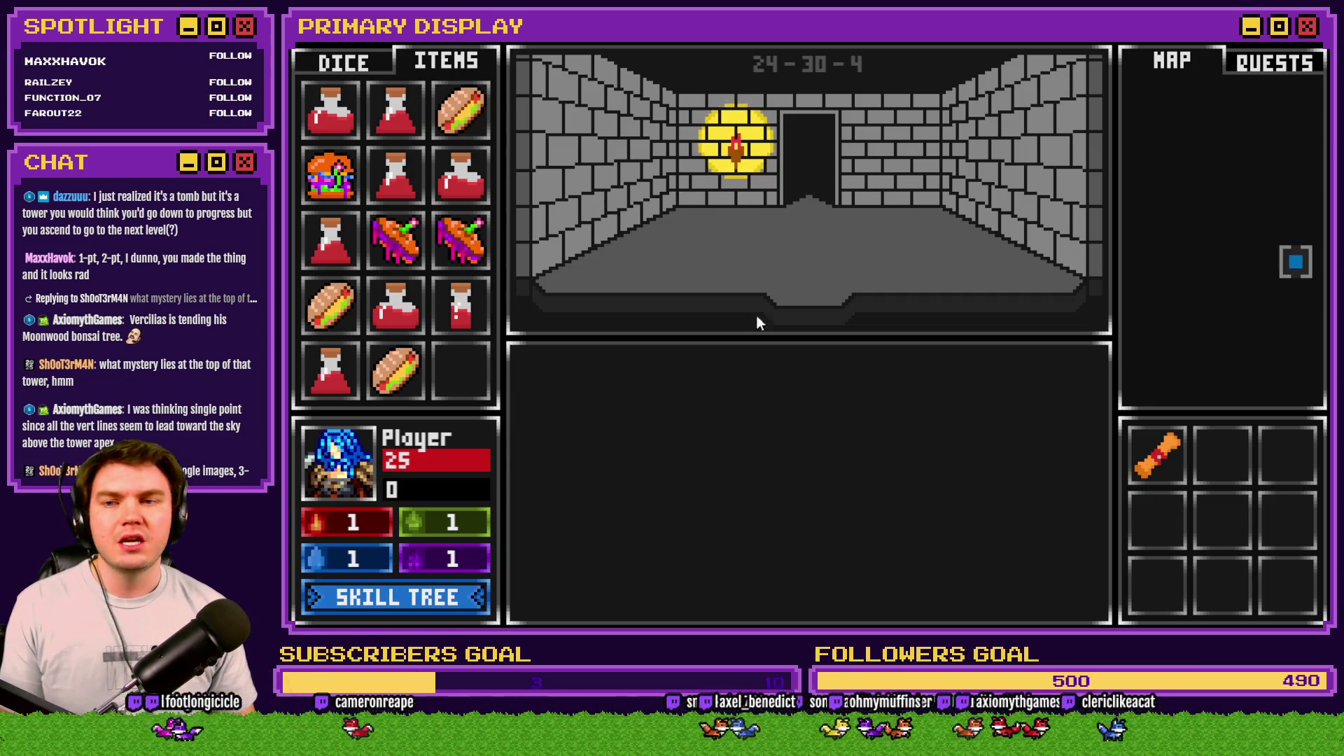
# Step: Flip between the DICE and ITEMS tabs, read the potion and sandwich tooltips, then close the game
pyautogui.click(322, 65)
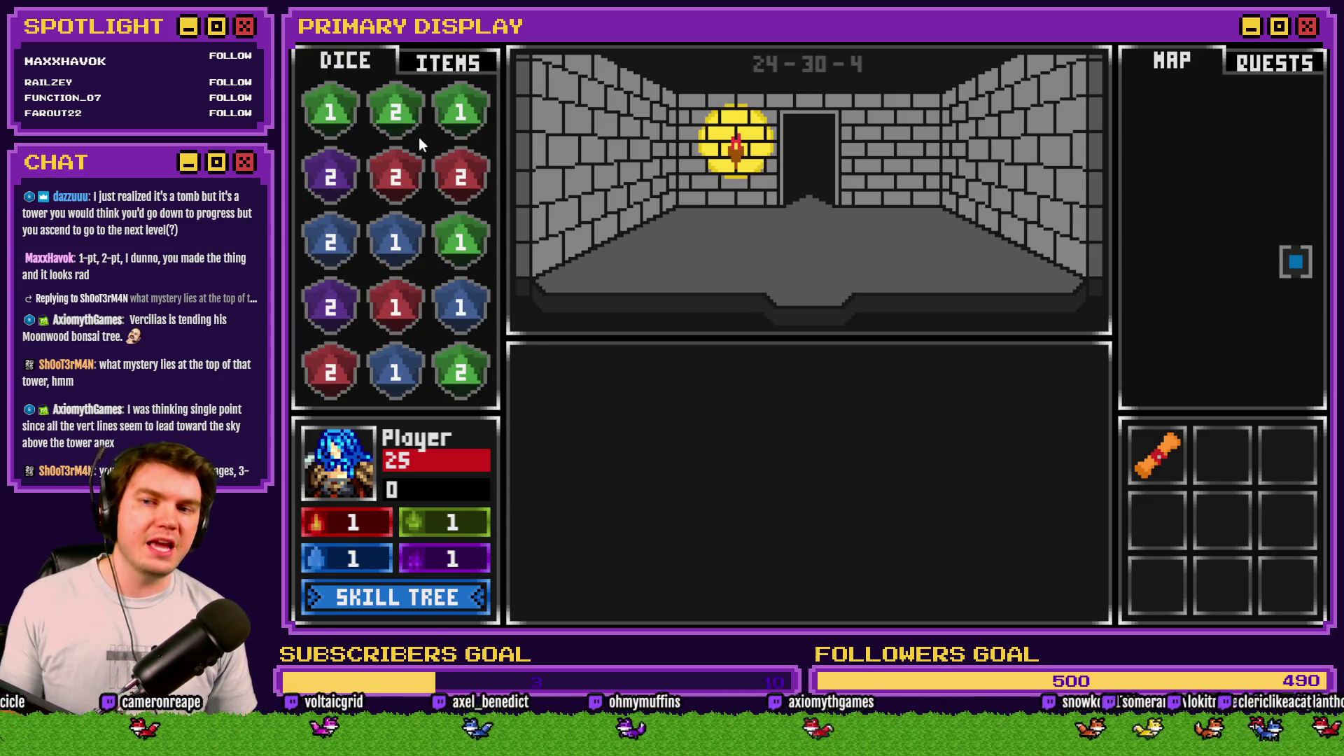
pyautogui.click(448, 63)
pyautogui.click(345, 61)
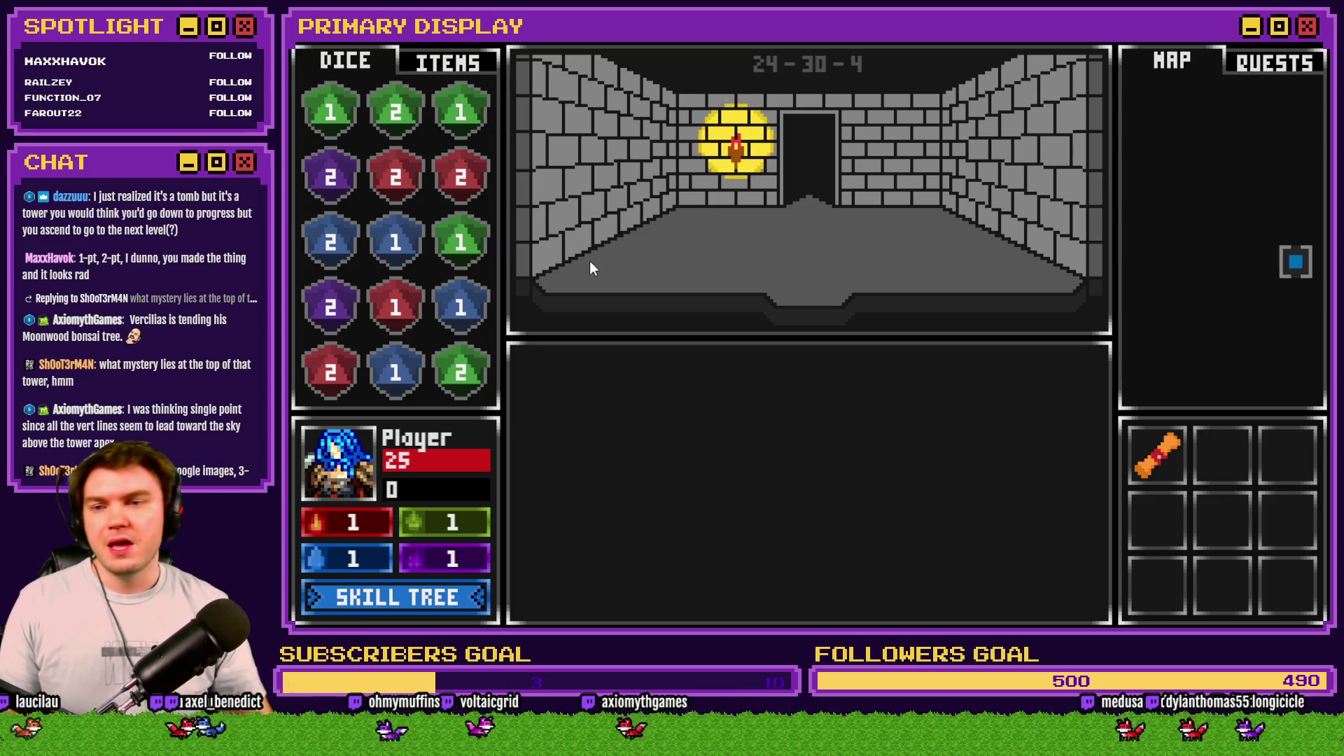
pyautogui.click(473, 64)
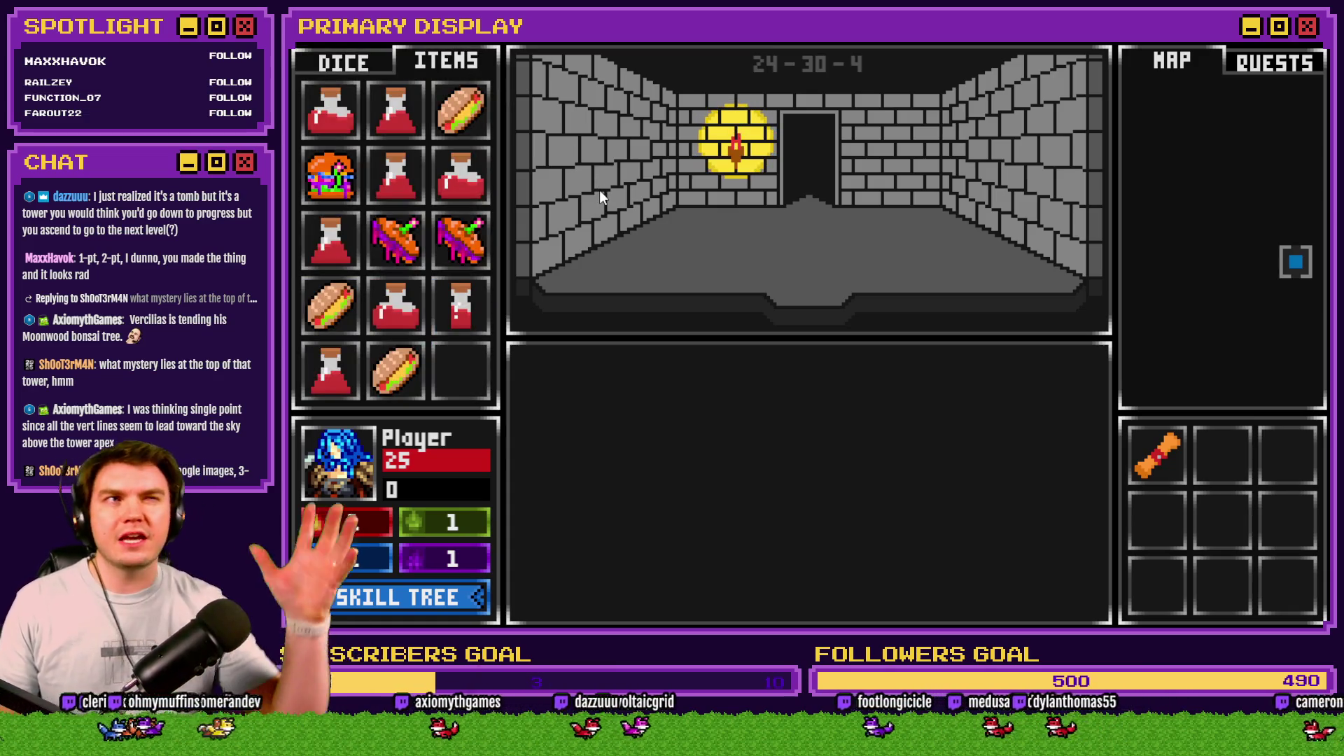
pyautogui.moveTo(456, 321)
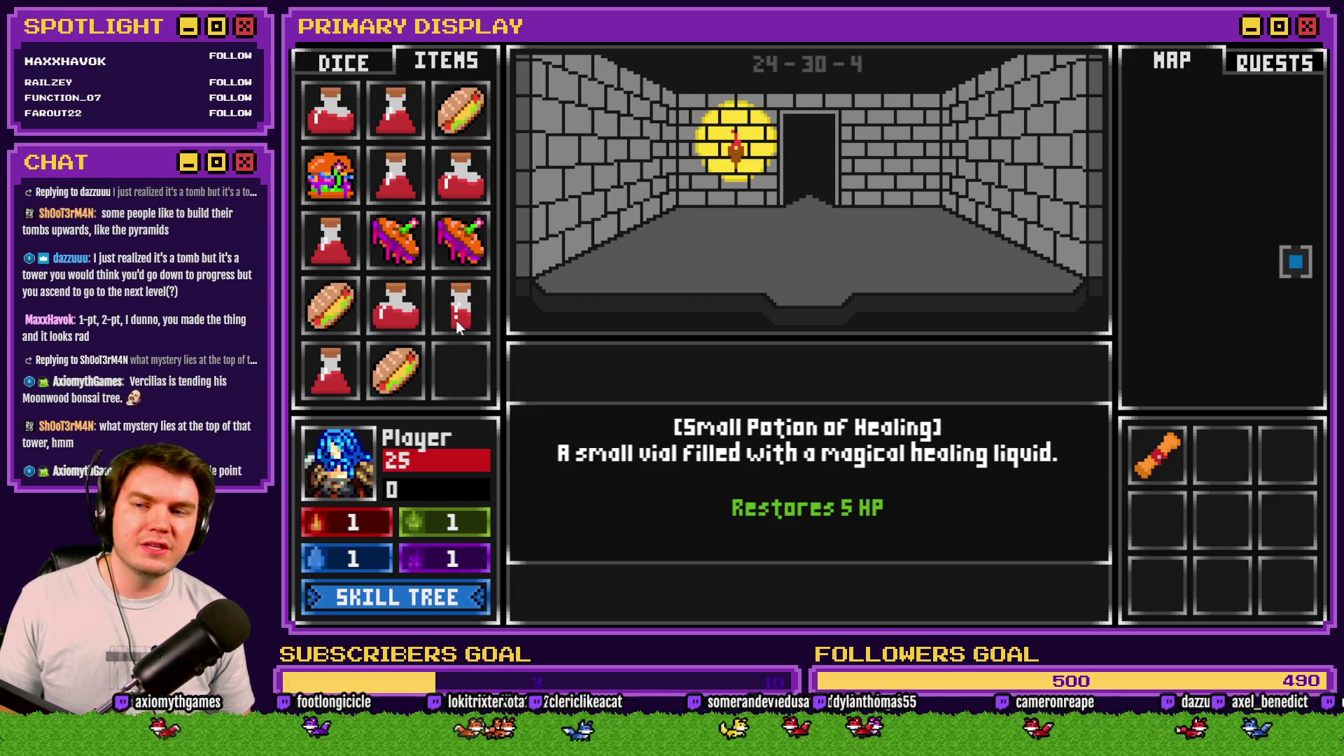
pyautogui.moveTo(330, 323)
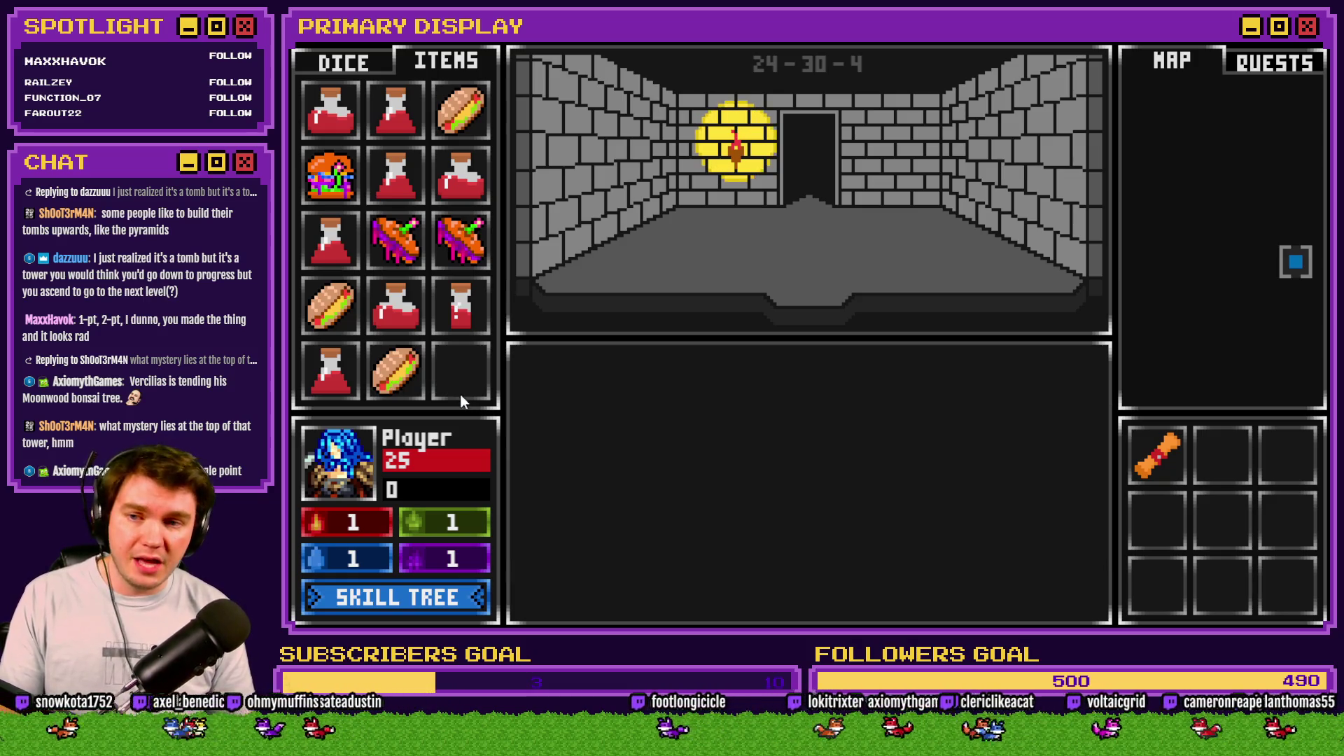
pyautogui.moveTo(466, 243)
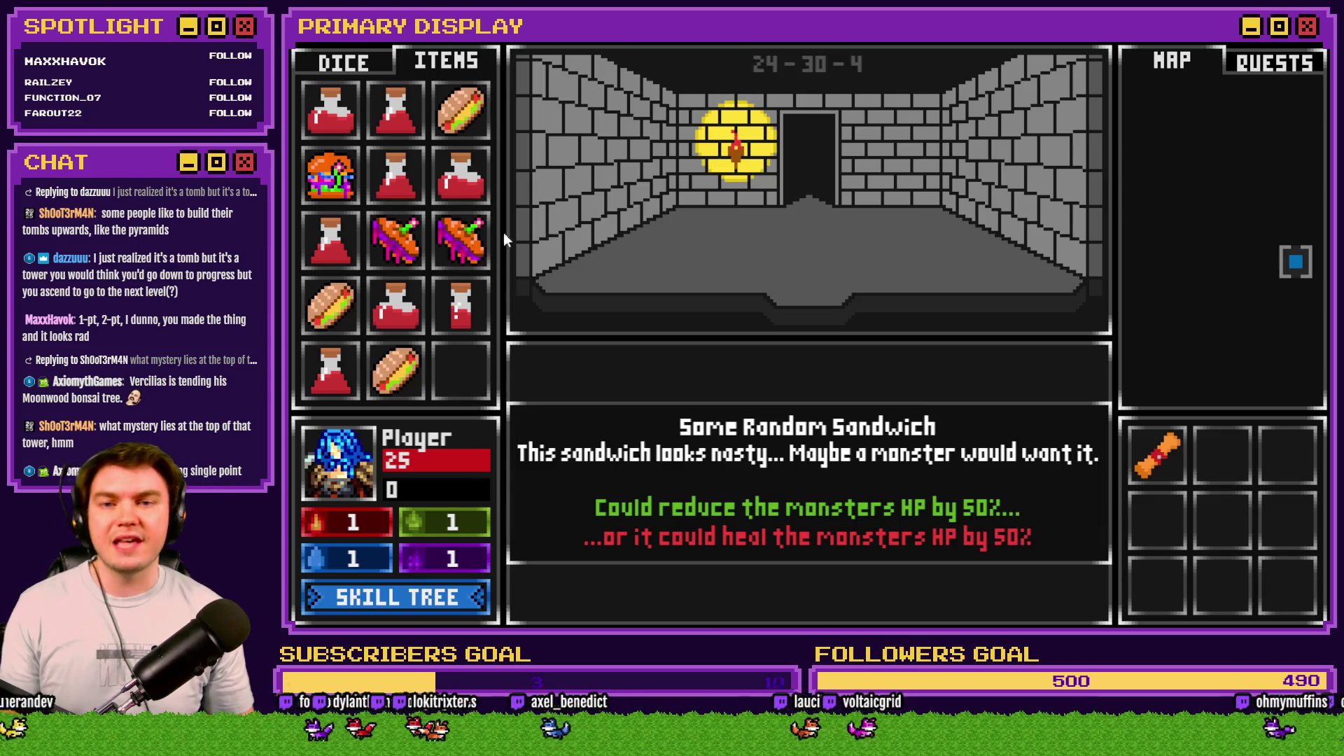
pyautogui.click(1305, 43)
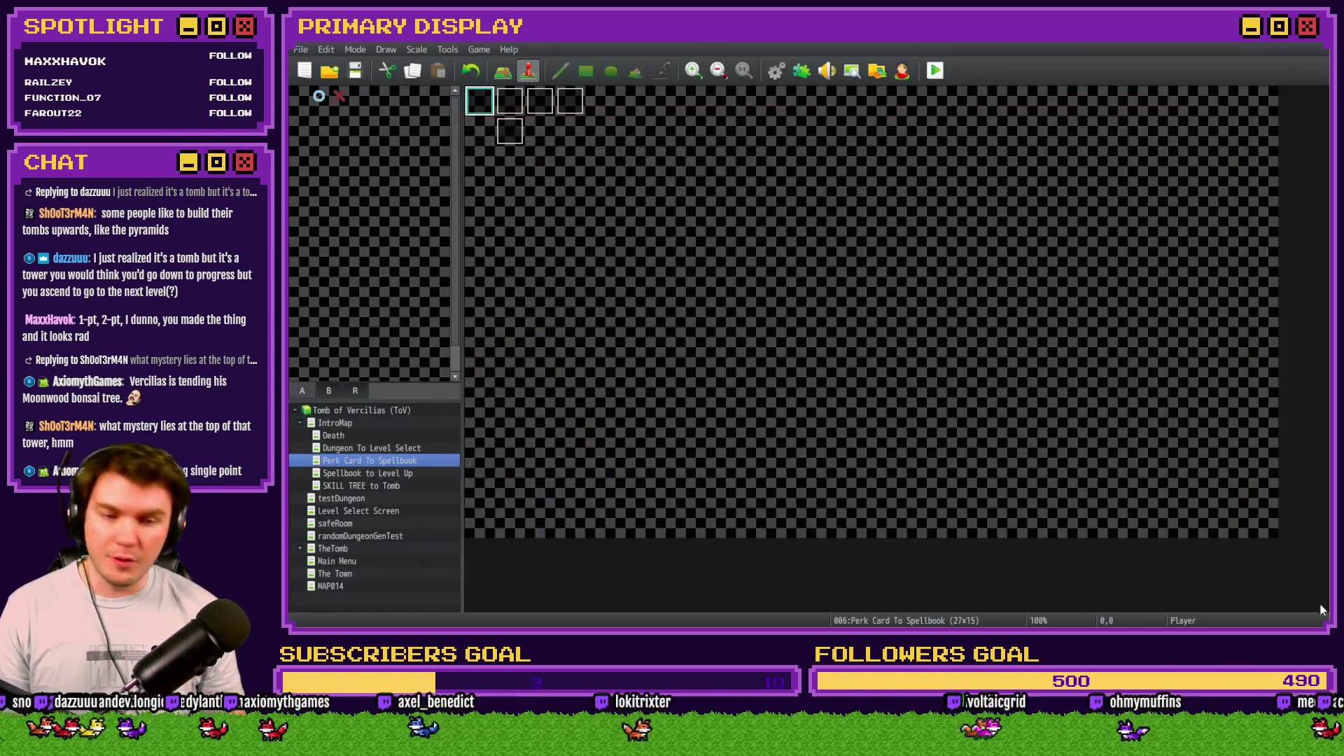
# Step: Make the Tomb of Vercilias logo layer visible in Photoshop, then switch back to RPG Maker
pyautogui.hotkey('alt', 'Tab')
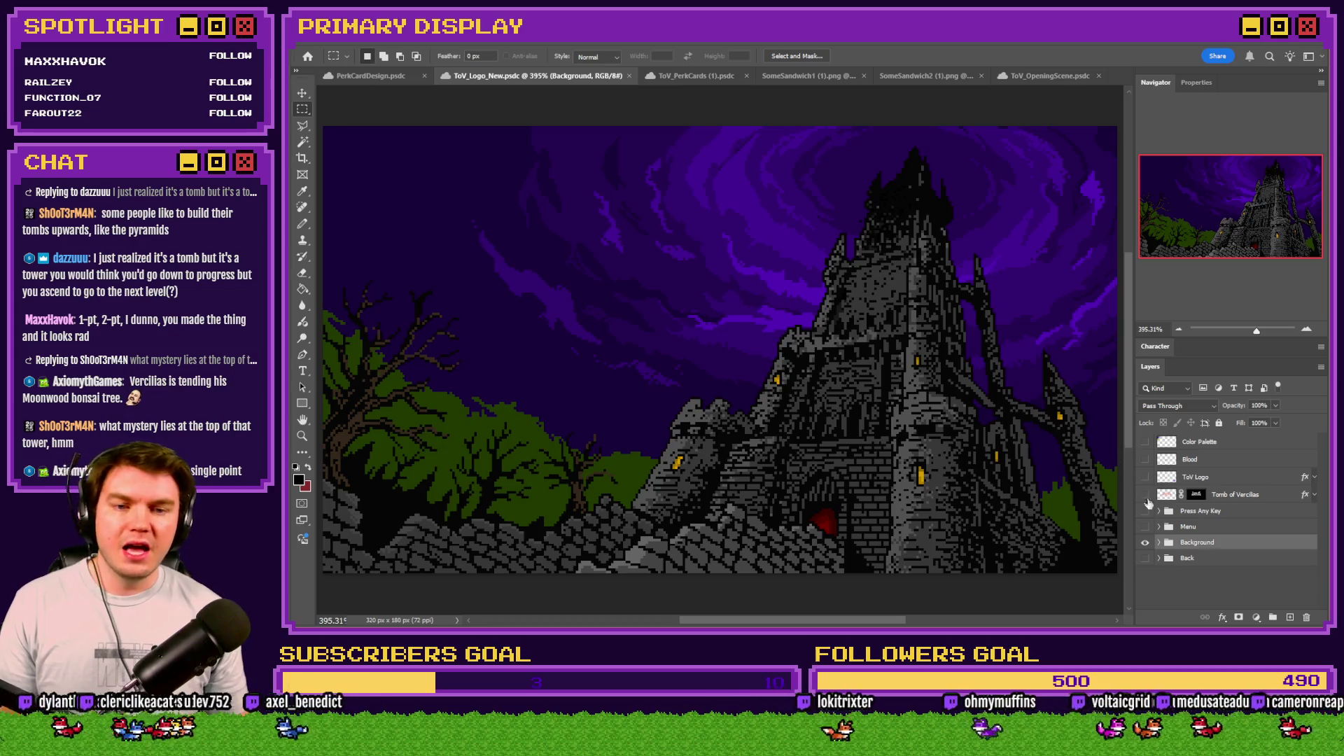
pyautogui.click(1146, 495)
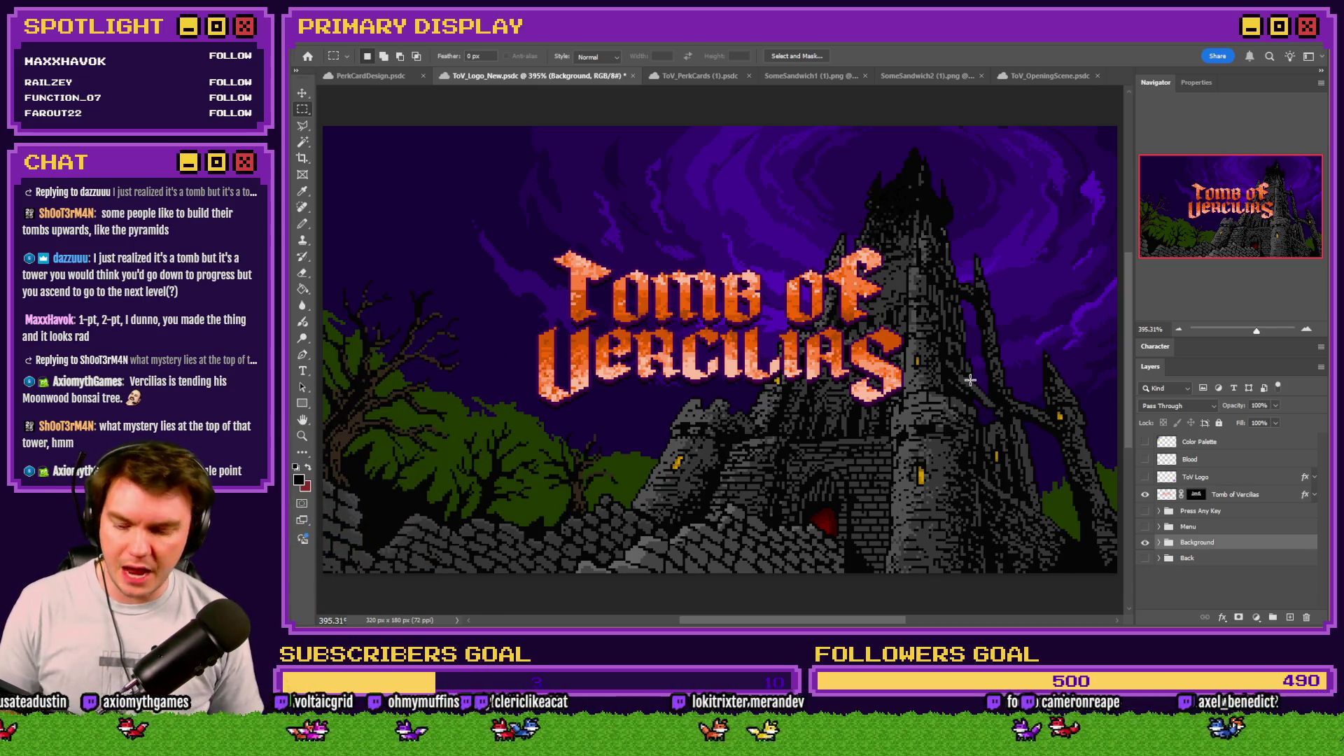
pyautogui.hotkey('alt', 'Tab')
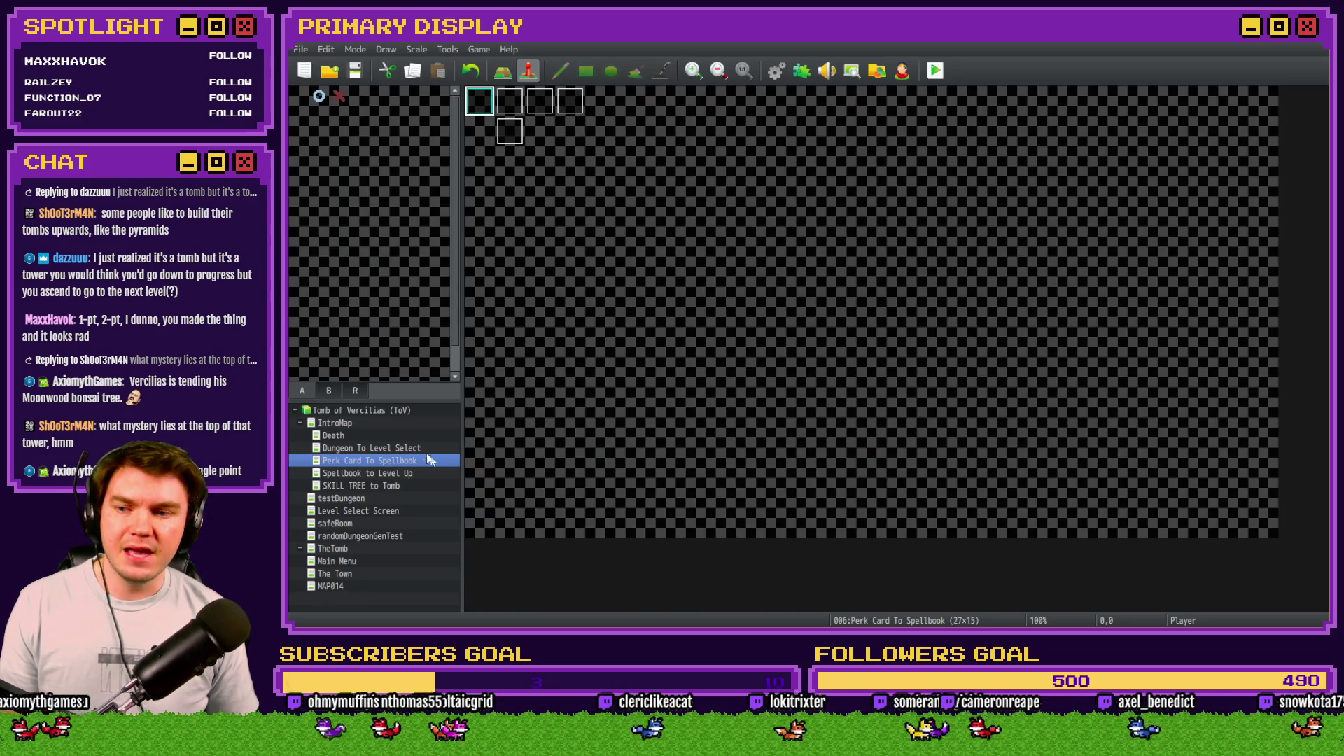
# Step: Open TheTomb map and the database, scrolling ItemTooltips to the Some Random Sandwich branches for items 5 and 6
pyautogui.click(354, 550)
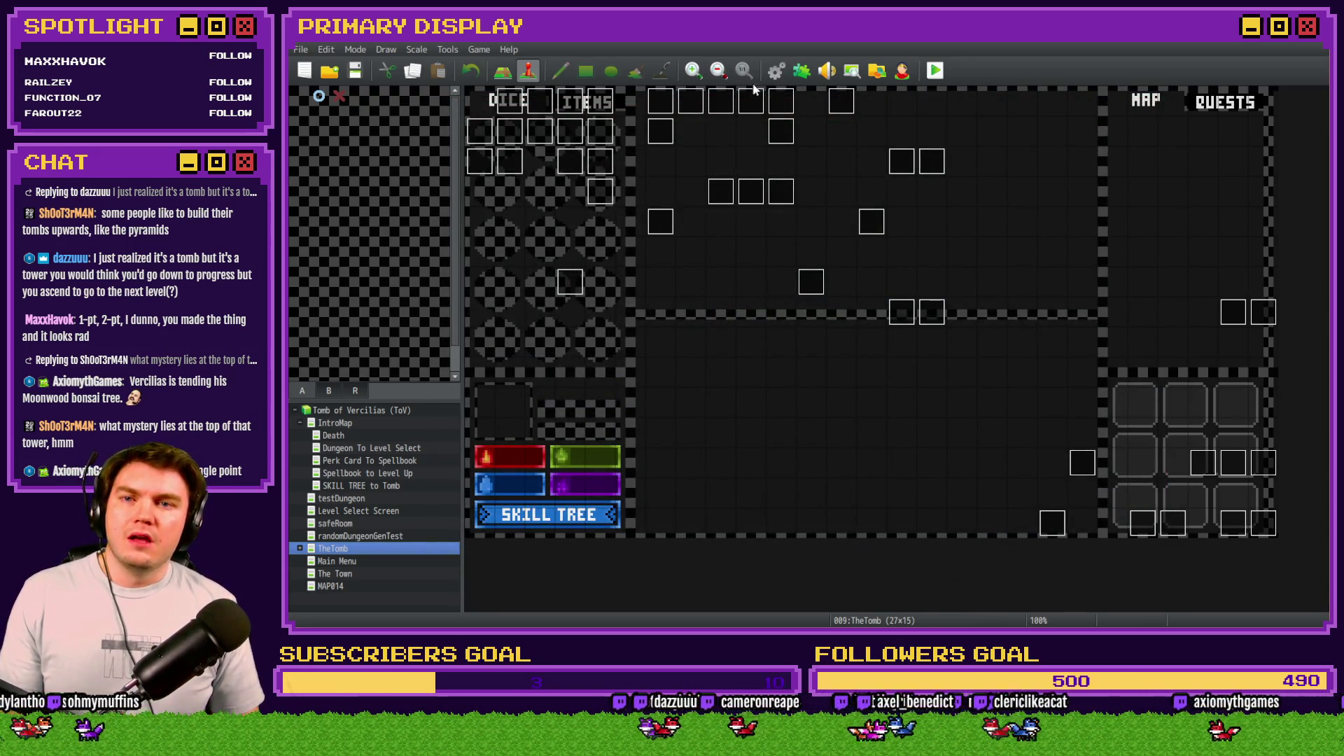
pyautogui.click(777, 70)
pyautogui.scroll(-3, 830, 353)
pyautogui.scroll(1, 830, 357)
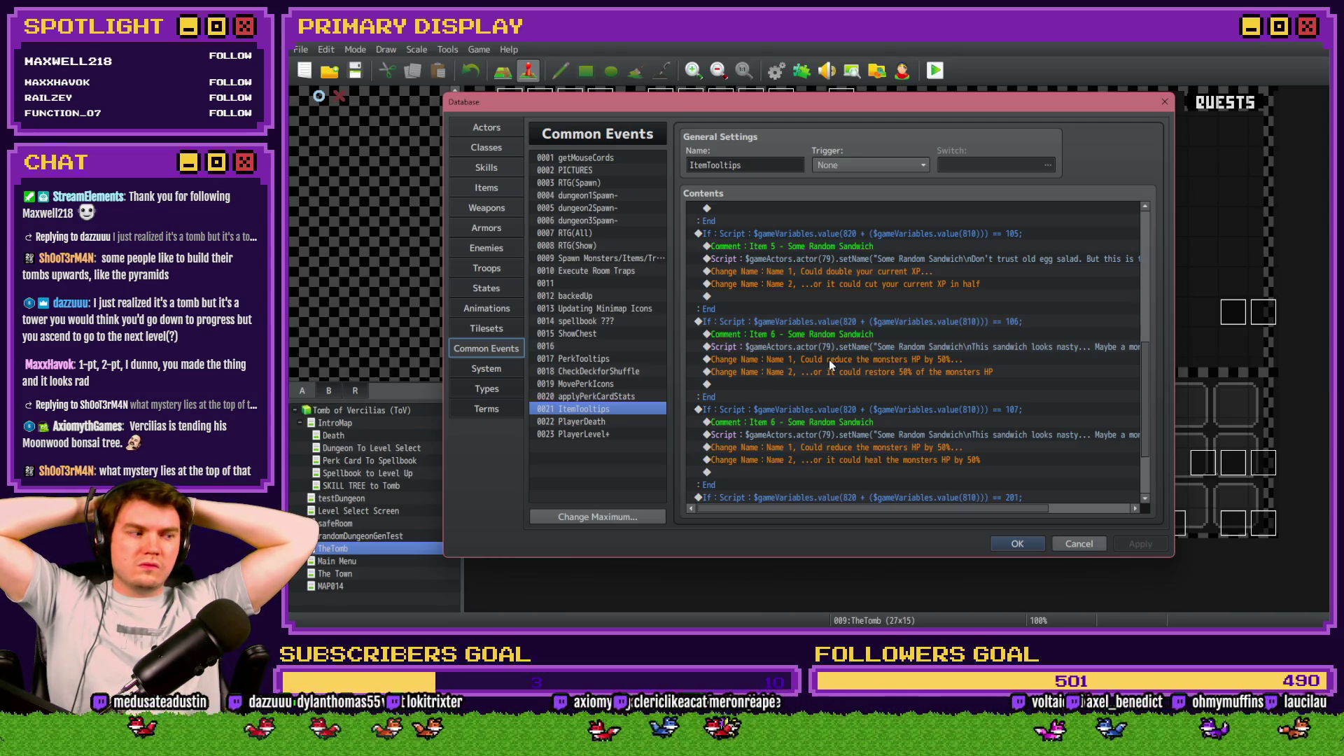
# Step: Scroll the 0021 ItemTooltips contents to the Random Sandwich tooltip entries
pyautogui.scroll(-3, 829, 360)
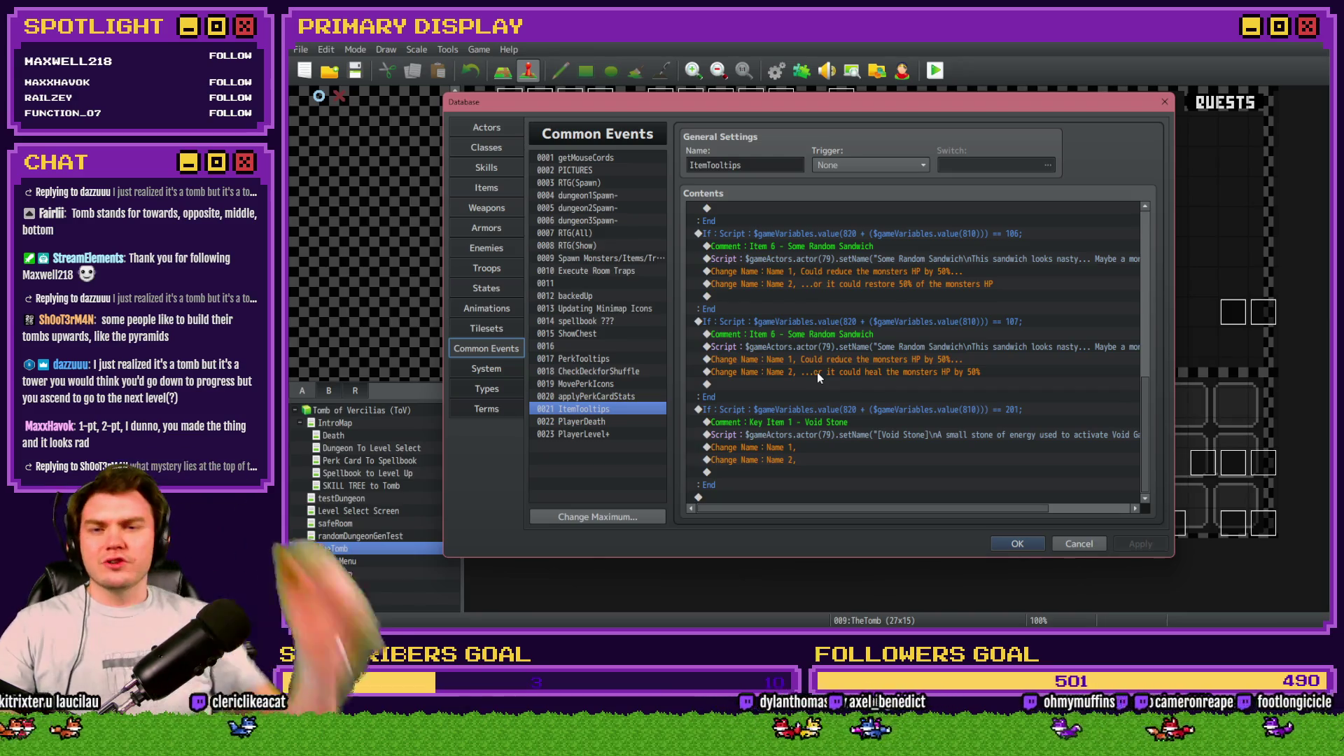
pyautogui.scroll(1, 830, 375)
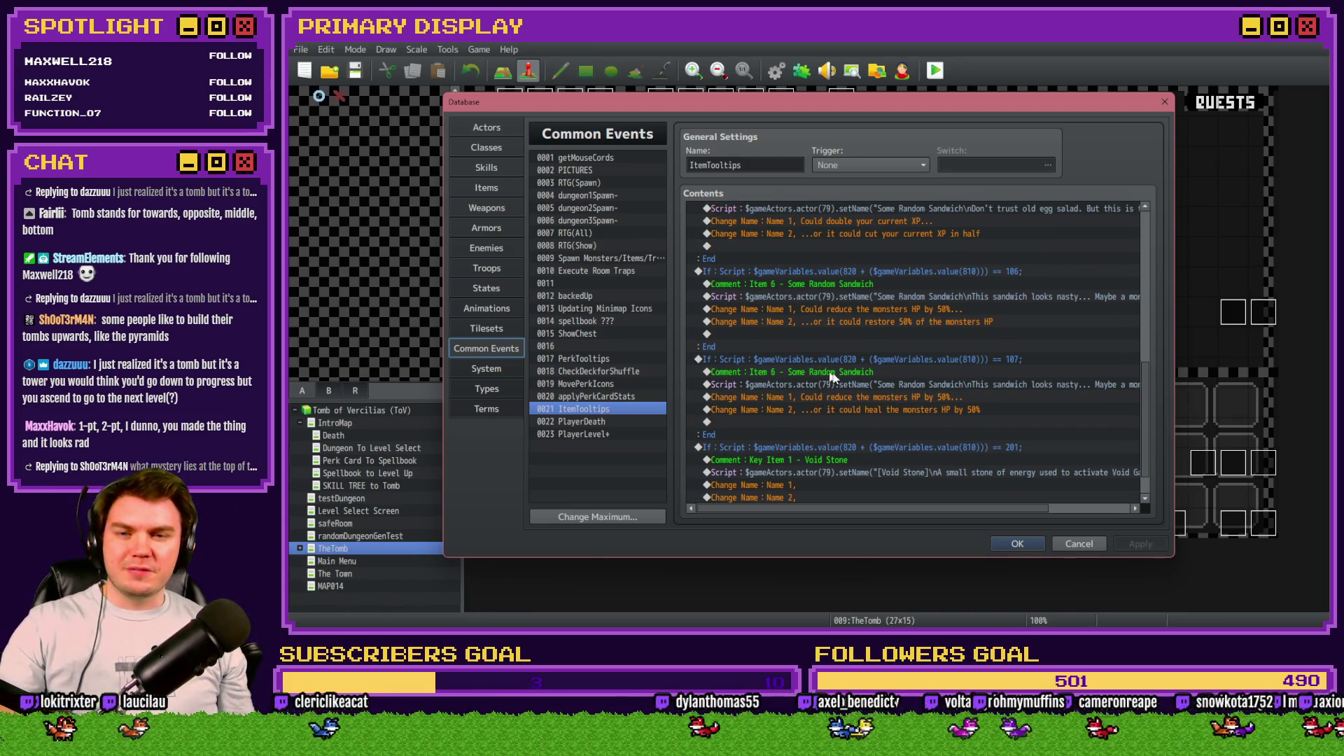
# Step: Change item 106's Name 2 tooltip to '...or it could increase the monsters HP by 50%'
pyautogui.click(859, 308)
pyautogui.doubleClick(861, 322)
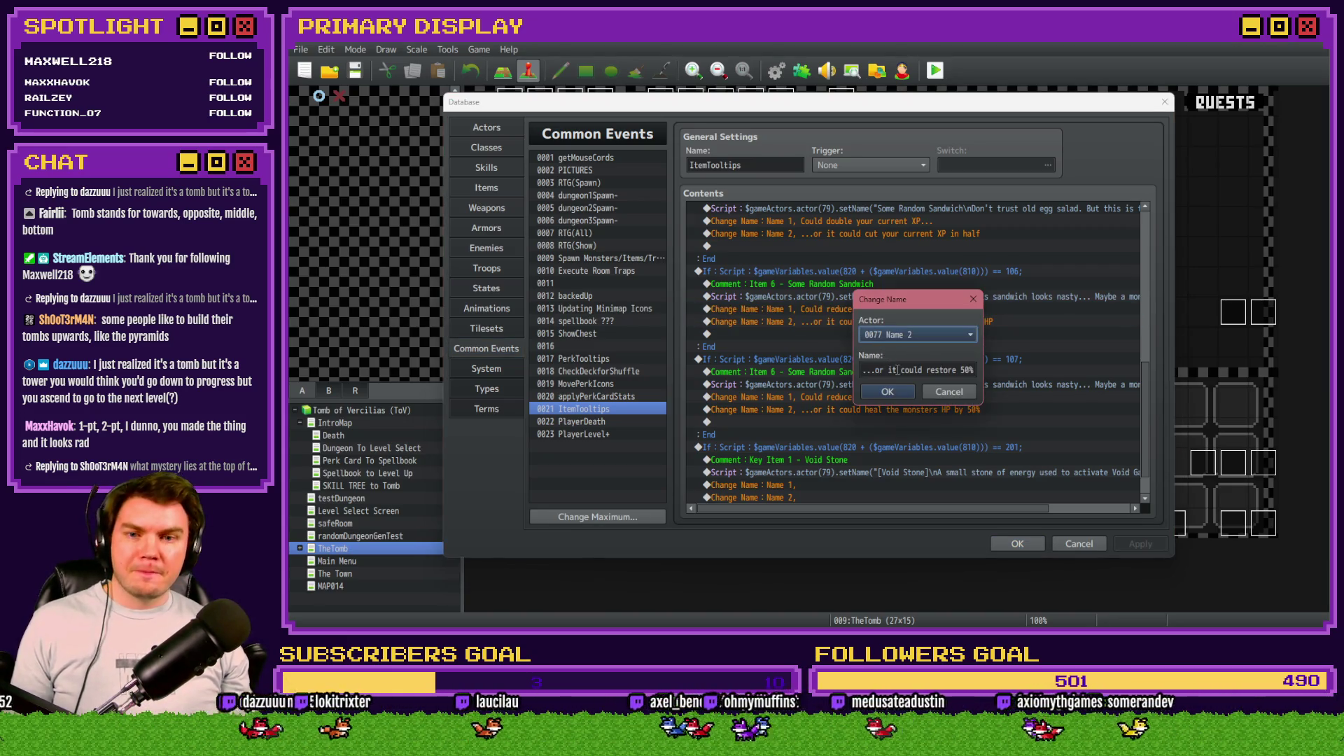
pyautogui.doubleClick(941, 370)
pyautogui.write('increase')
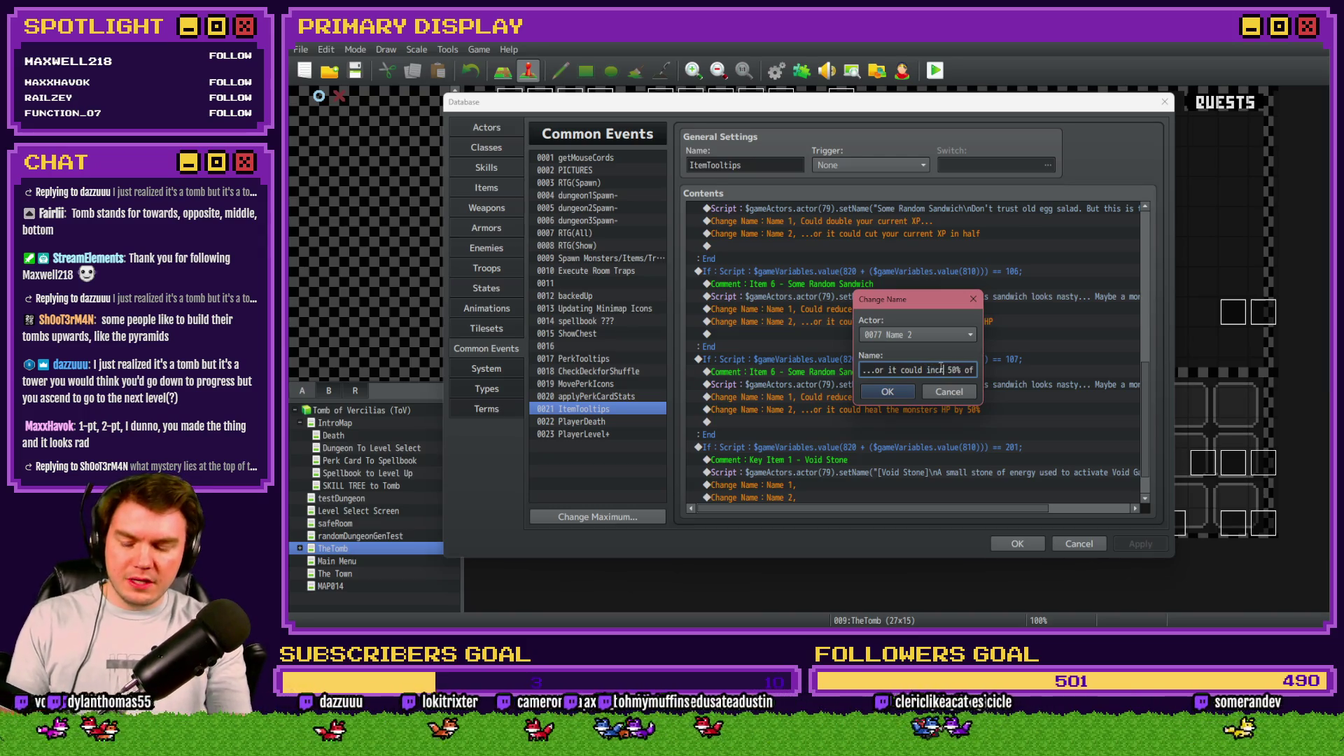
pyautogui.write(' thje')
pyautogui.write('e monste')
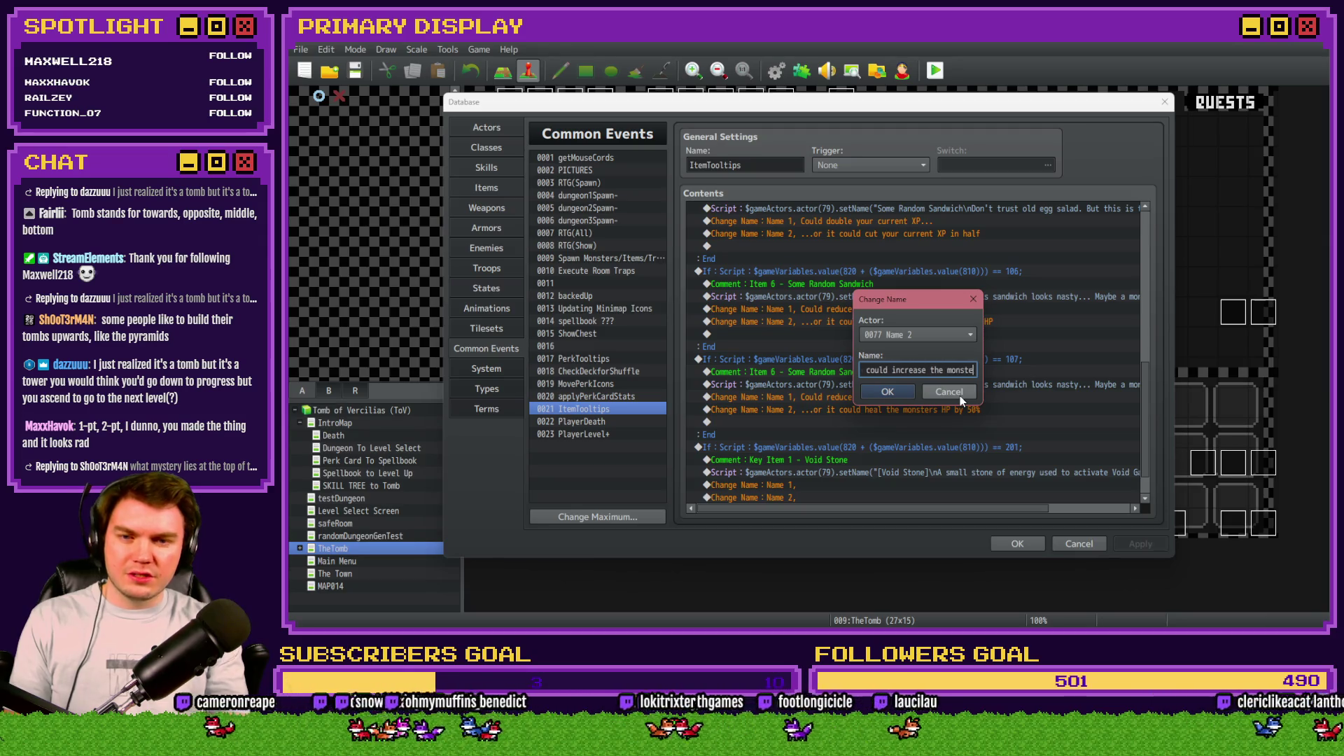
pyautogui.write('rs HP')
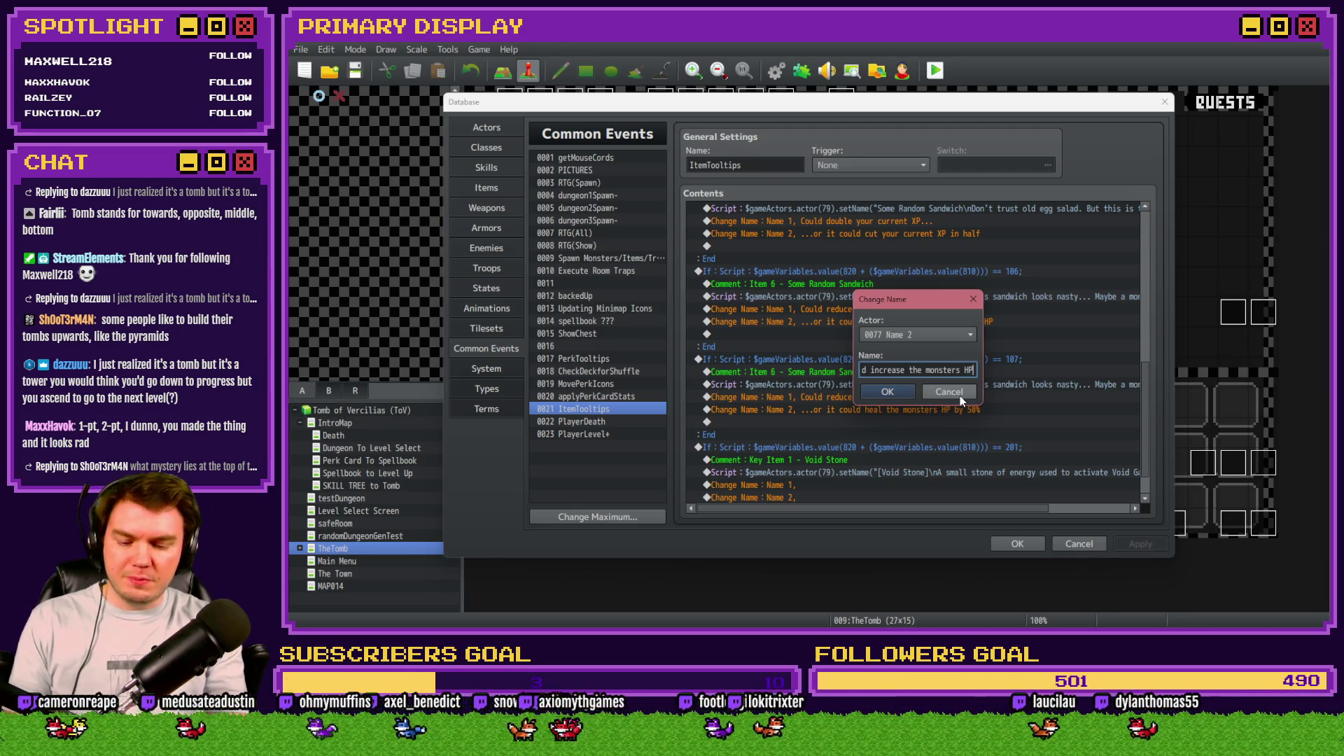
pyautogui.write(' by 50%')
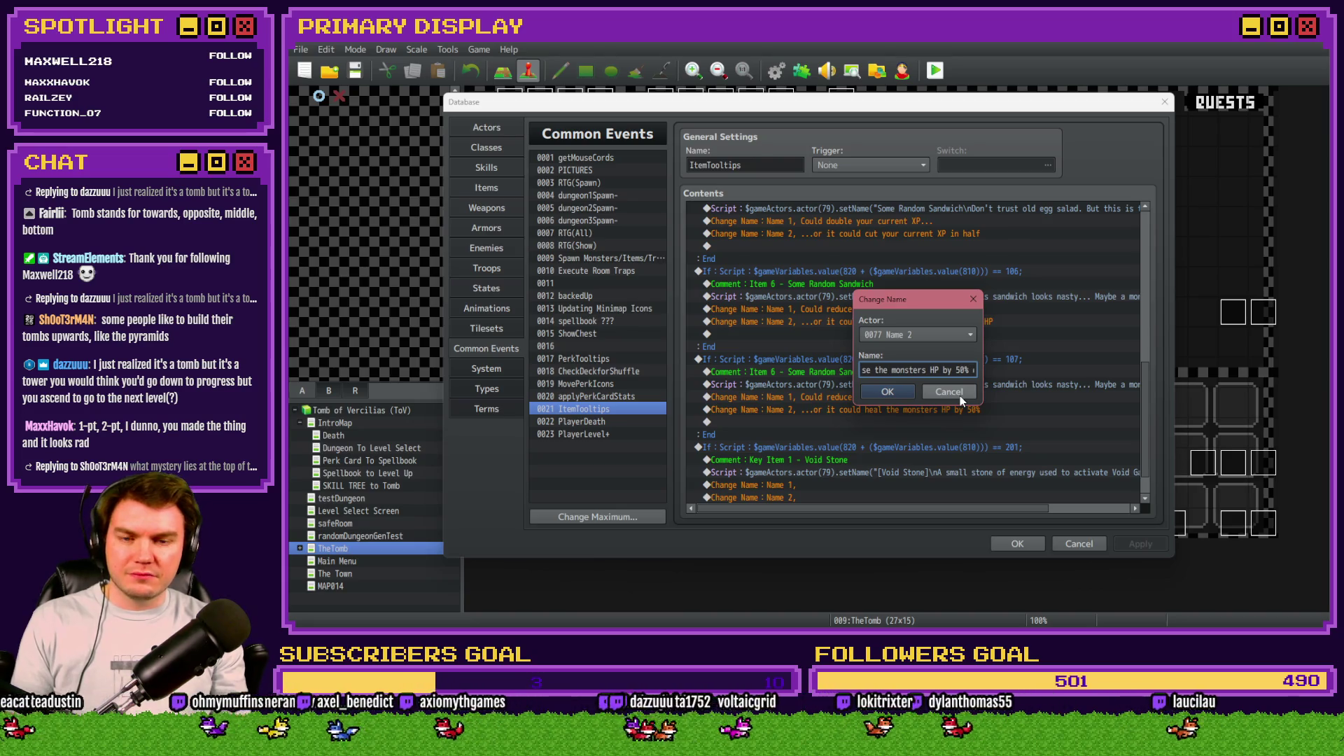
pyautogui.press('BackSpace')
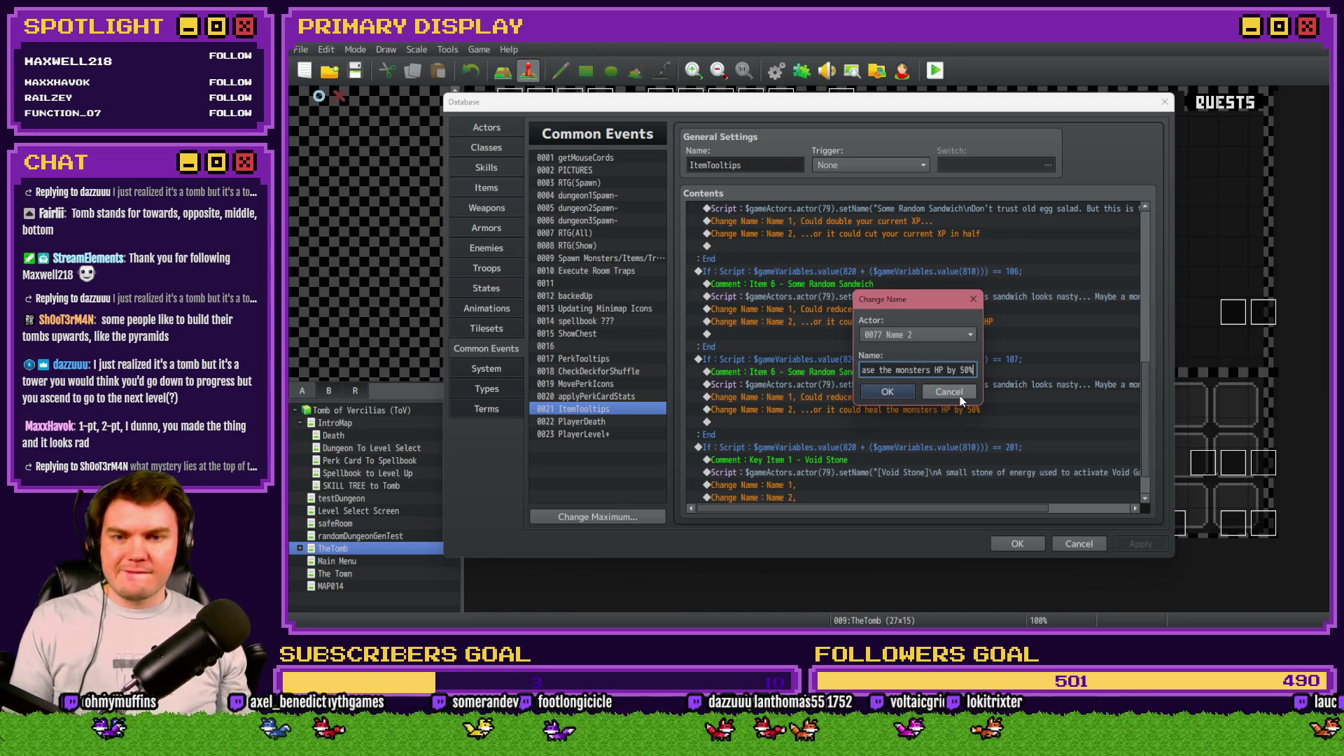
pyautogui.tripleClick(899, 371)
pyautogui.click(899, 371)
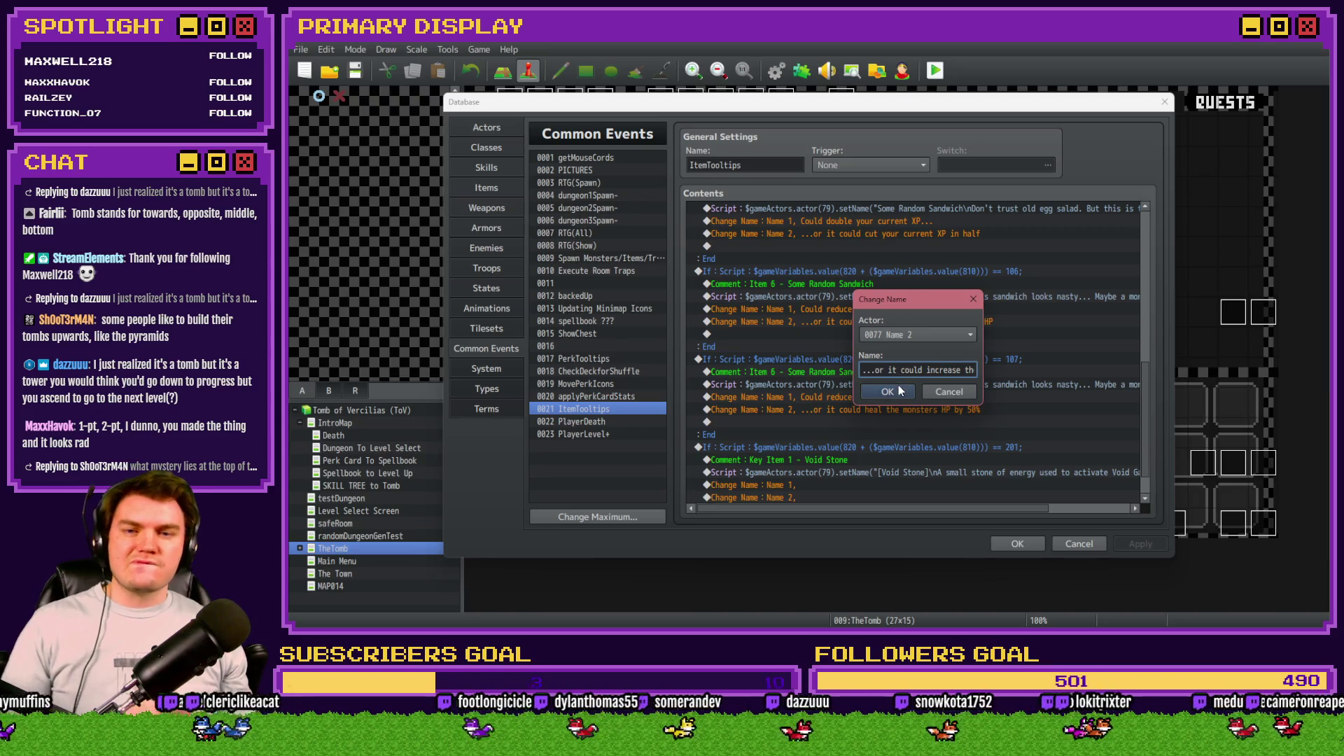
pyautogui.click(900, 390)
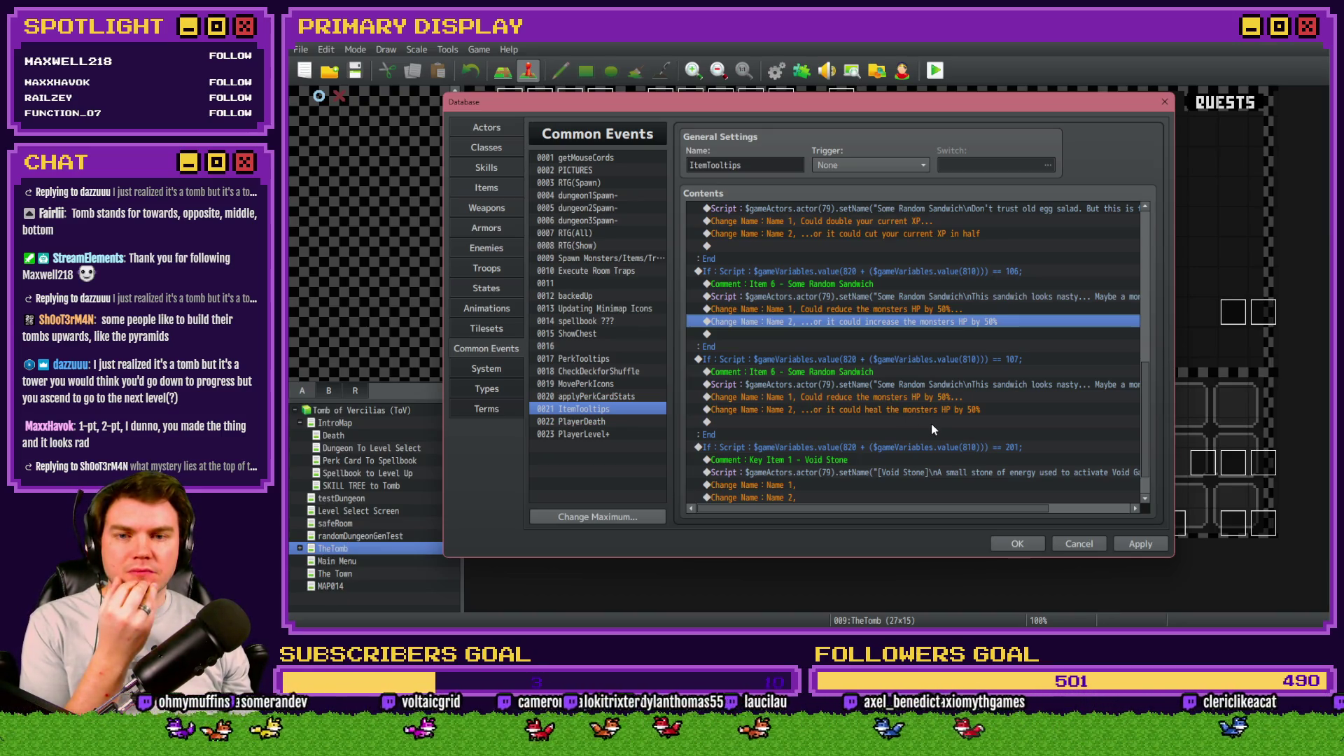
# Step: Apply and save the Database changes, then open the DiceMove event on the map
pyautogui.click(1141, 544)
pyautogui.click(1035, 546)
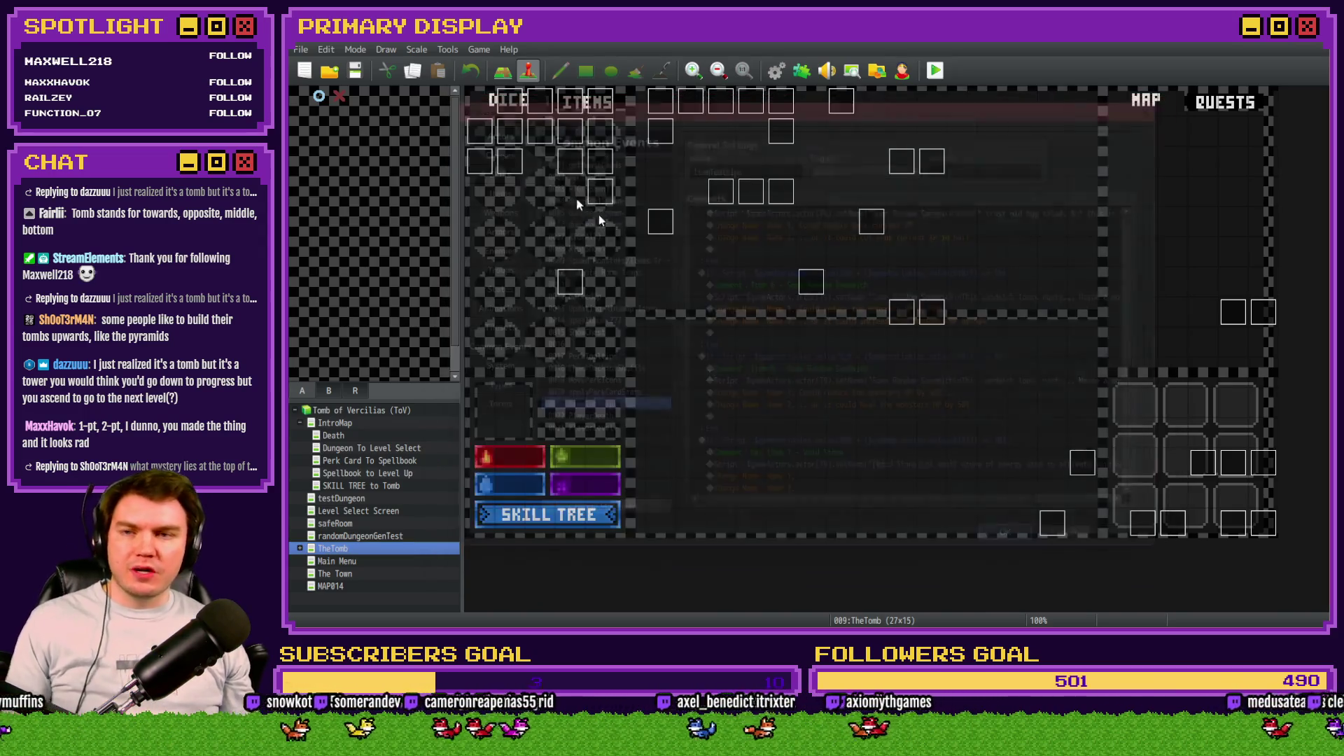
pyautogui.doubleClick(510, 105)
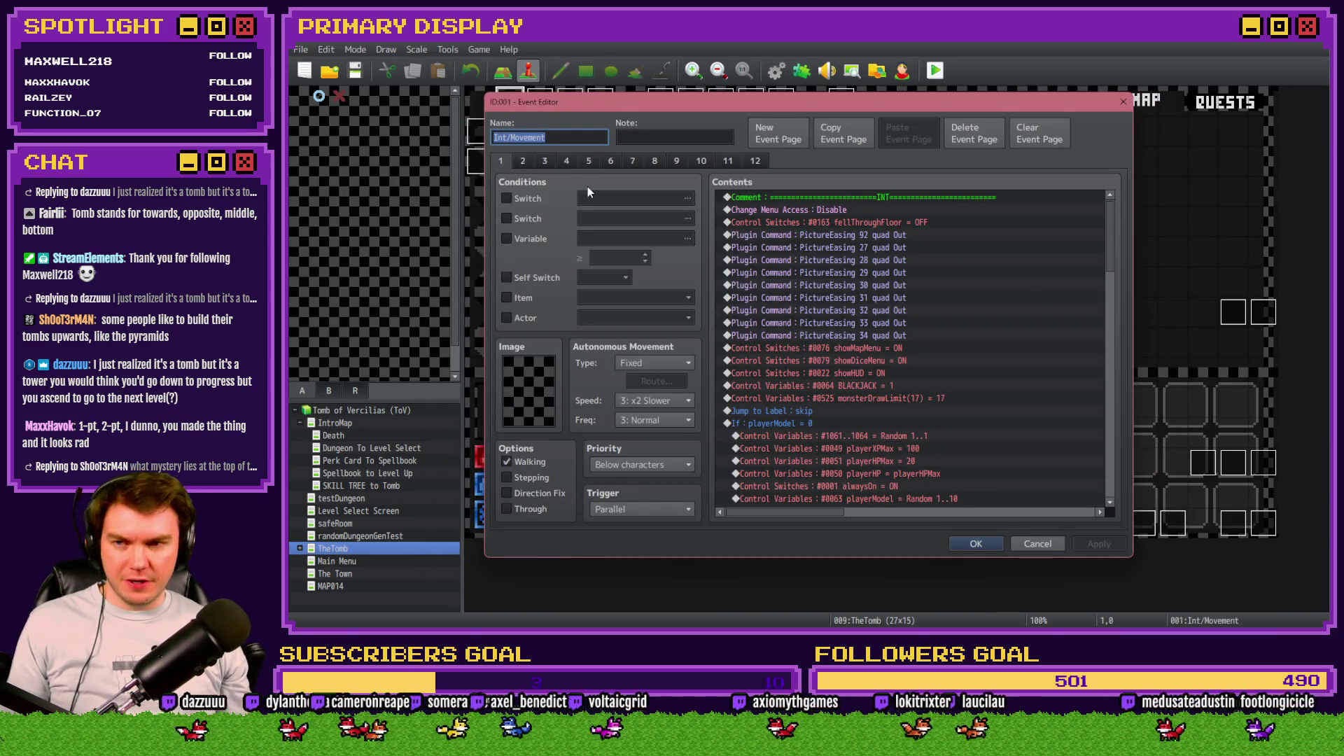
pyautogui.press('Escape')
pyautogui.doubleClick(543, 96)
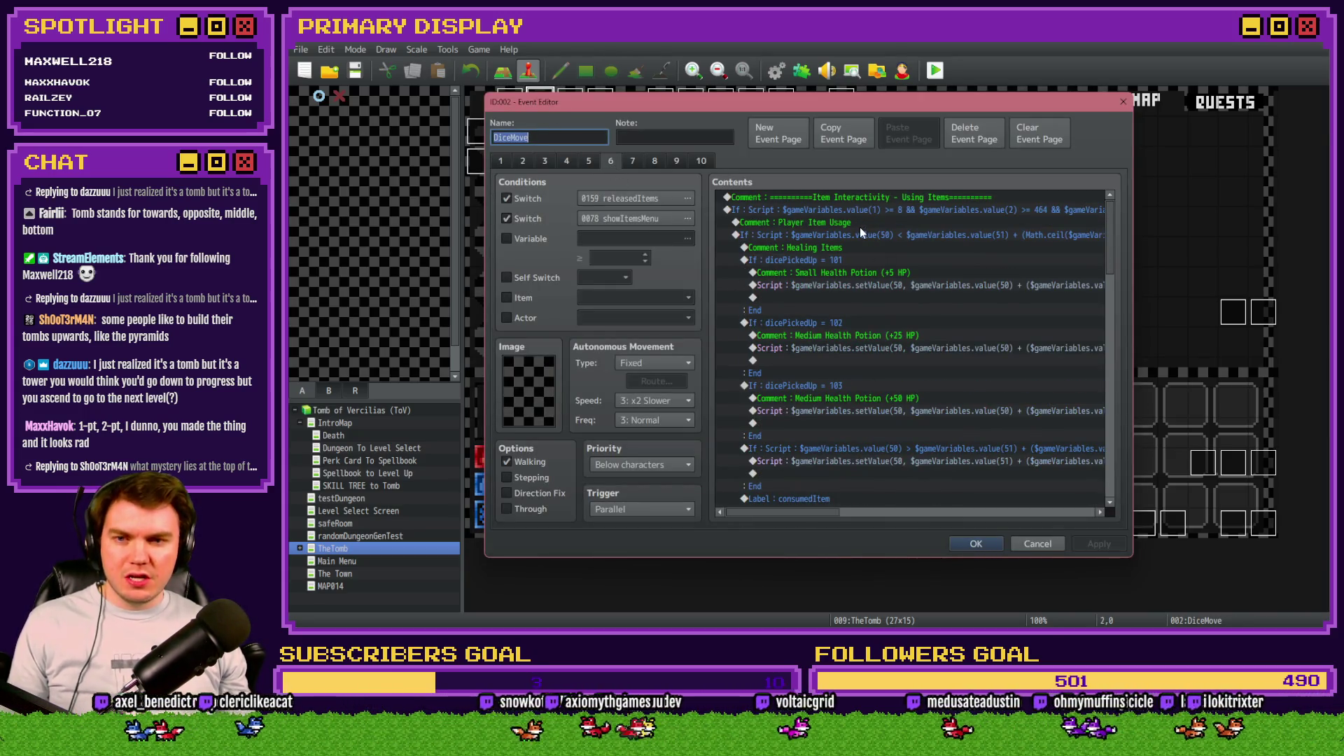
# Step: Review page 6's item-use branches, including the teleporter gem branch
pyautogui.click(864, 211)
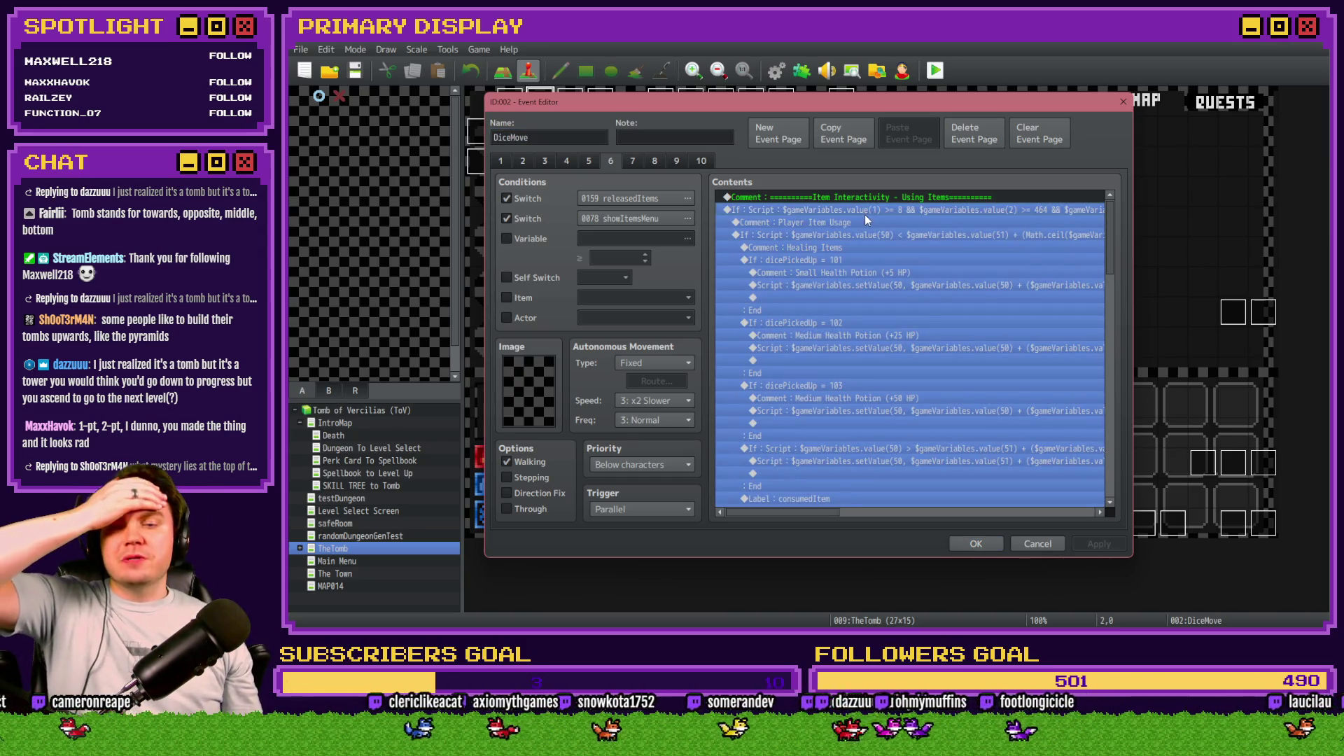
pyautogui.moveTo(1107, 238)
pyautogui.mouseDown()
pyautogui.moveTo(1103, 439)
pyautogui.moveTo(1107, 224)
pyautogui.moveTo(1111, 396)
pyautogui.mouseUp()
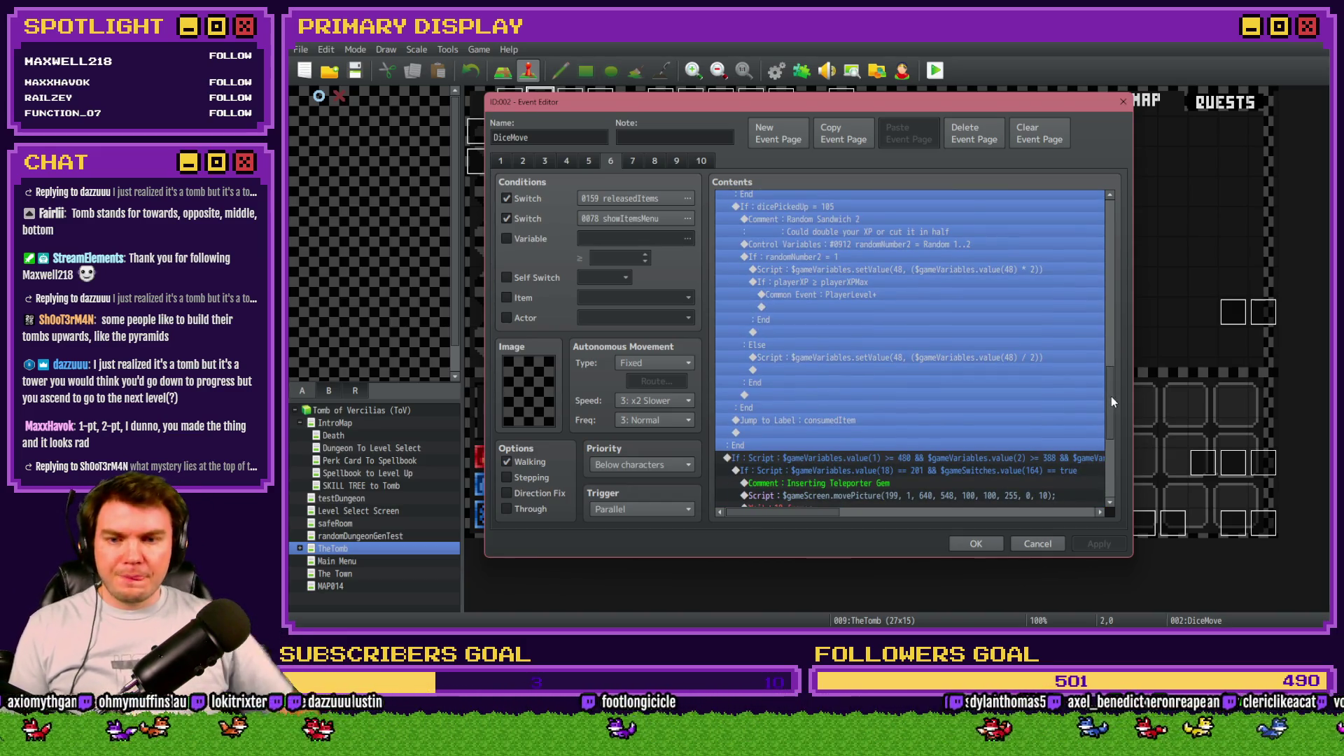
pyautogui.scroll(-5, 1111, 396)
pyautogui.click(1009, 262)
pyautogui.scroll(-1, 992, 400)
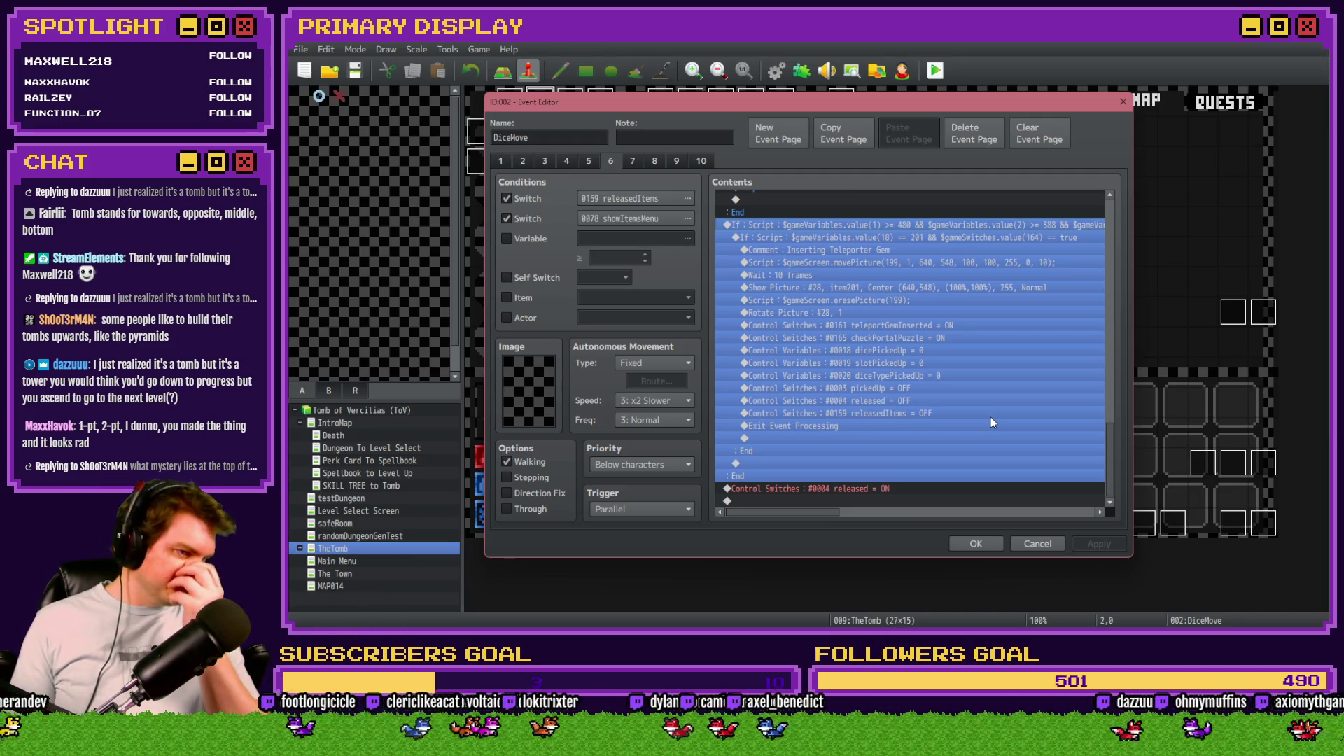
pyautogui.scroll(10, 990, 417)
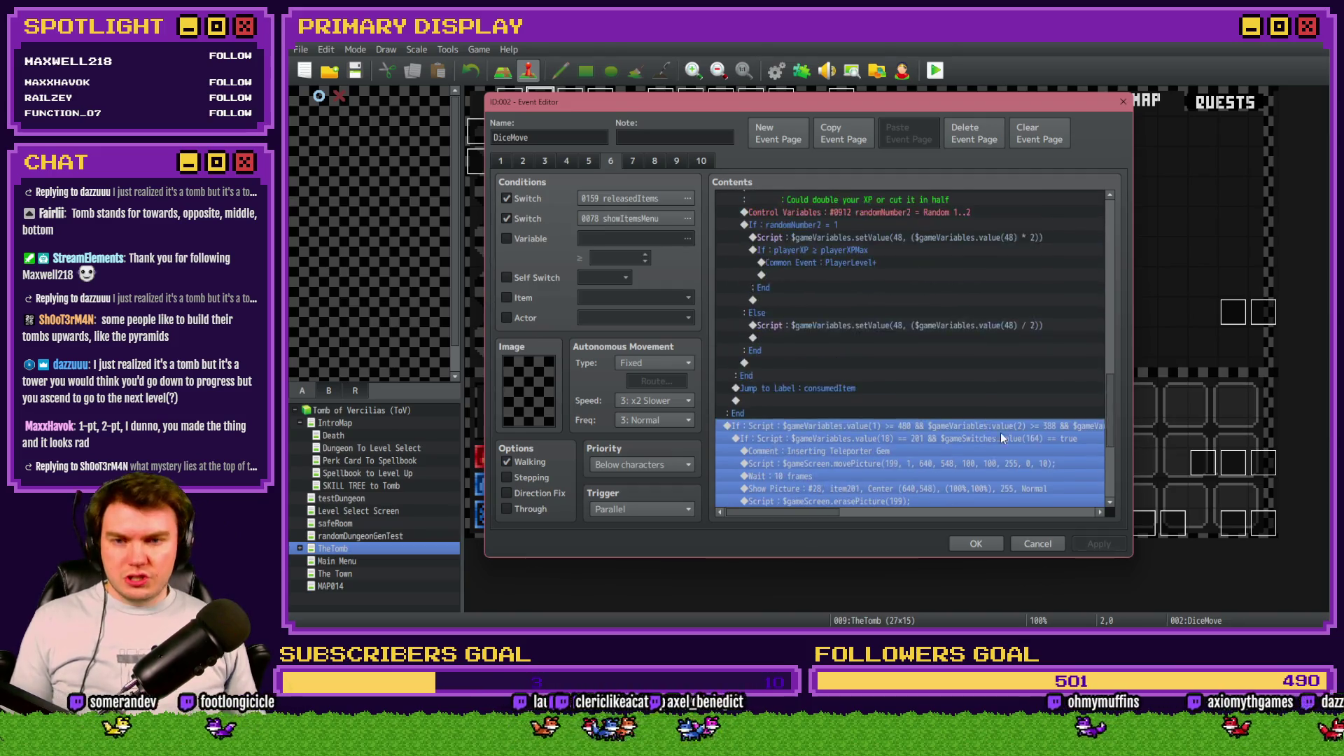
pyautogui.moveTo(1112, 394); pyautogui.dragTo(1107, 222)
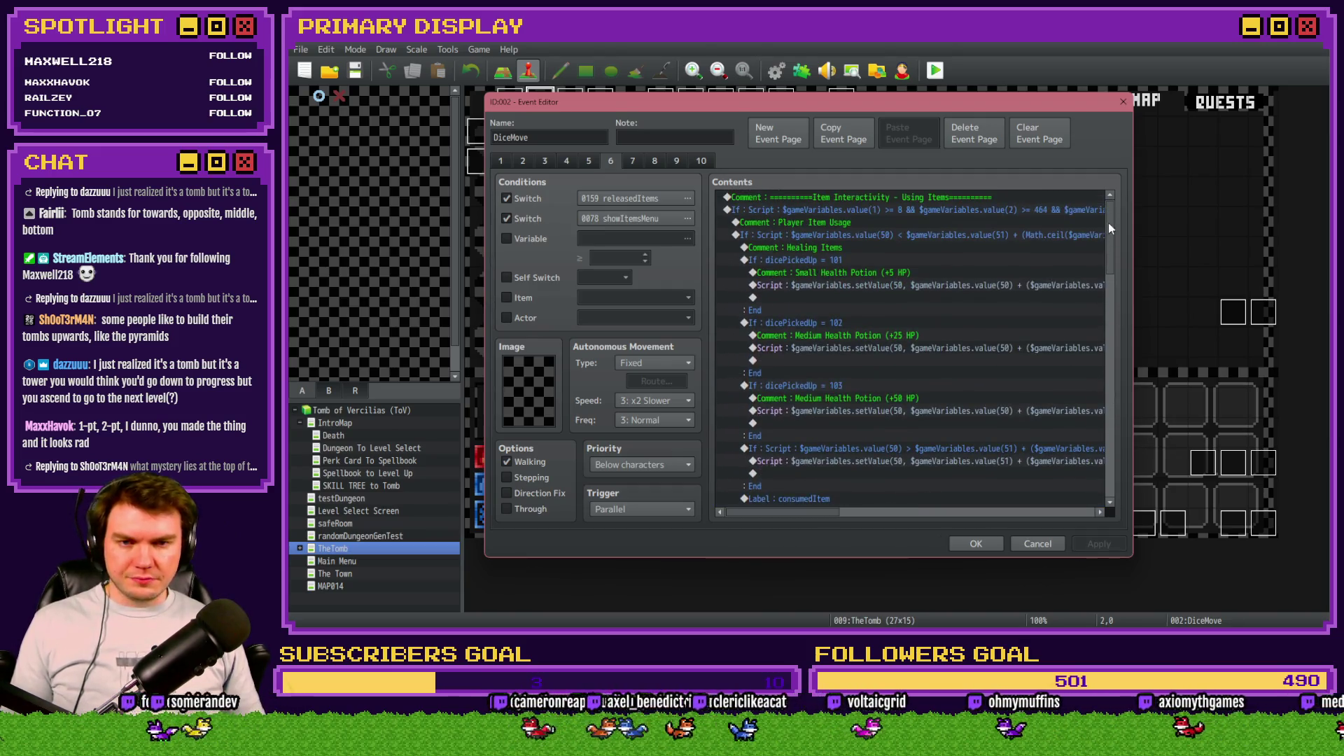
pyautogui.click(964, 206)
# Step: Copy the first item-use branch's script condition without changing it
pyautogui.doubleClick(964, 208)
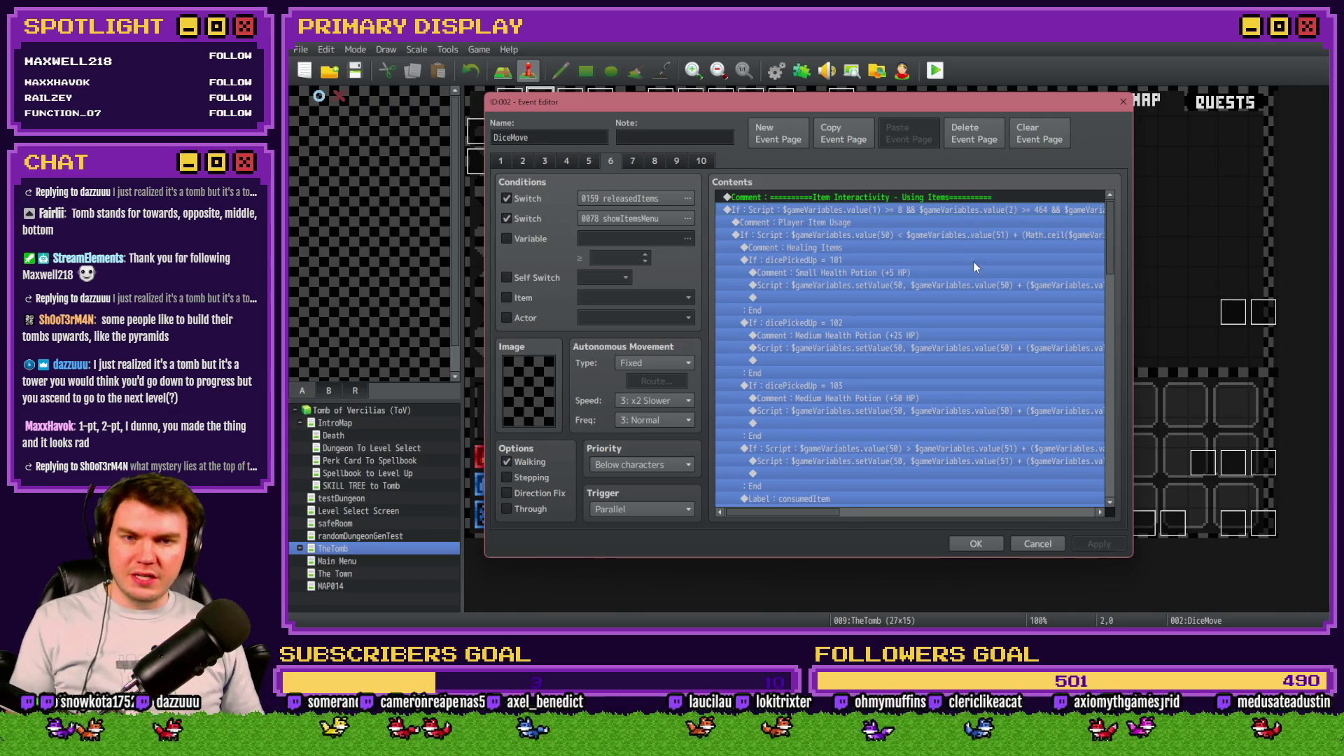
pyautogui.click(998, 407)
pyautogui.press('Right')
pyautogui.press('Right')
pyautogui.press('Right')
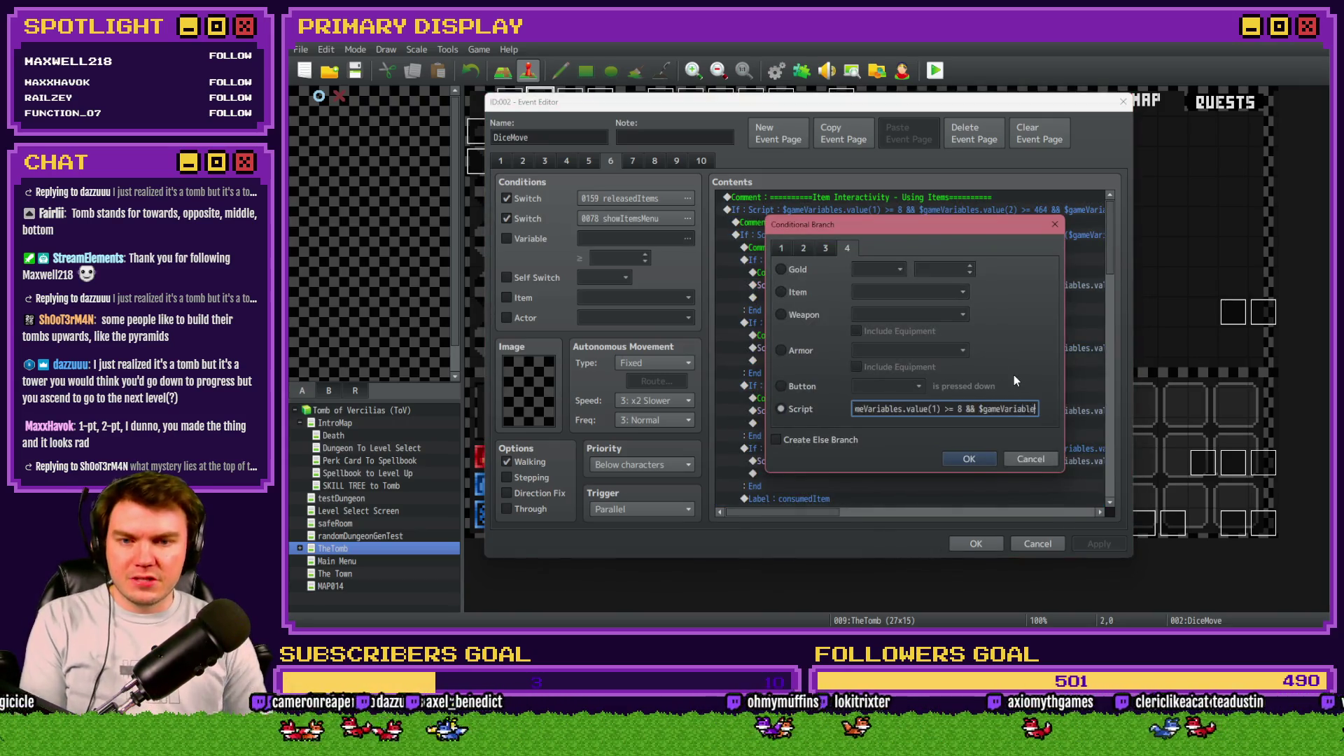
pyautogui.press('Right')
pyautogui.press('Right')
pyautogui.press('Right')
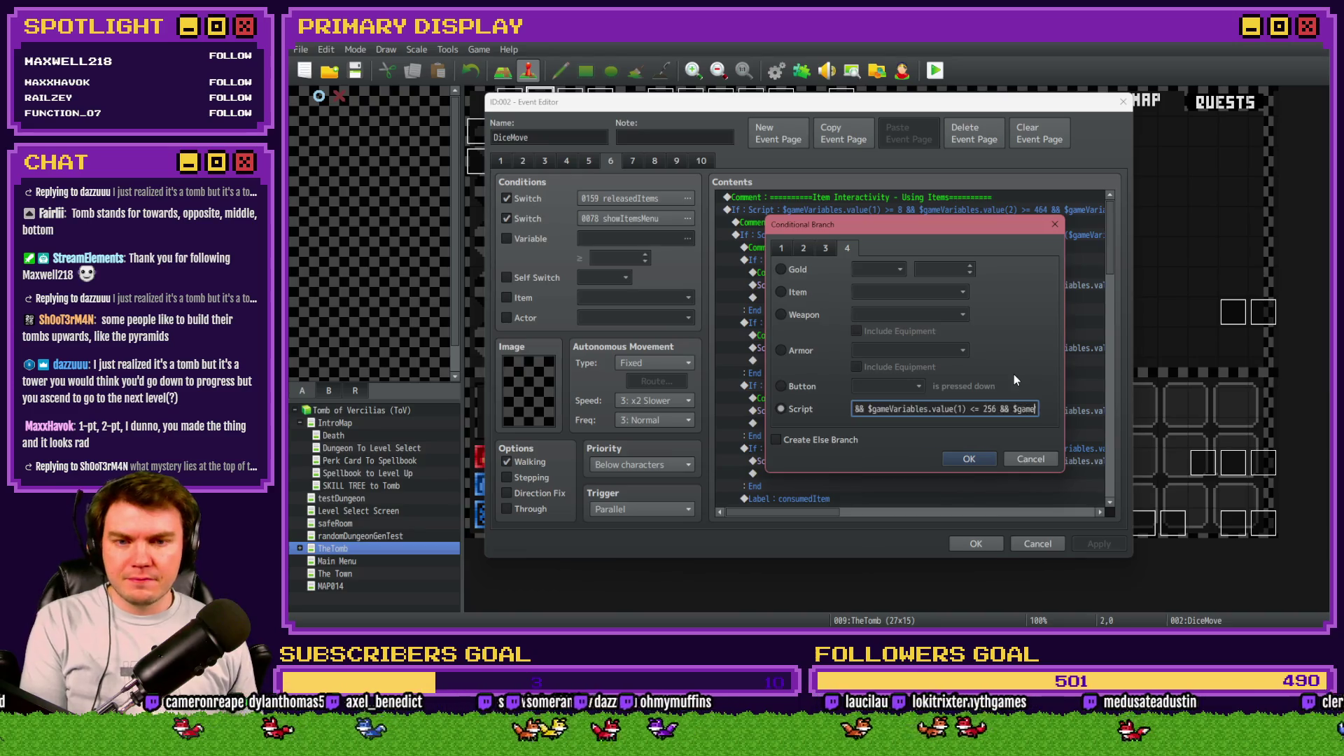
pyautogui.hotkey('ctrl', 'a')
pyautogui.press('BackSpace')
pyautogui.click(1032, 460)
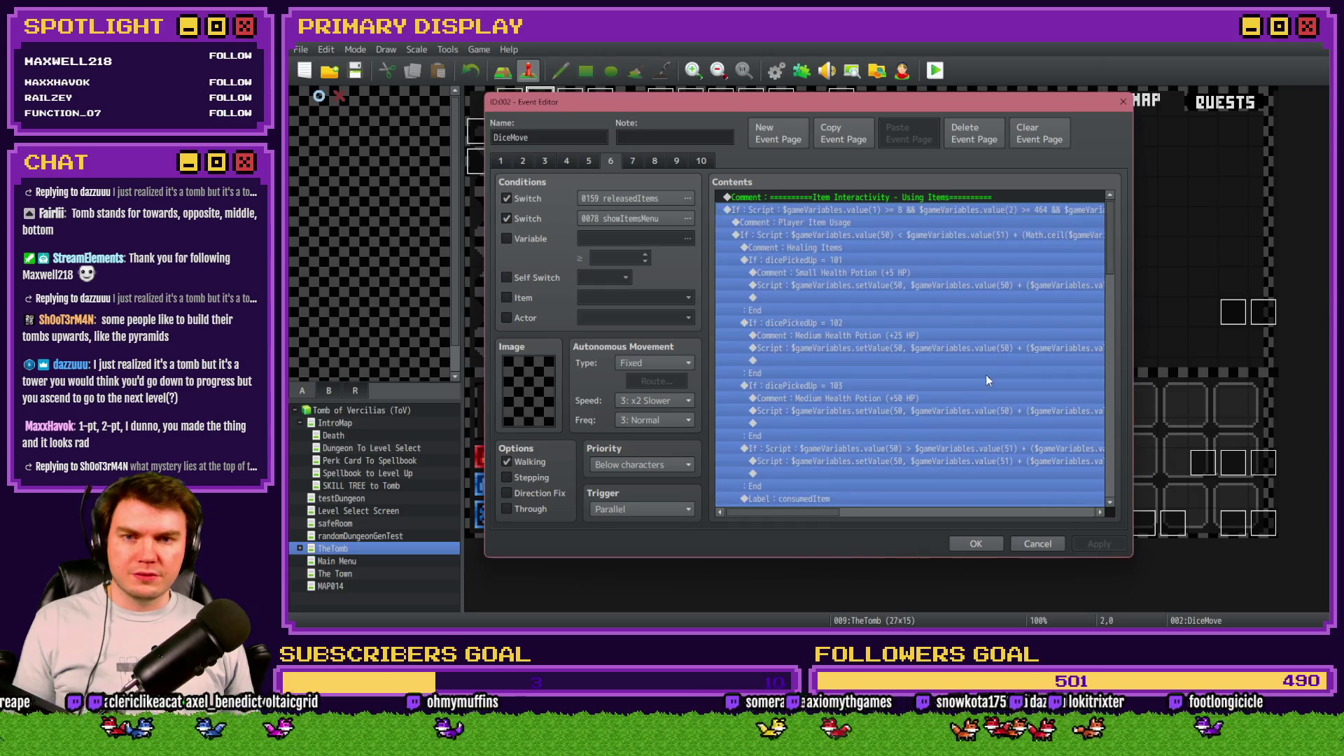
# Step: Bring up the Event Commands list at a new spot lower on page 6
pyautogui.scroll(-5, 1104, 329)
pyautogui.moveTo(1102, 364); pyautogui.dragTo(1103, 411)
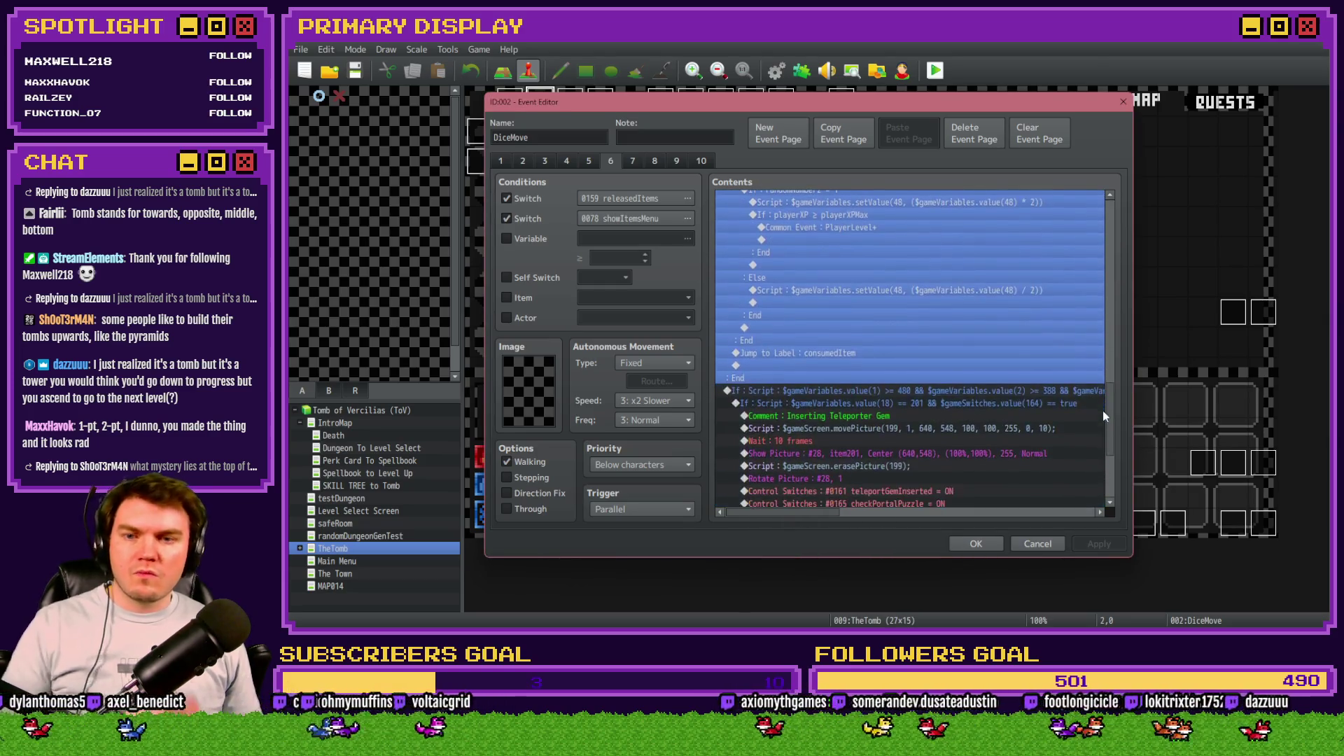
pyautogui.doubleClick(880, 387)
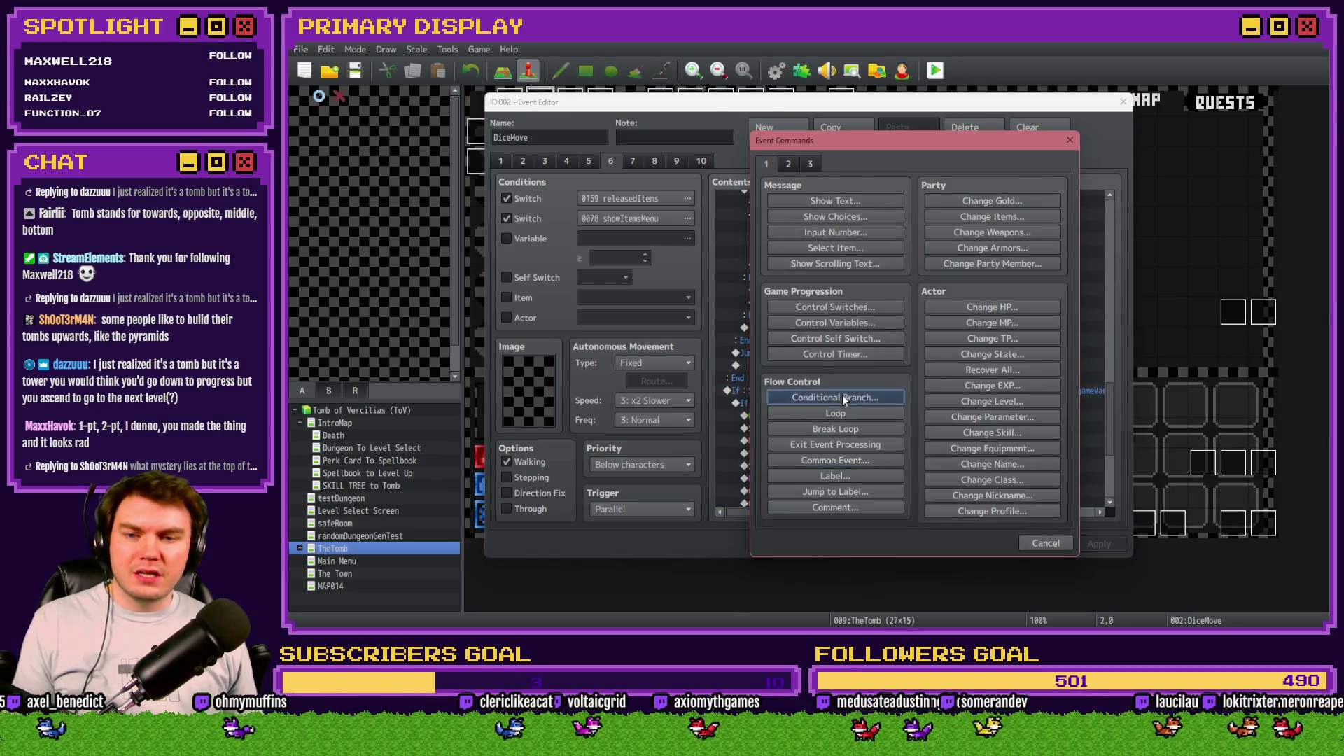
# Step: Insert a Conditional Branch using the pasted script condition
pyautogui.click(842, 397)
pyautogui.click(848, 249)
pyautogui.click(801, 409)
pyautogui.click(868, 409)
pyautogui.hotkey('ctrl', 'v')
pyautogui.click(966, 458)
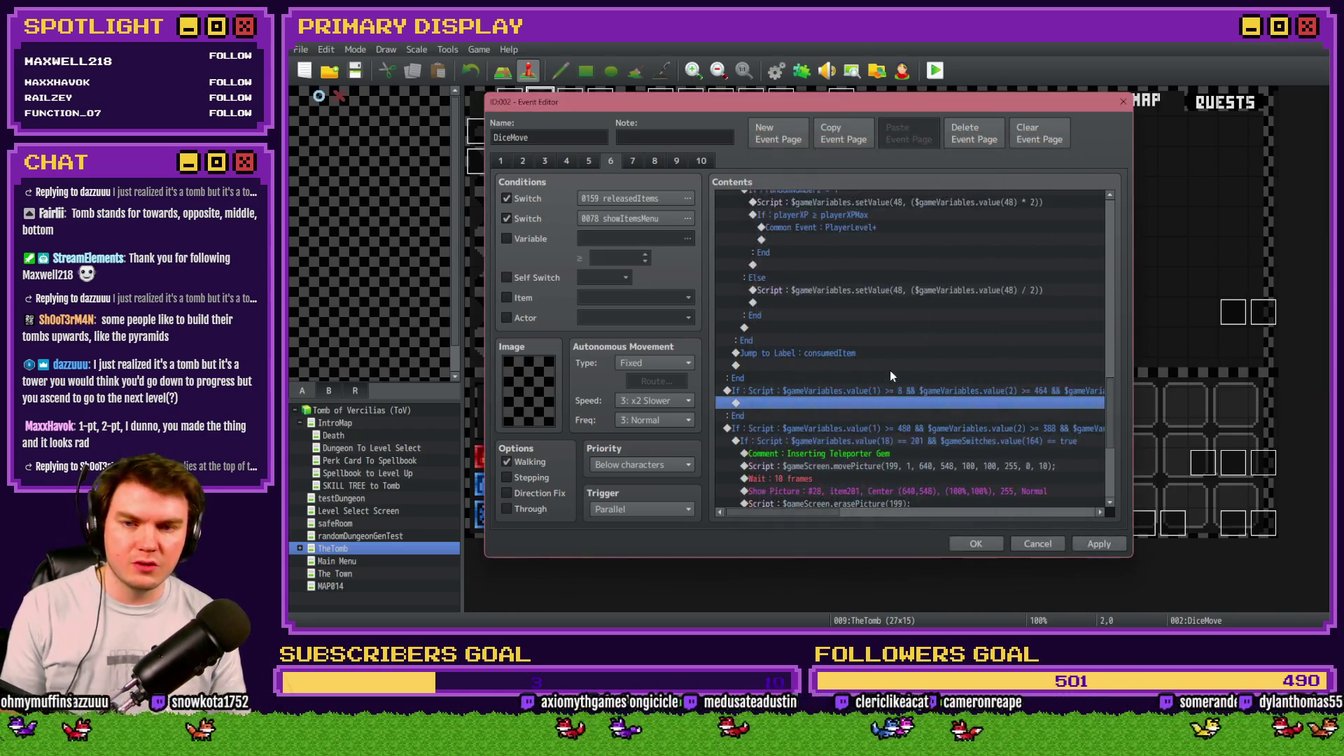
pyautogui.moveTo(1104, 429)
pyautogui.mouseDown()
pyautogui.moveTo(1115, 231)
pyautogui.moveTo(1103, 456)
pyautogui.mouseUp()
# Step: Reword the copied Player Item Usage comment to 'Monster Item Usage', then switch to Photoshop
pyautogui.click(955, 221)
pyautogui.scroll(3, 822, 367)
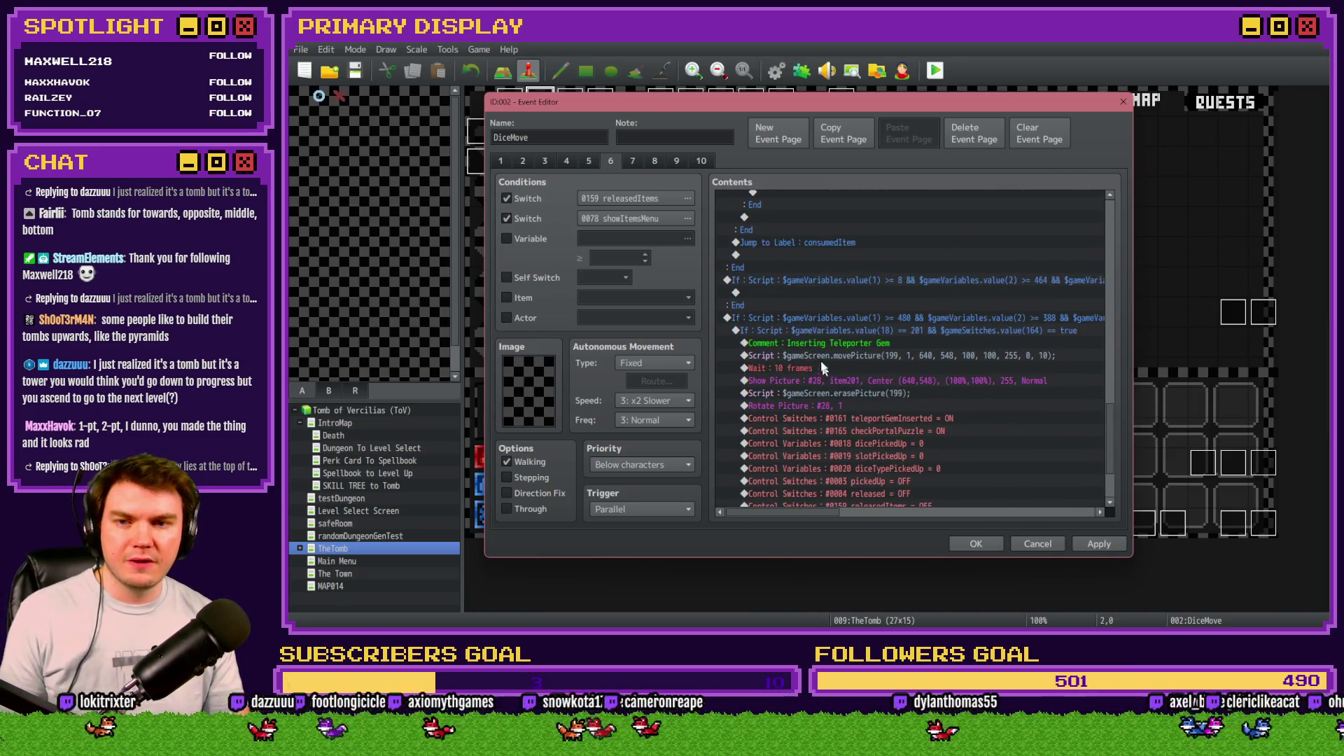
pyautogui.click(792, 282)
pyautogui.click(792, 294)
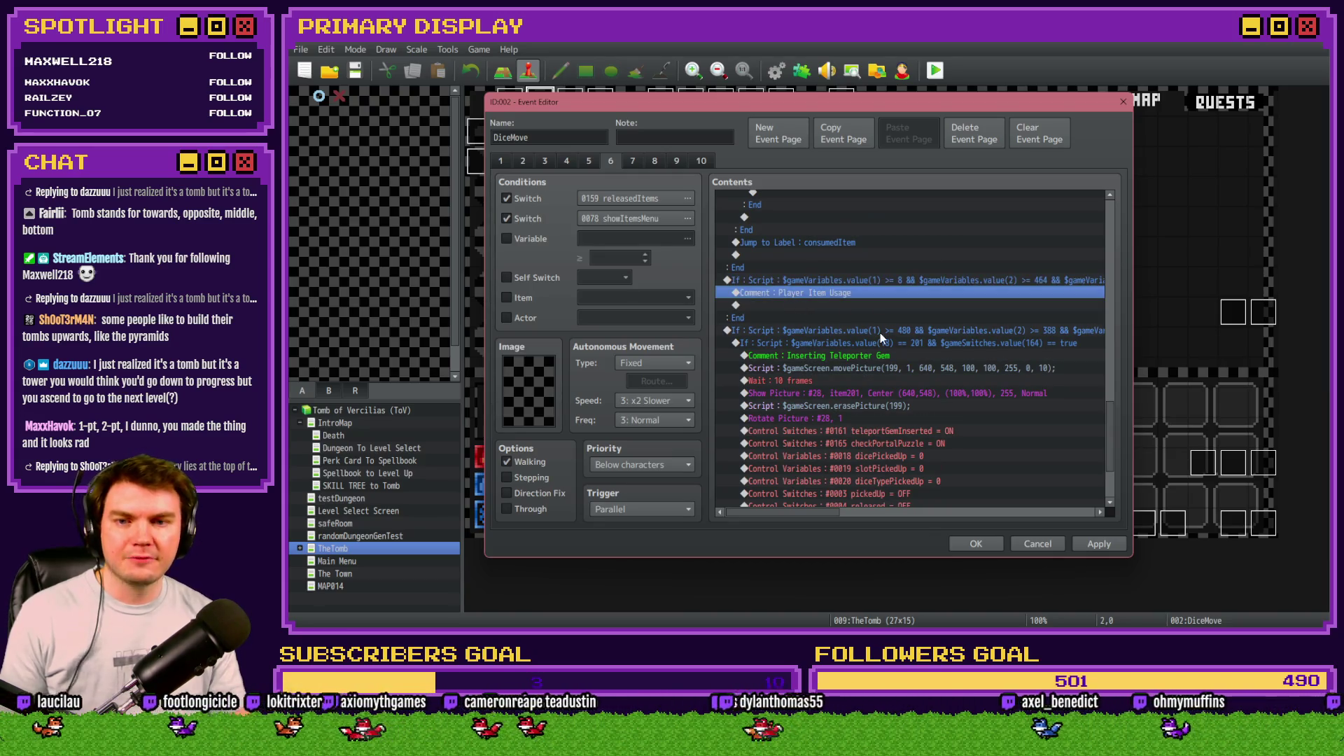
pyautogui.press('Return')
pyautogui.doubleClick(805, 308)
pyautogui.write('Monster Item Usage')
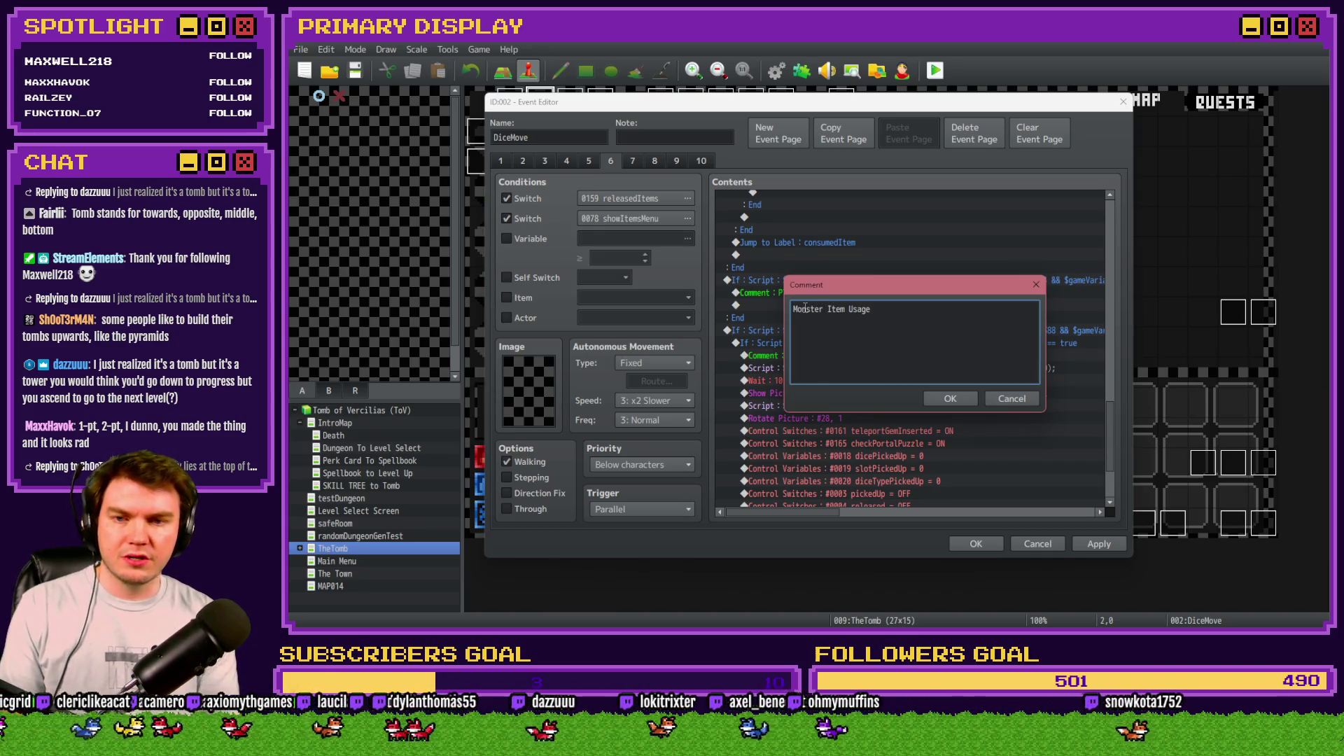
pyautogui.click(960, 398)
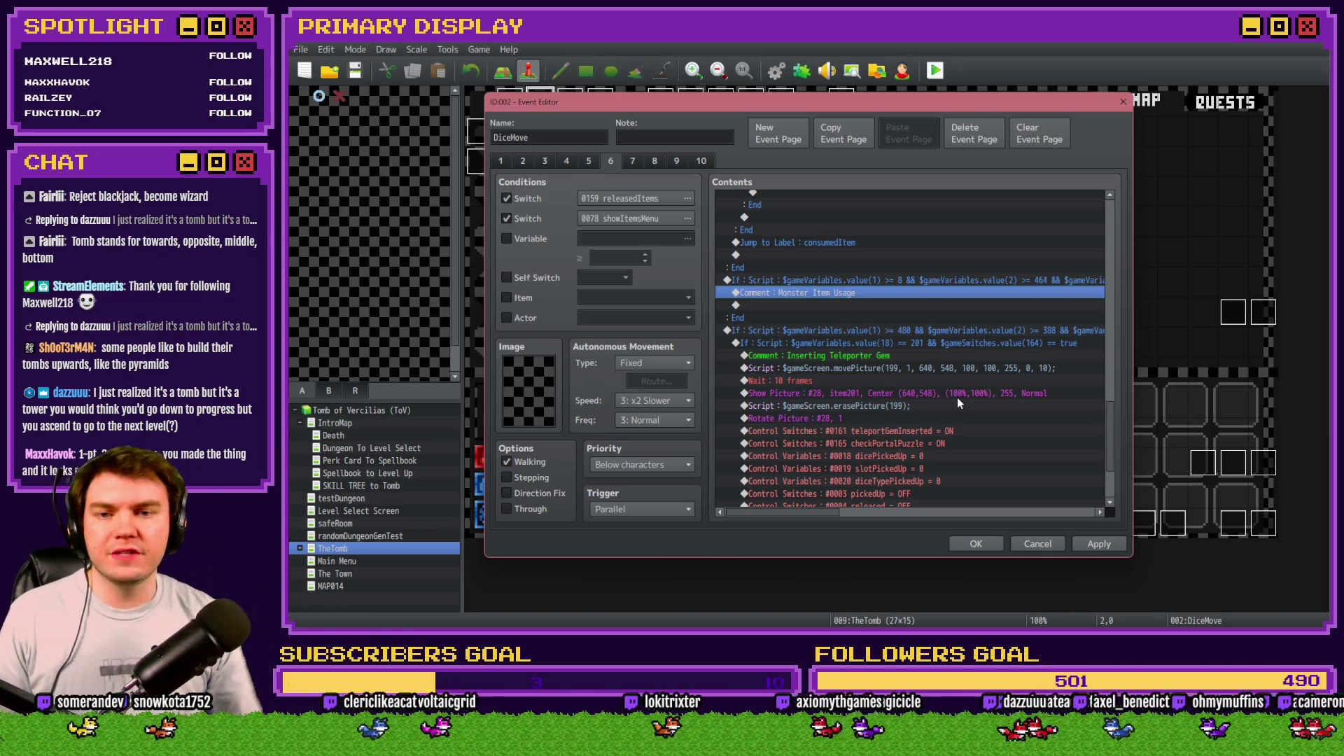
pyautogui.click(896, 306)
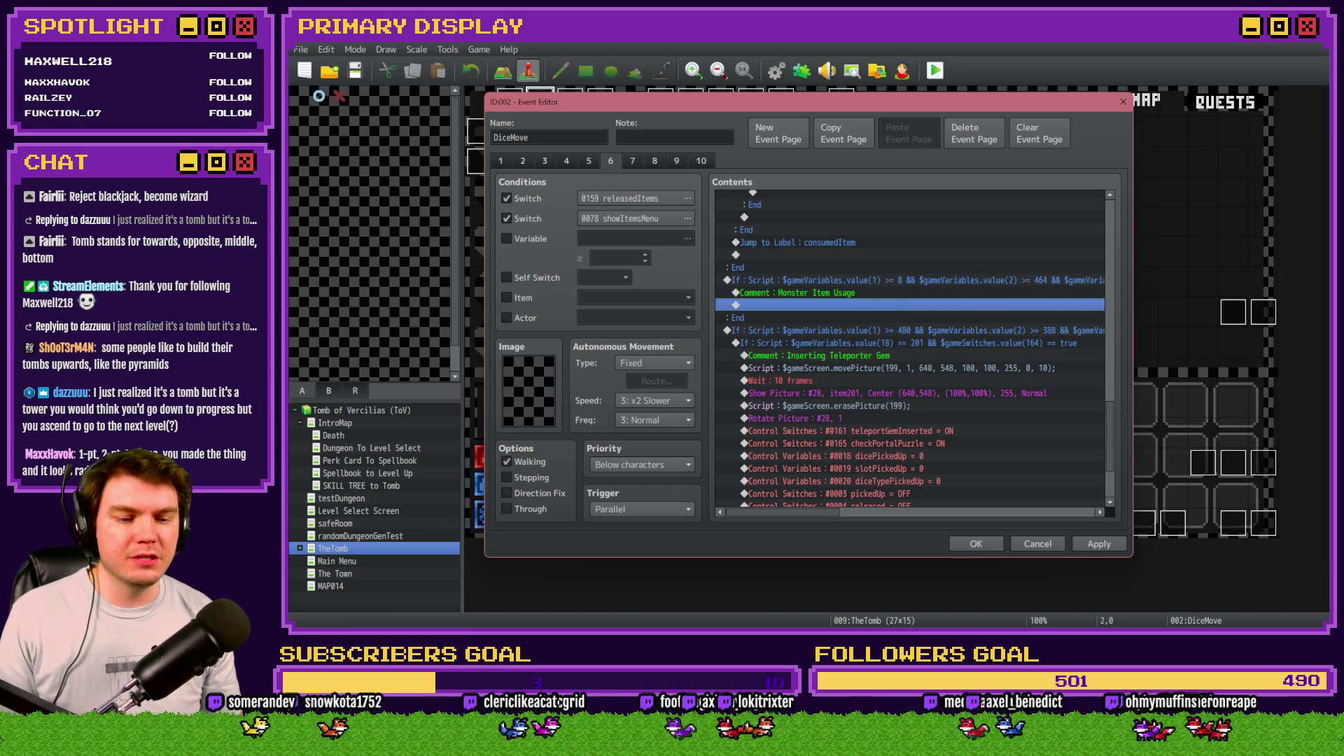
pyautogui.hotkey('alt', 'Tab')
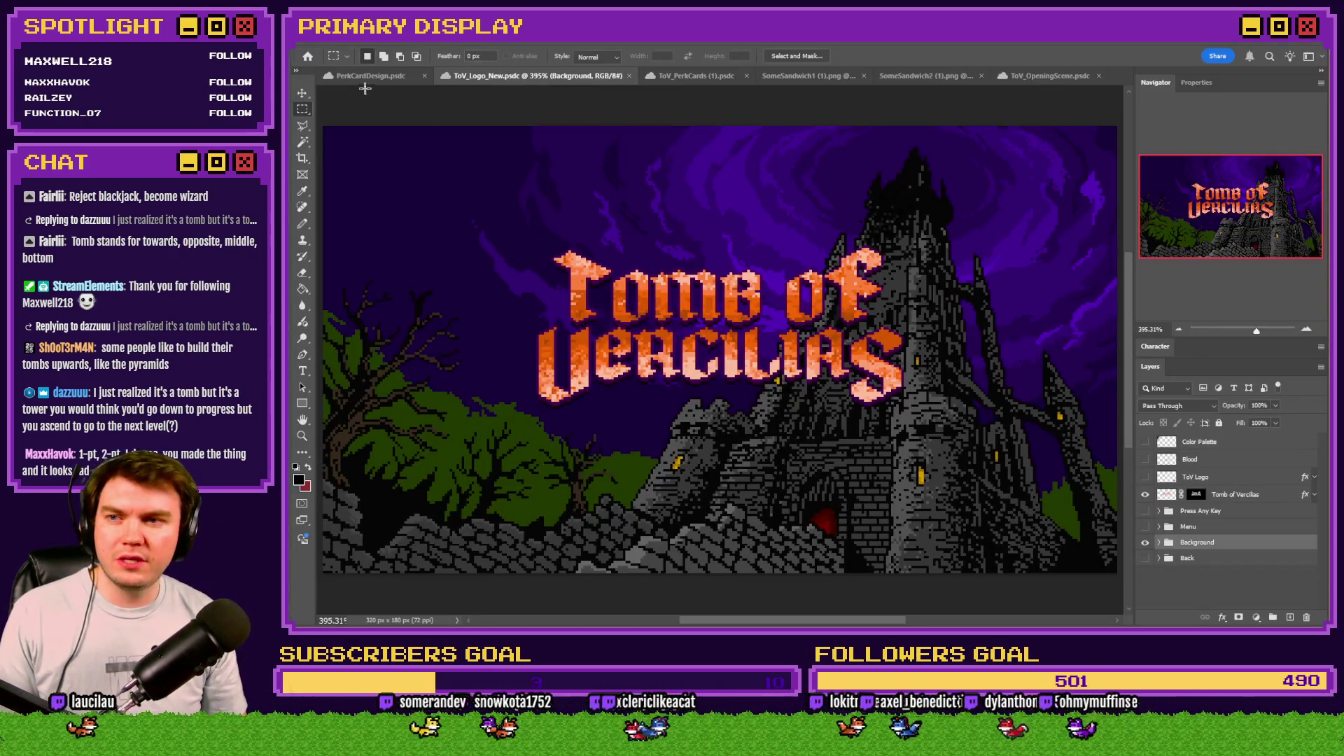
# Step: Close ToV_OpeningScene, both SomeSandwich images and ToV_PerkCards without saving
pyautogui.click(362, 82)
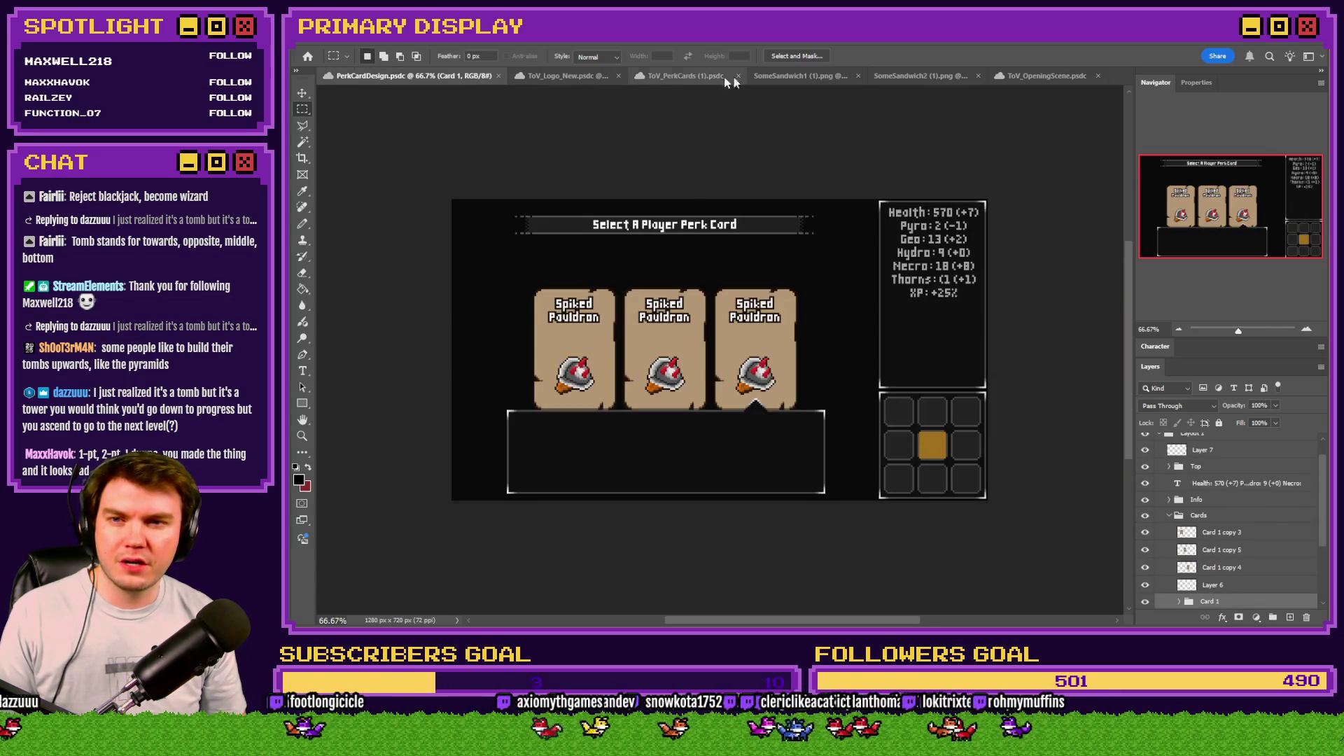
pyautogui.click(812, 75)
pyautogui.click(896, 76)
pyautogui.click(1050, 75)
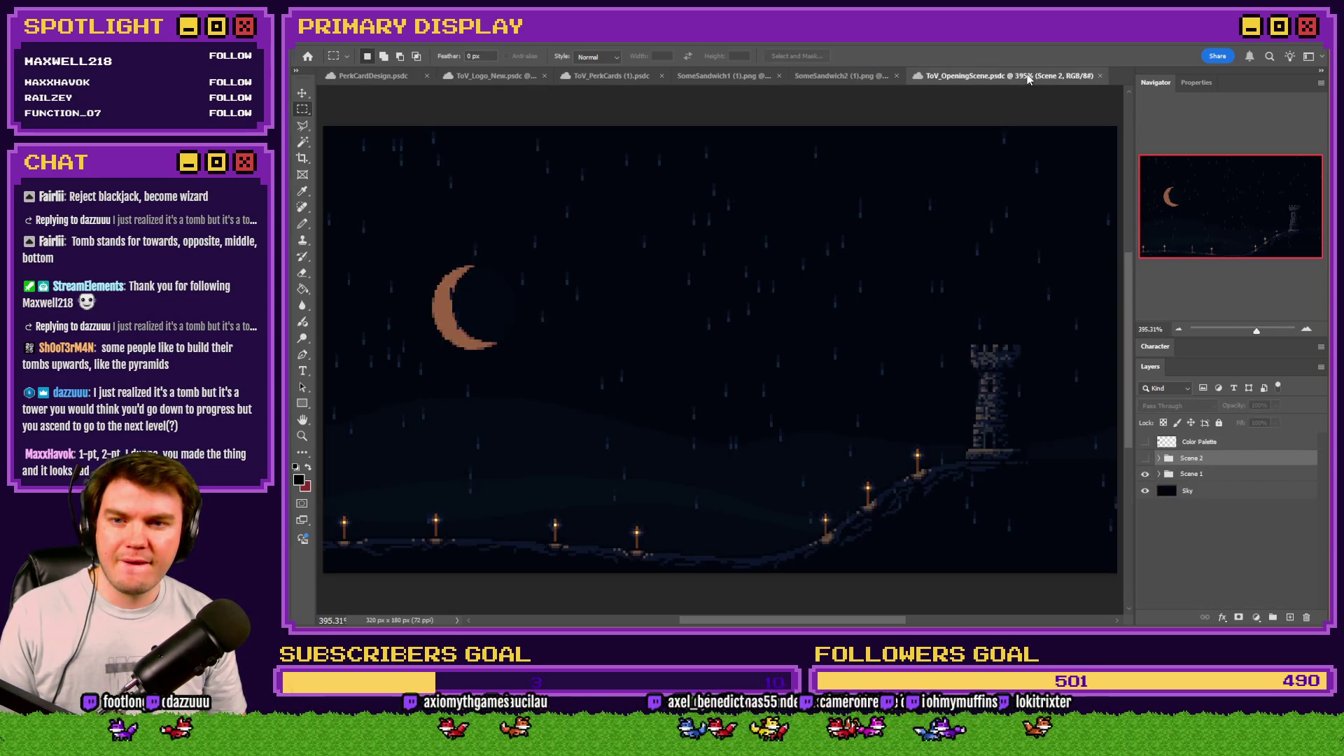
pyautogui.click(1101, 76)
pyautogui.click(1091, 76)
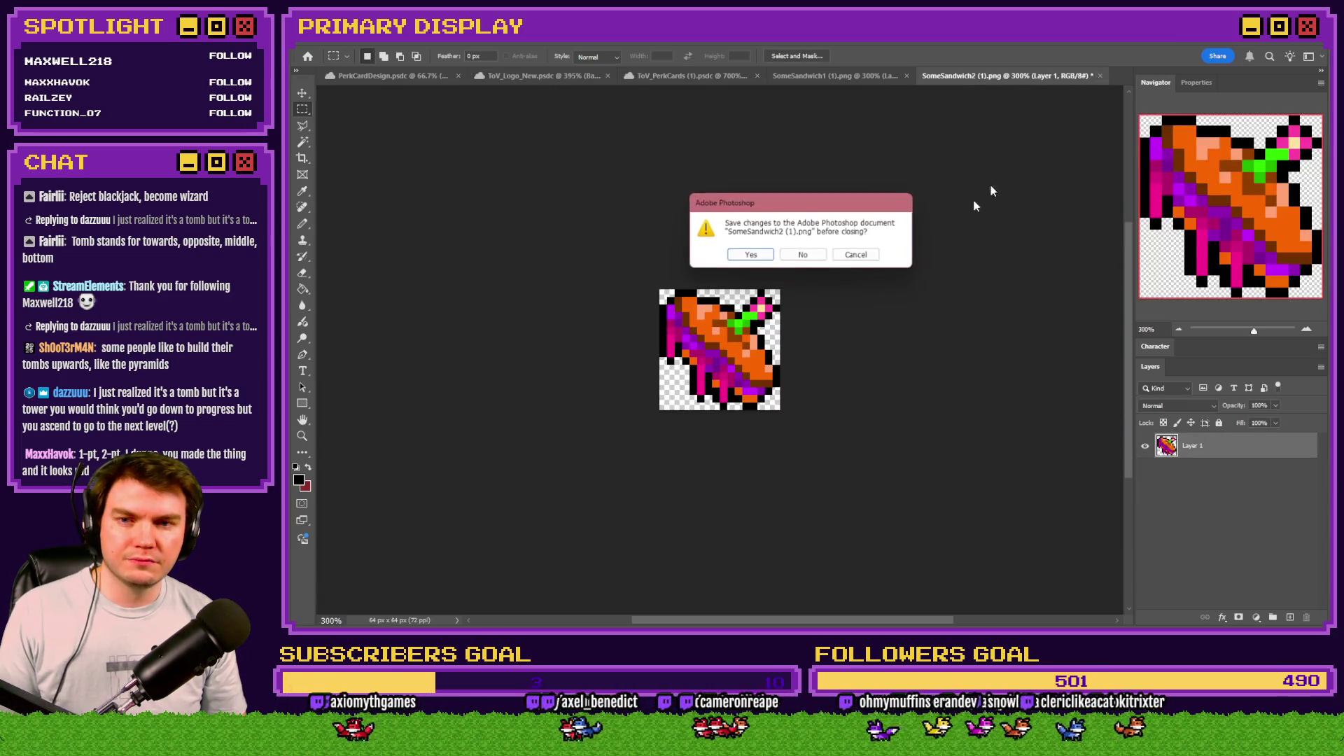
pyautogui.press('n')
pyautogui.click(1101, 76)
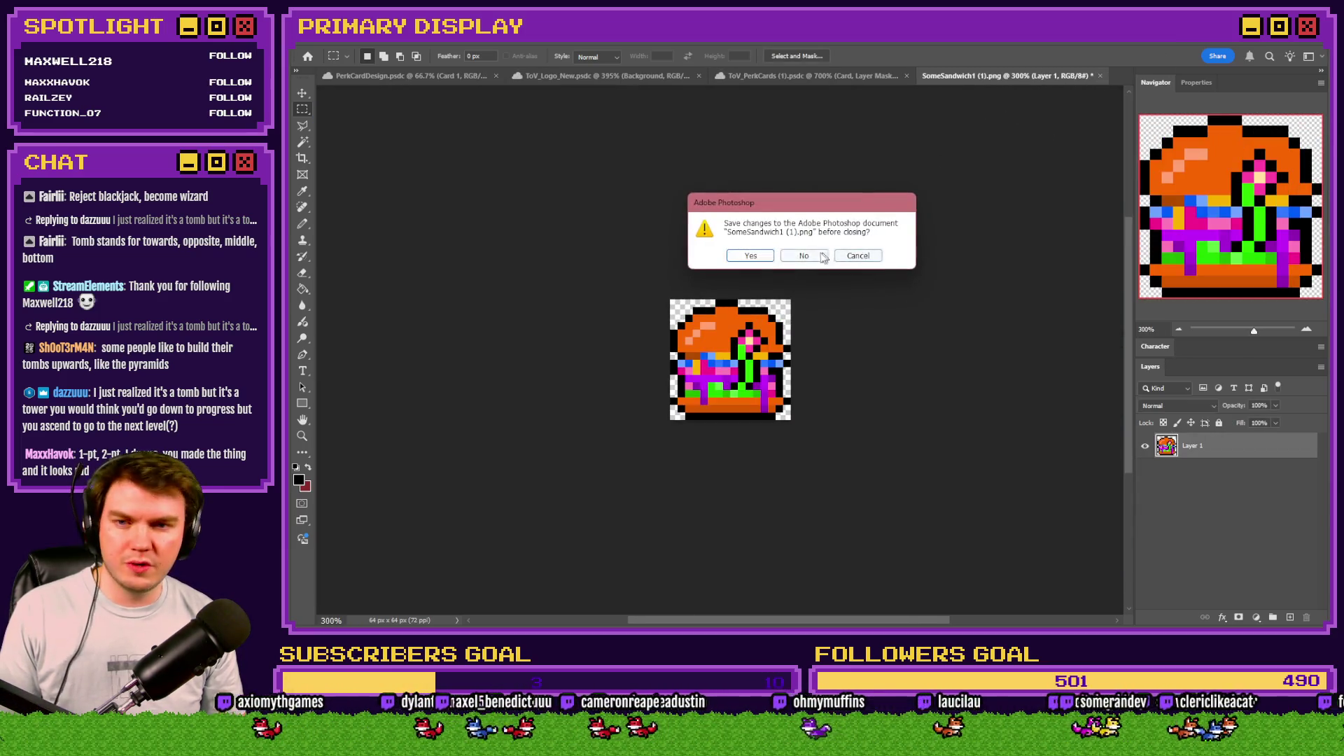
pyautogui.click(817, 253)
pyautogui.click(837, 78)
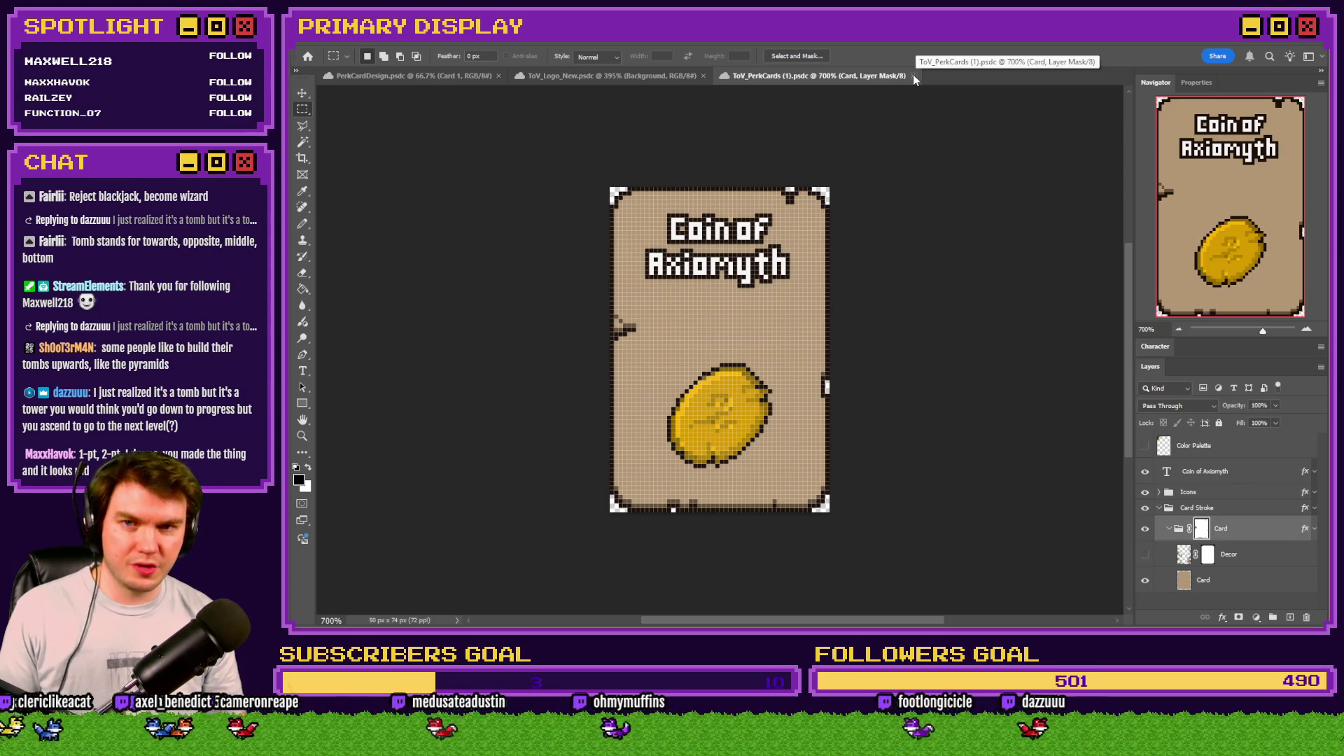
pyautogui.click(912, 75)
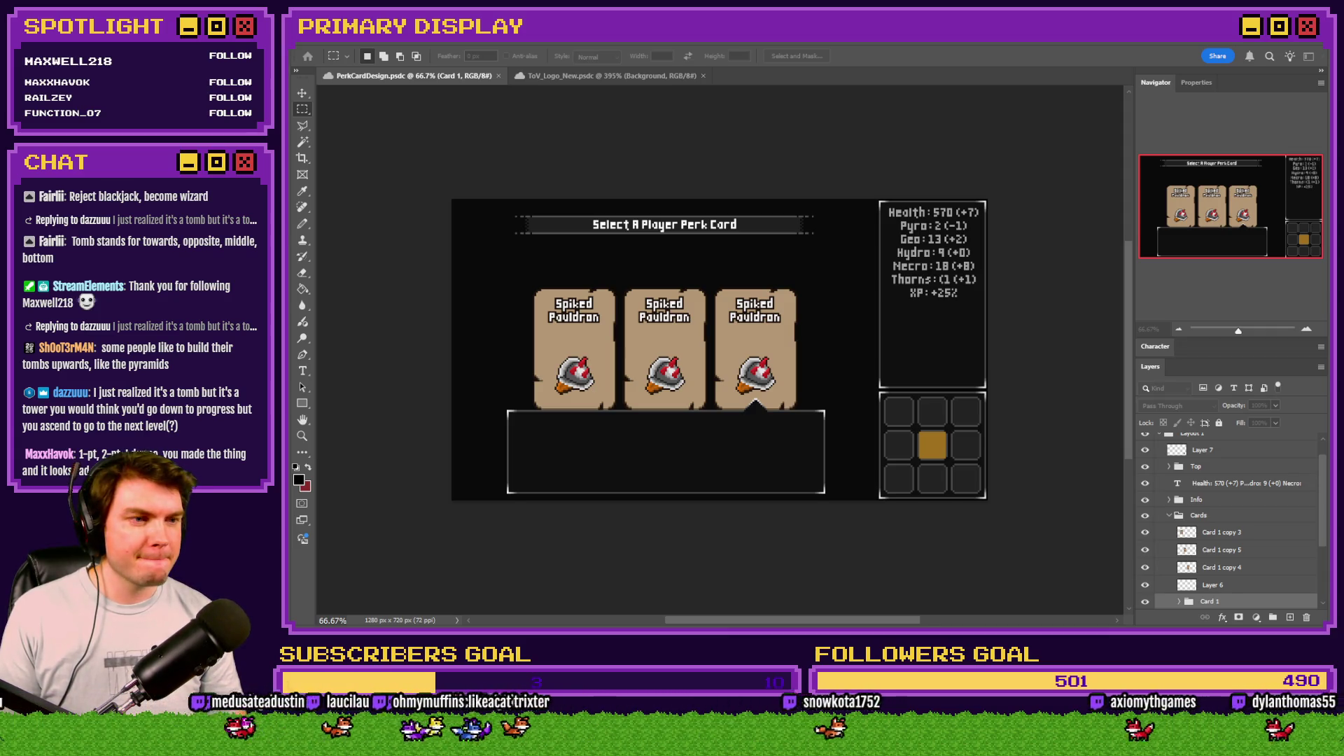
# Step: Open Tomb of Vercilias 2.psdc from recent files, then return to RPG Maker
pyautogui.hotkey('alt', 'Tab')
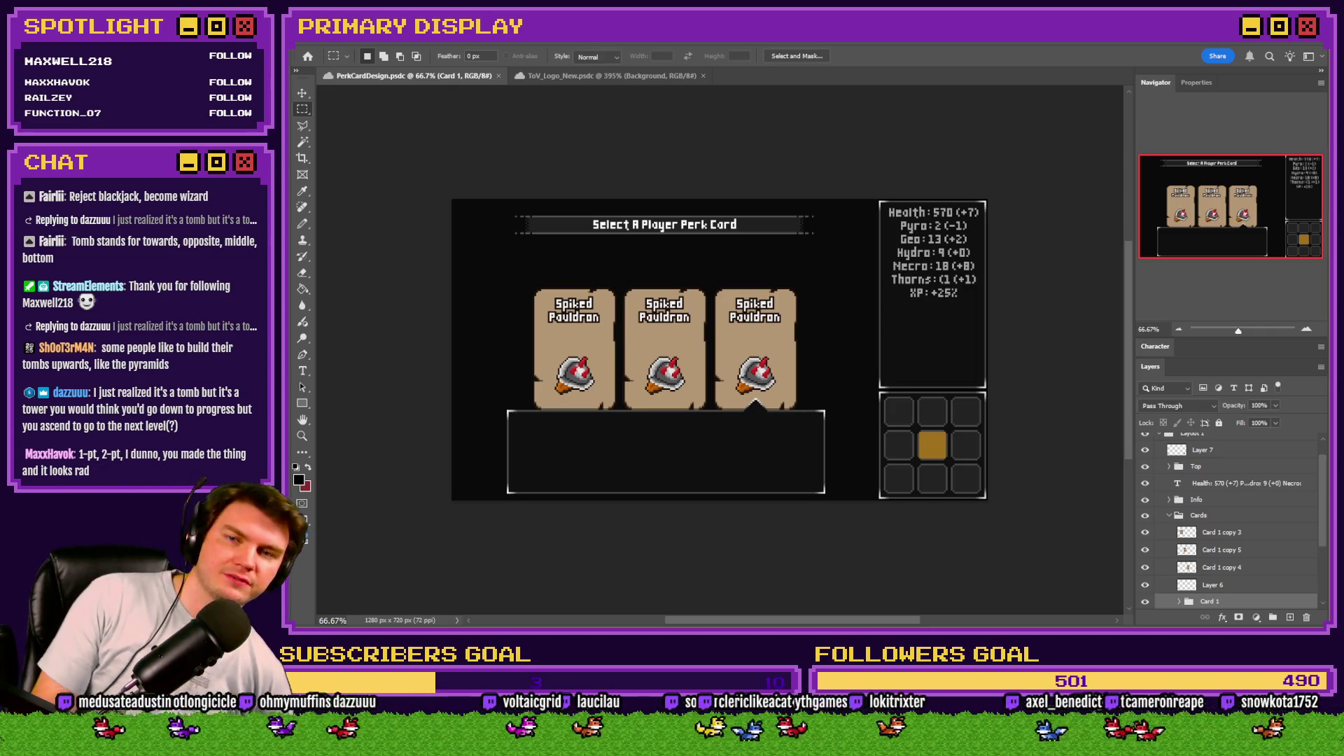
pyautogui.click(307, 56)
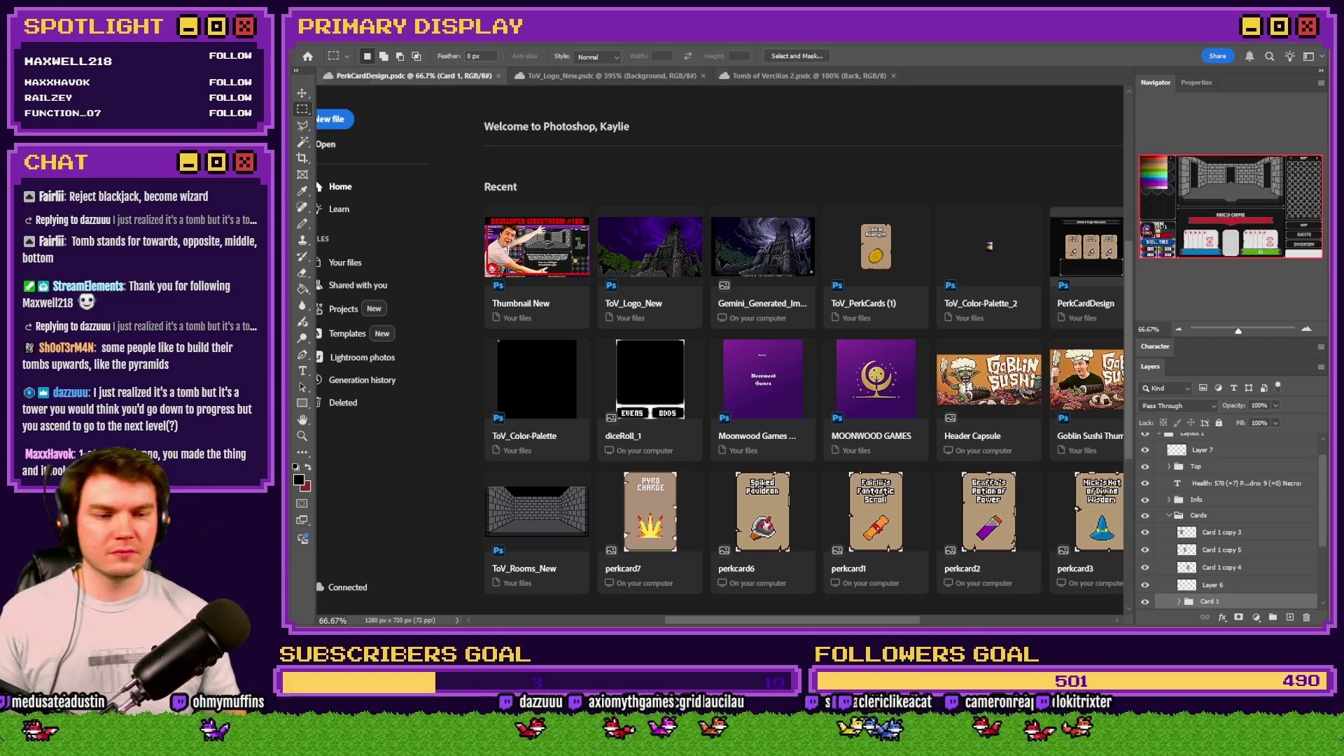
pyautogui.click(812, 259)
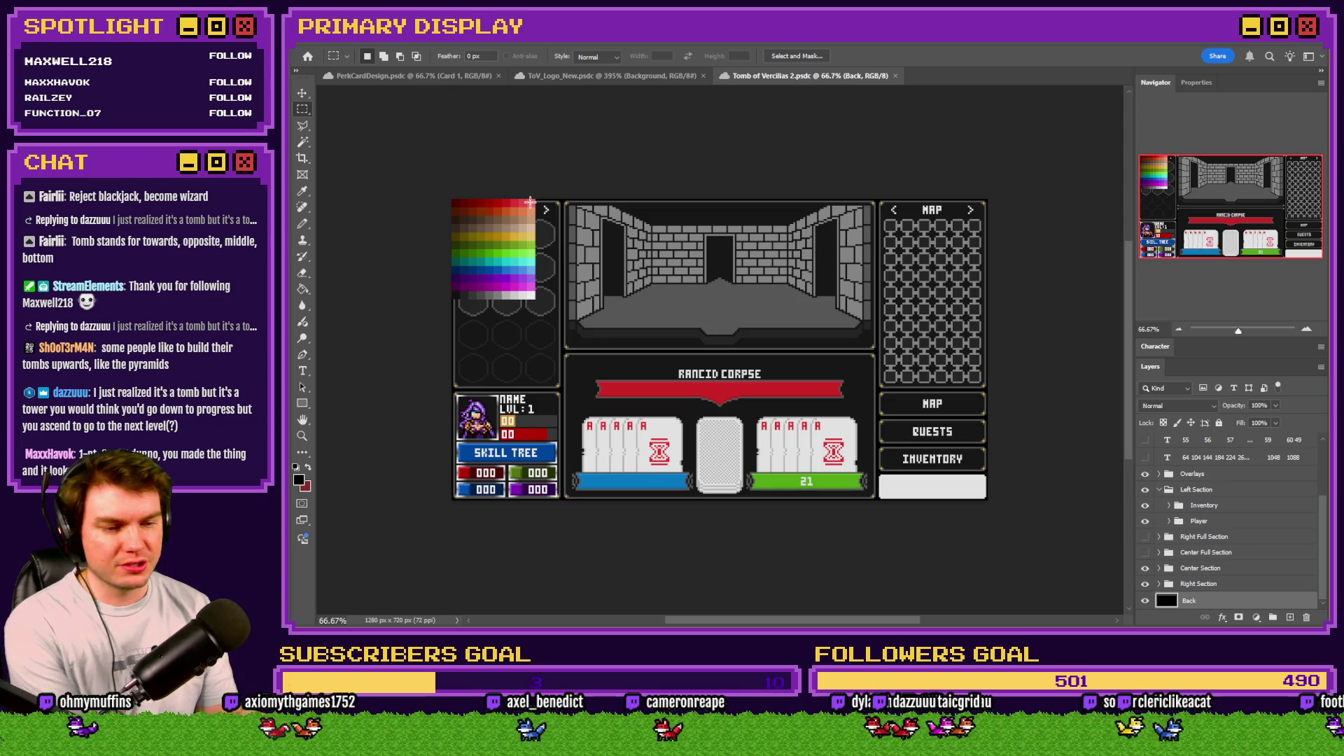
pyautogui.hotkey('alt', 'Tab')
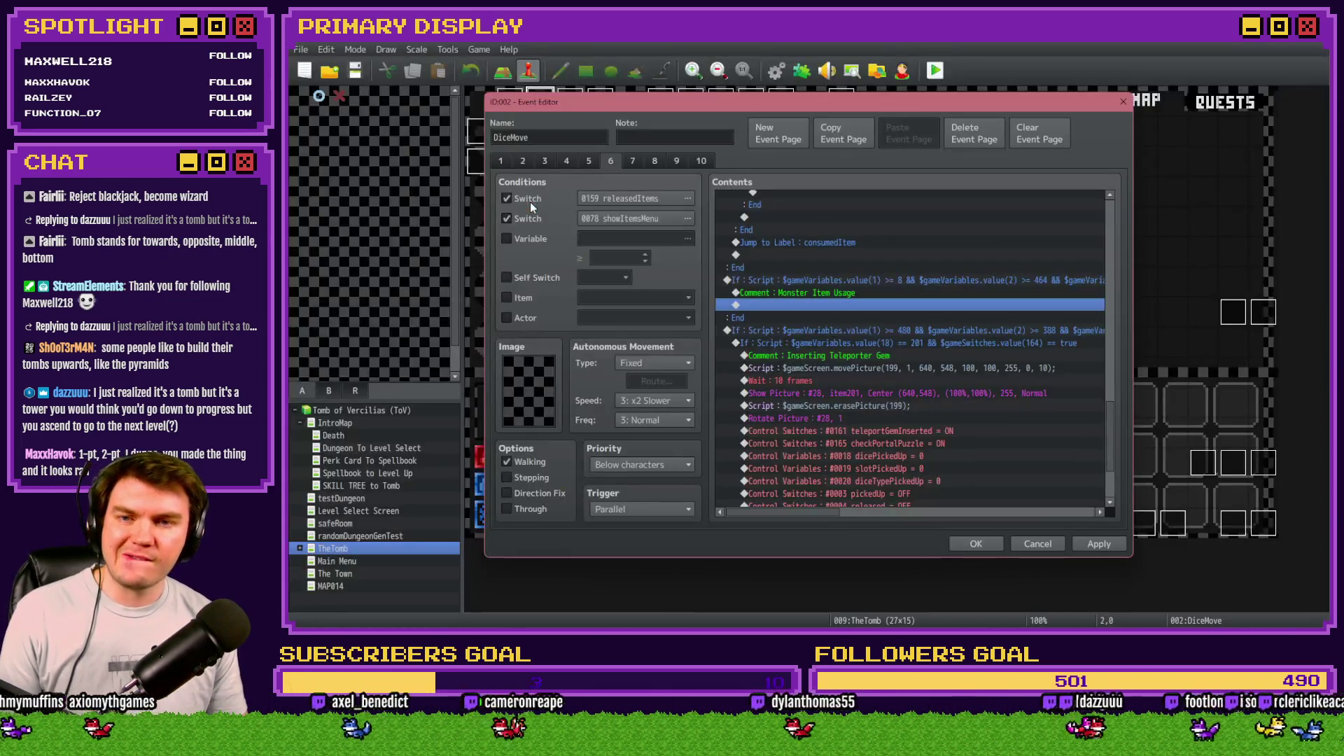
# Step: Measure the mockup in Photoshop and set the condition's 8 and 494 bounds to 272 and 544
pyautogui.click(860, 296)
pyautogui.doubleClick(871, 279)
pyautogui.hotkey('ctrl', 'a')
pyautogui.hotkey('alt', 'Tab')
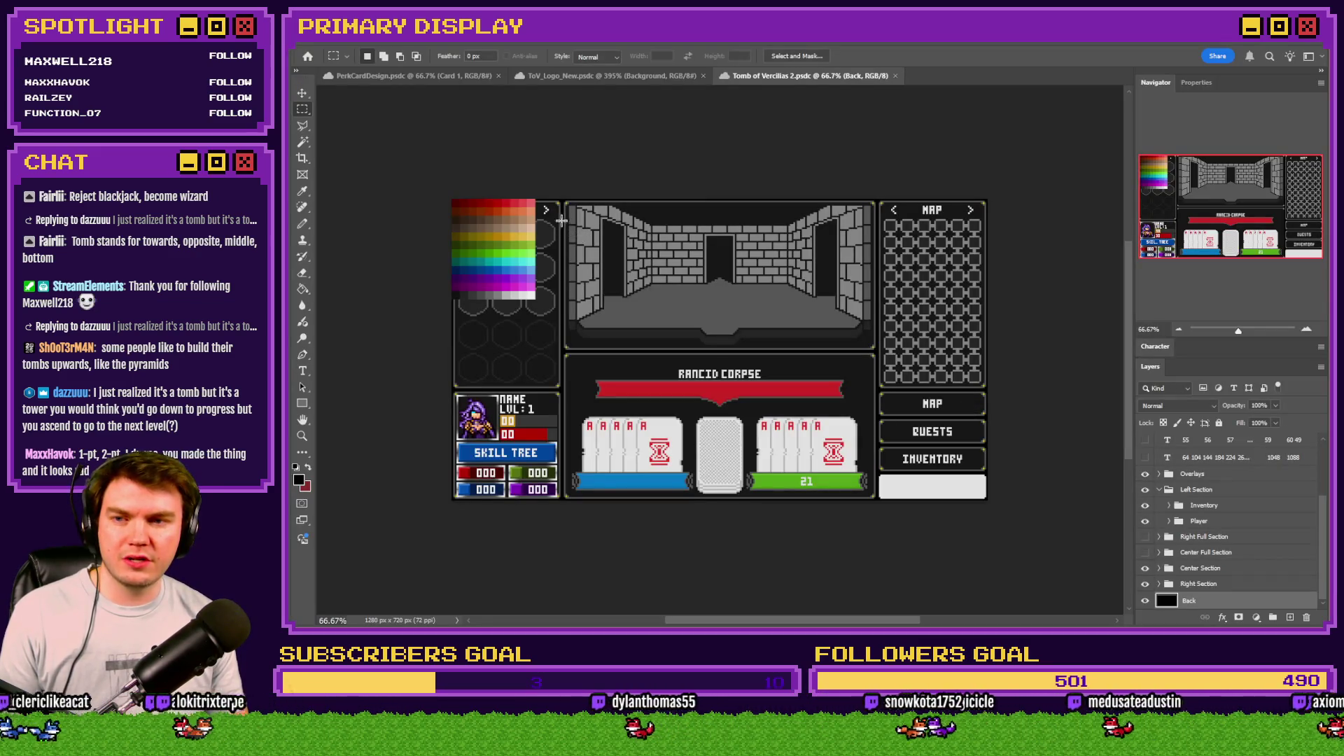
pyautogui.scroll(5, 565, 210)
pyautogui.scroll(5, 576, 165)
pyautogui.moveTo(603, 186)
pyautogui.mouseDown()
pyautogui.moveTo(460, 157)
pyautogui.moveTo(293, 73)
pyautogui.moveTo(481, 216)
pyautogui.moveTo(674, 212)
pyautogui.mouseUp()
pyautogui.hotkey('alt', 'Tab')
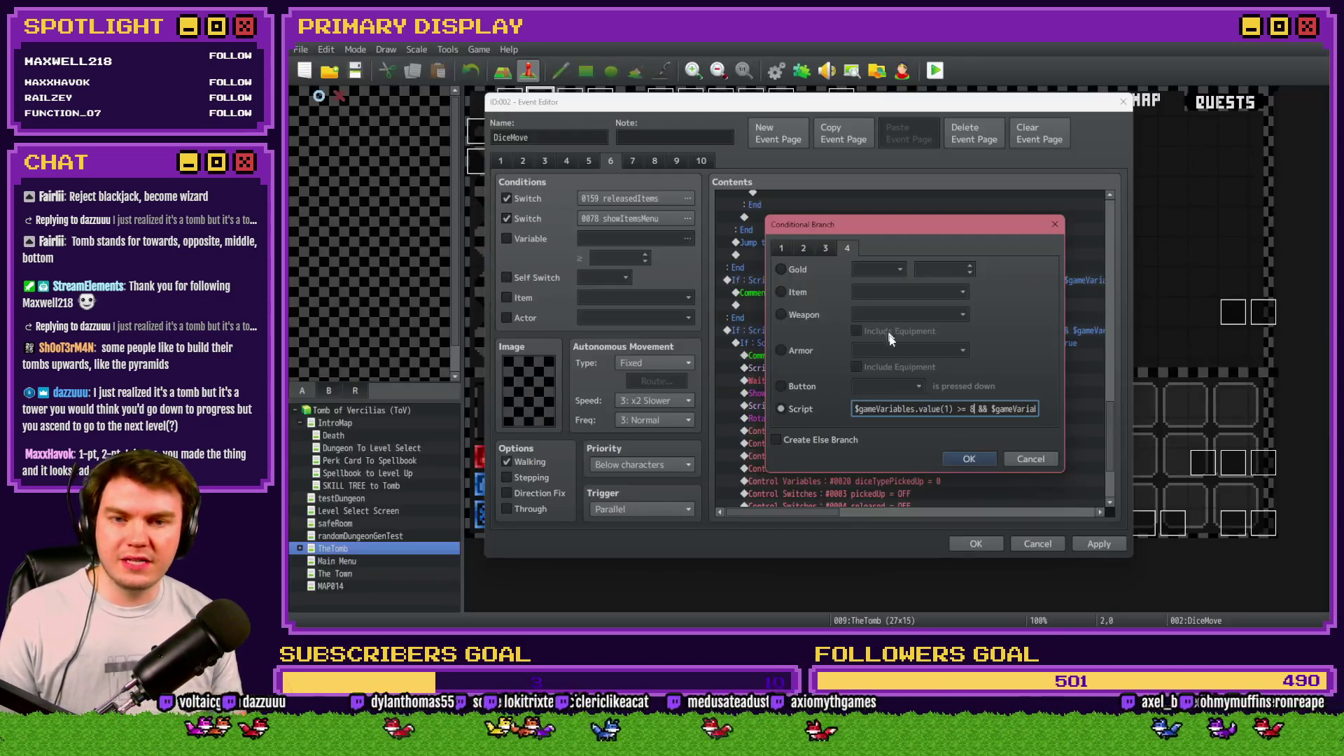
pyautogui.doubleClick(971, 408)
pyautogui.write('272')
pyautogui.moveTo(1006, 408); pyautogui.dragTo(1037, 408)
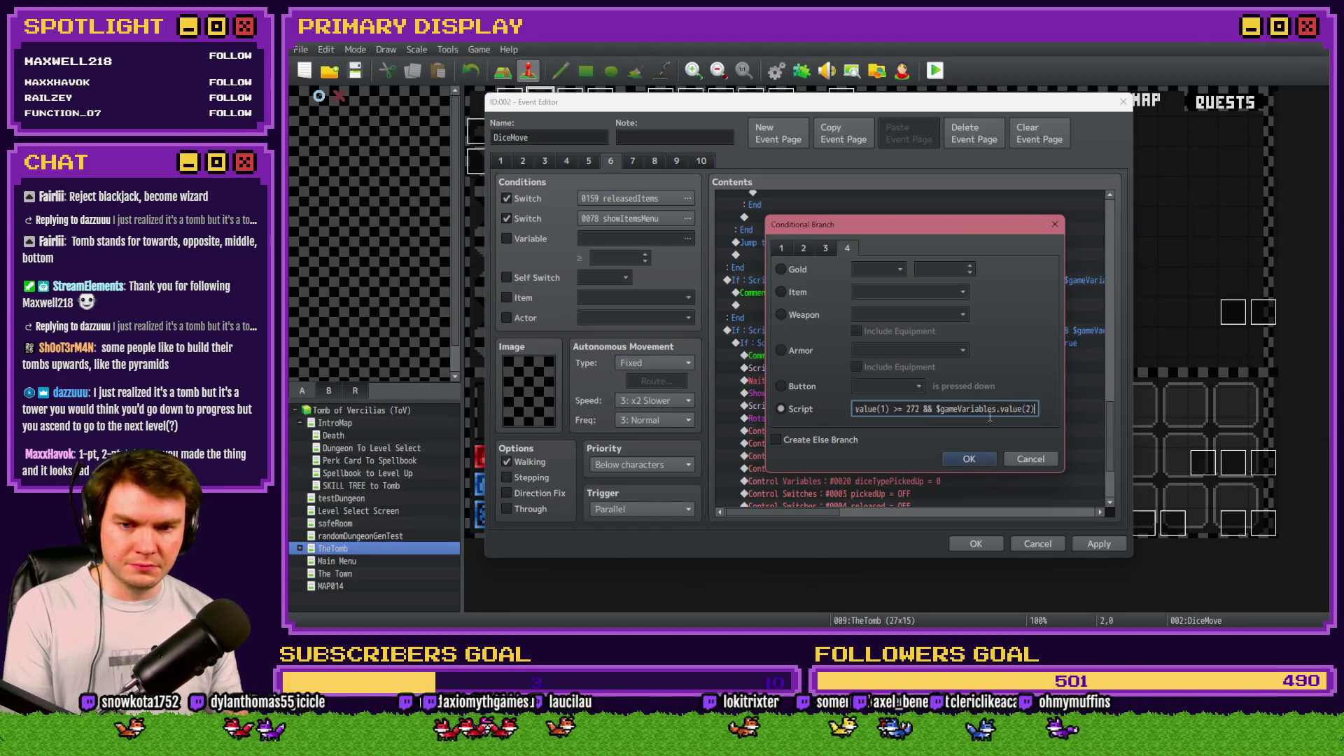
pyautogui.doubleClick(990, 408)
pyautogui.write('544')
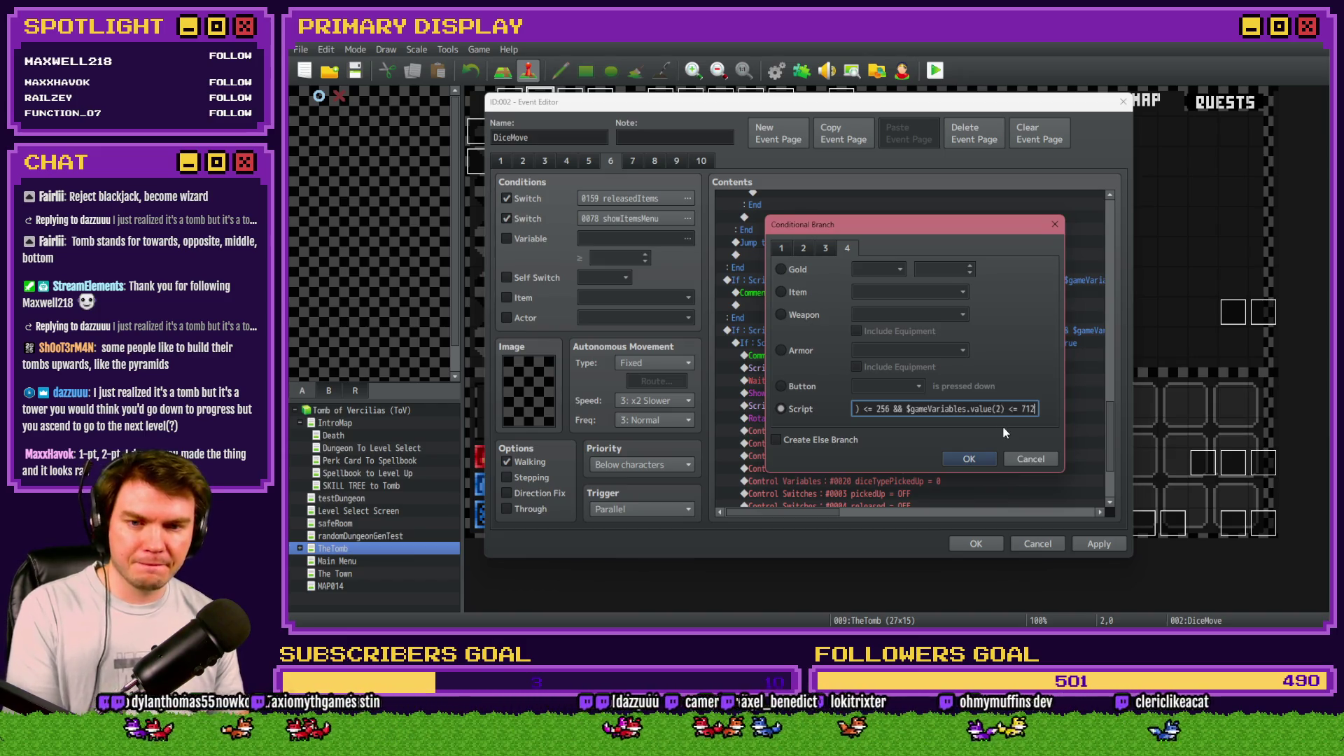
# Step: Measure beside the yellow square, change 256 to 1008, and confirm the condition
pyautogui.hotkey('alt', 'Tab')
pyautogui.moveTo(1237, 205); pyautogui.dragTo(1284, 204)
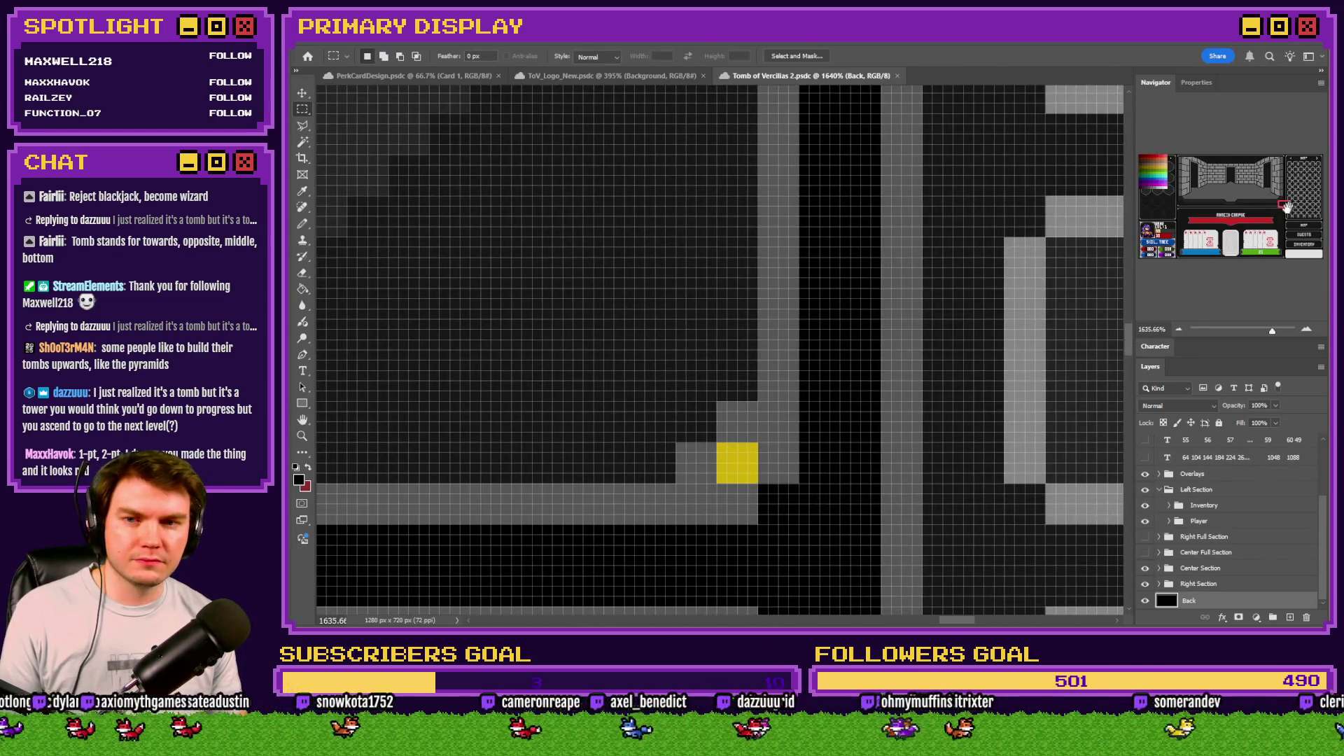
pyautogui.moveTo(758, 483)
pyautogui.mouseDown()
pyautogui.moveTo(434, 231)
pyautogui.moveTo(322, 91)
pyautogui.moveTo(763, 328)
pyautogui.mouseUp()
pyautogui.hotkey('alt', 'Tab')
pyautogui.doubleClick(880, 409)
pyautogui.write('1008')
pyautogui.moveTo(967, 408); pyautogui.dragTo(1030, 408)
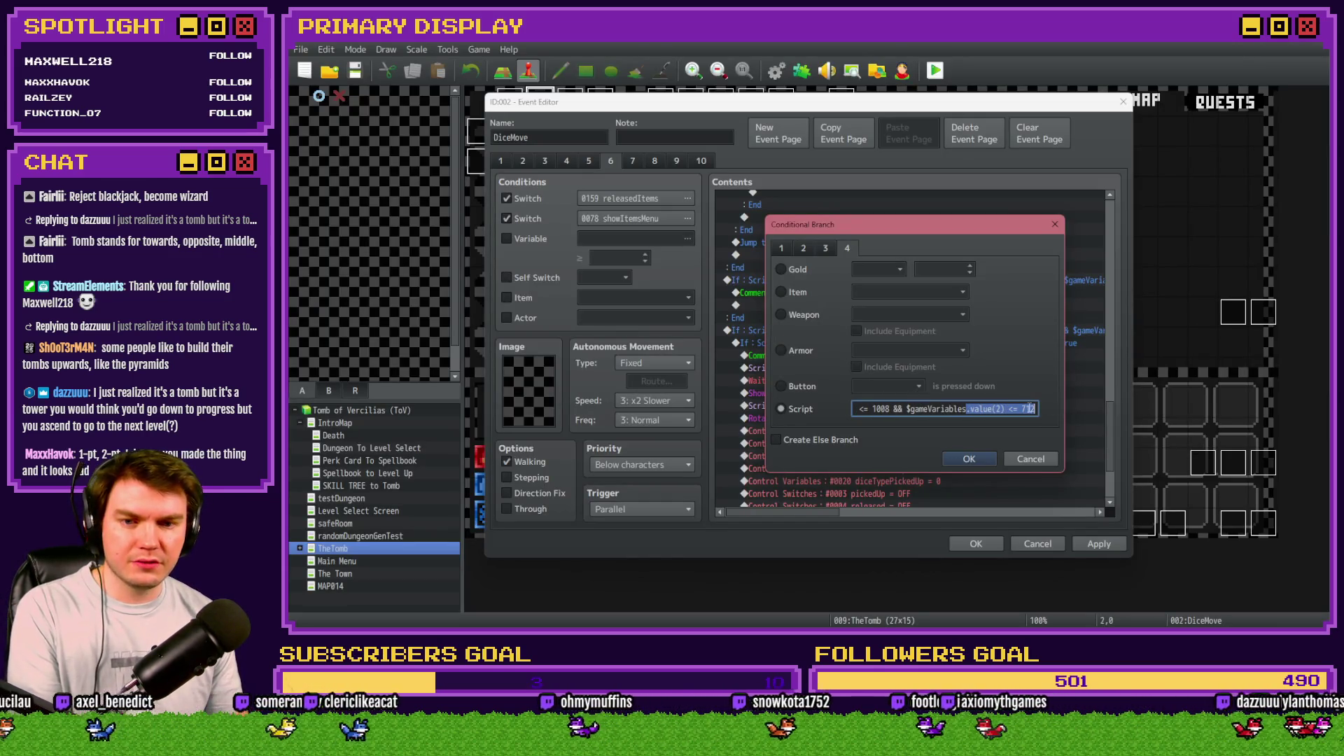
pyautogui.click(988, 458)
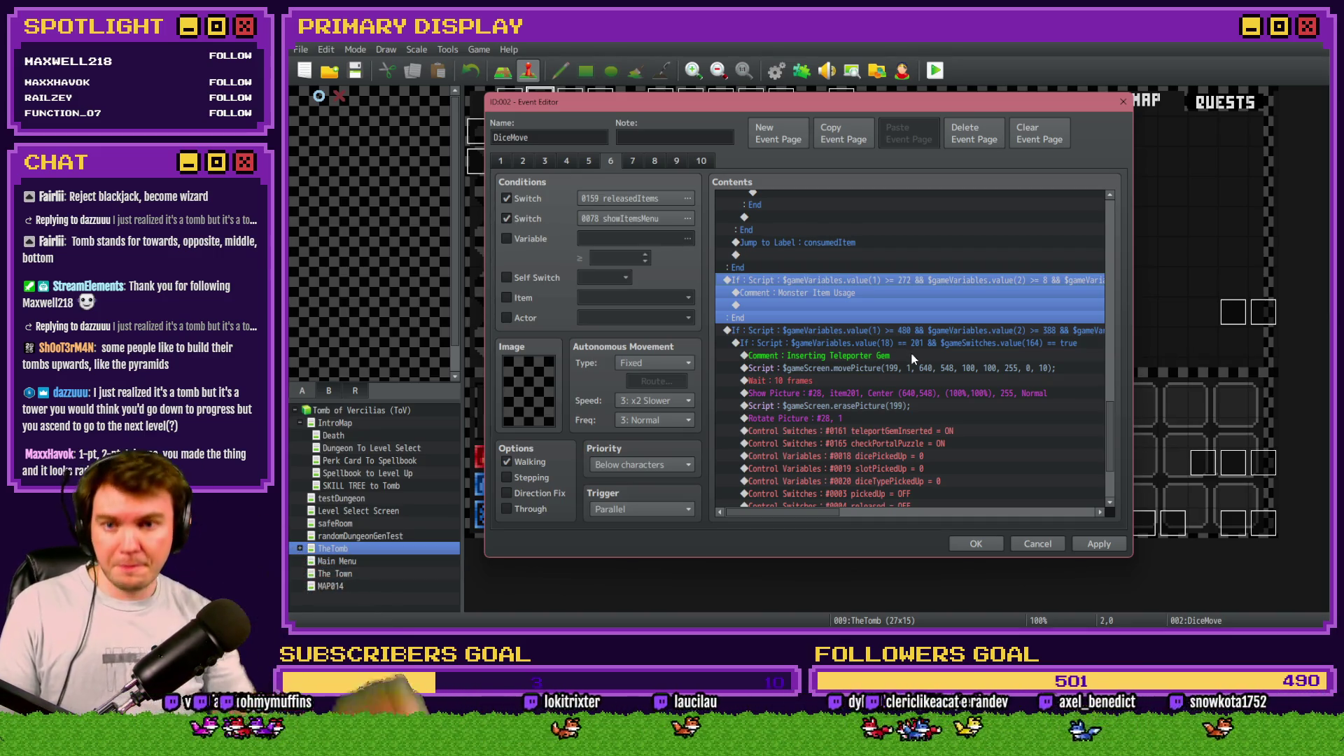
pyautogui.click(896, 292)
pyautogui.moveTo(1110, 434); pyautogui.dragTo(1119, 216)
pyautogui.click(905, 221)
pyautogui.click(910, 236)
pyautogui.scroll(-1, 973, 314)
pyautogui.scroll(1, 876, 324)
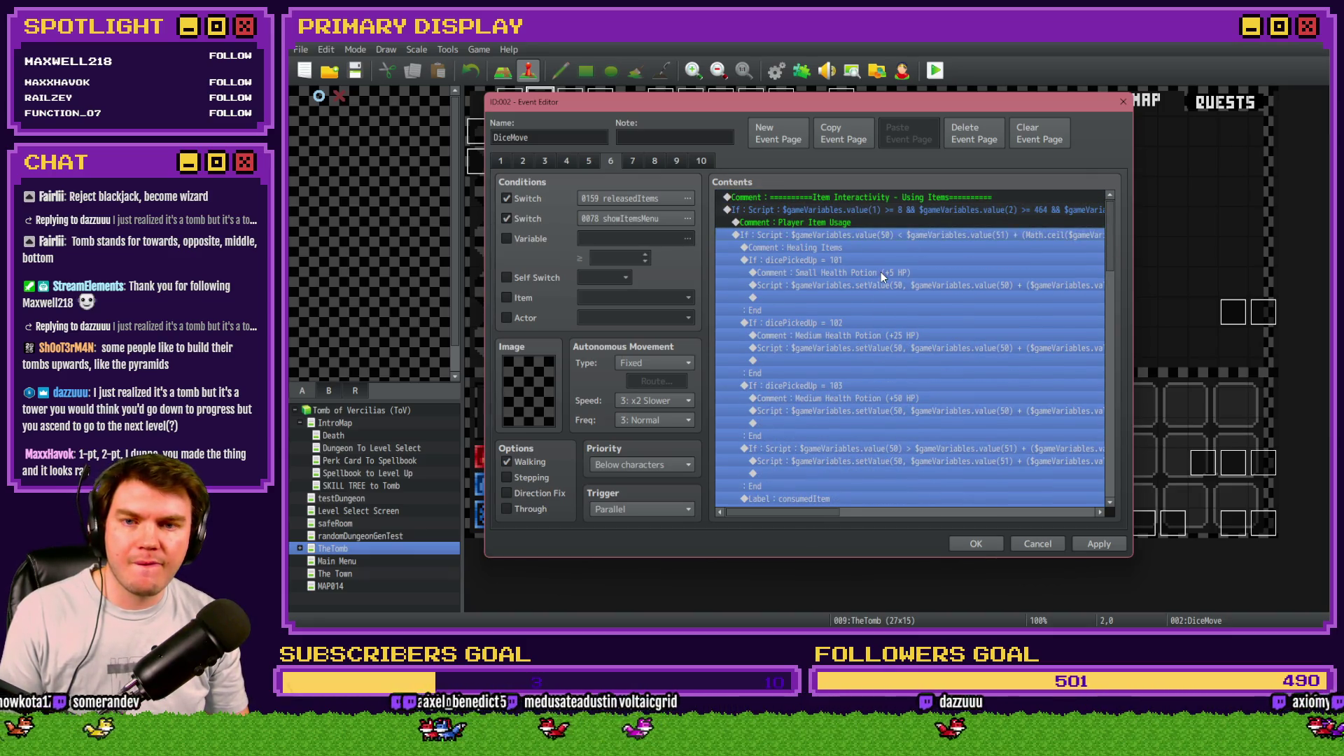
pyautogui.click(866, 247)
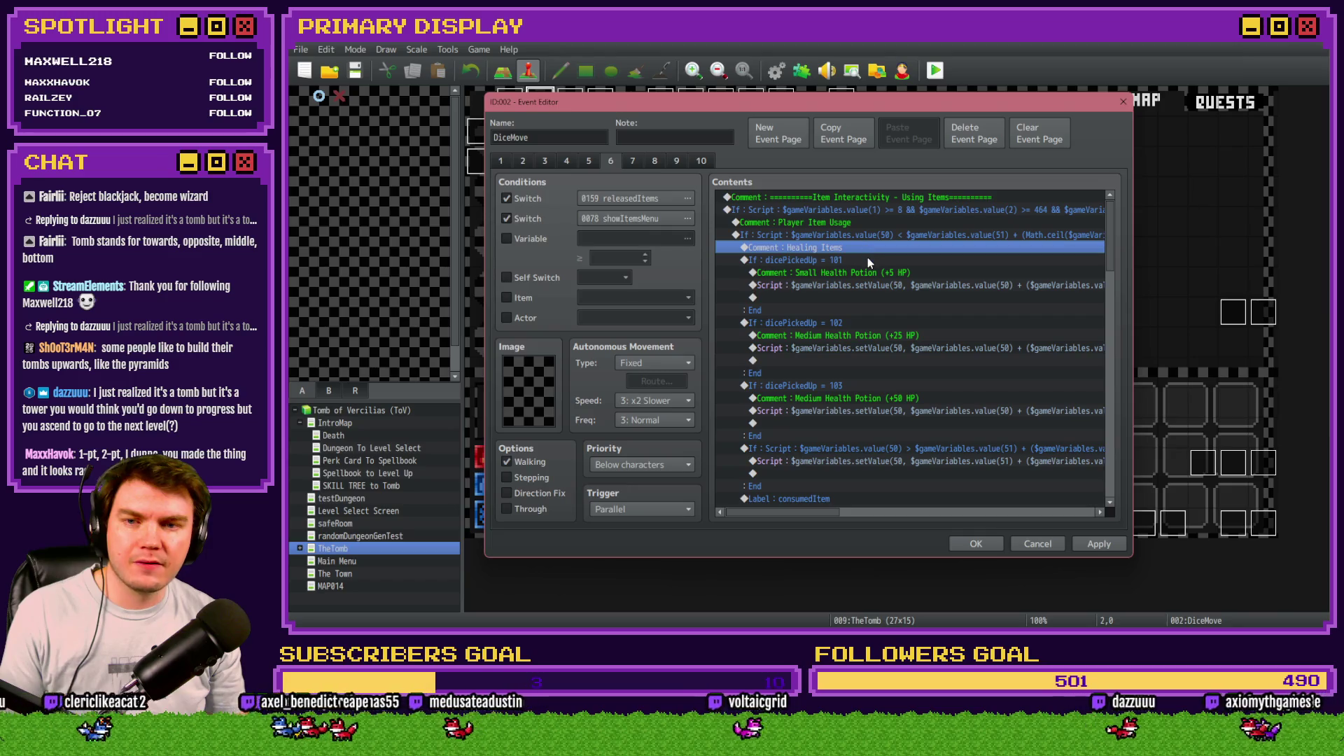
pyautogui.click(868, 259)
pyautogui.scroll(-5, 814, 376)
pyautogui.scroll(-5, 814, 378)
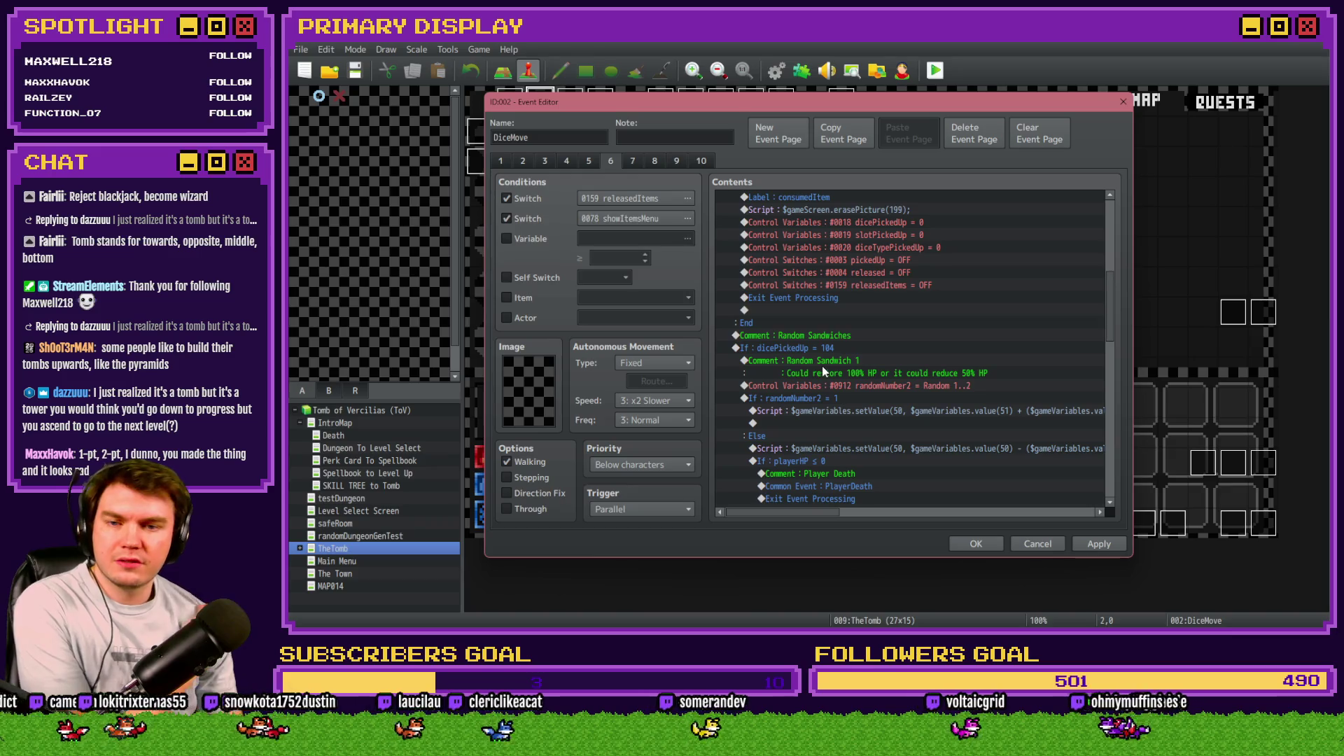
pyautogui.click(834, 343)
pyautogui.scroll(-8, 829, 351)
pyautogui.scroll(-6, 828, 350)
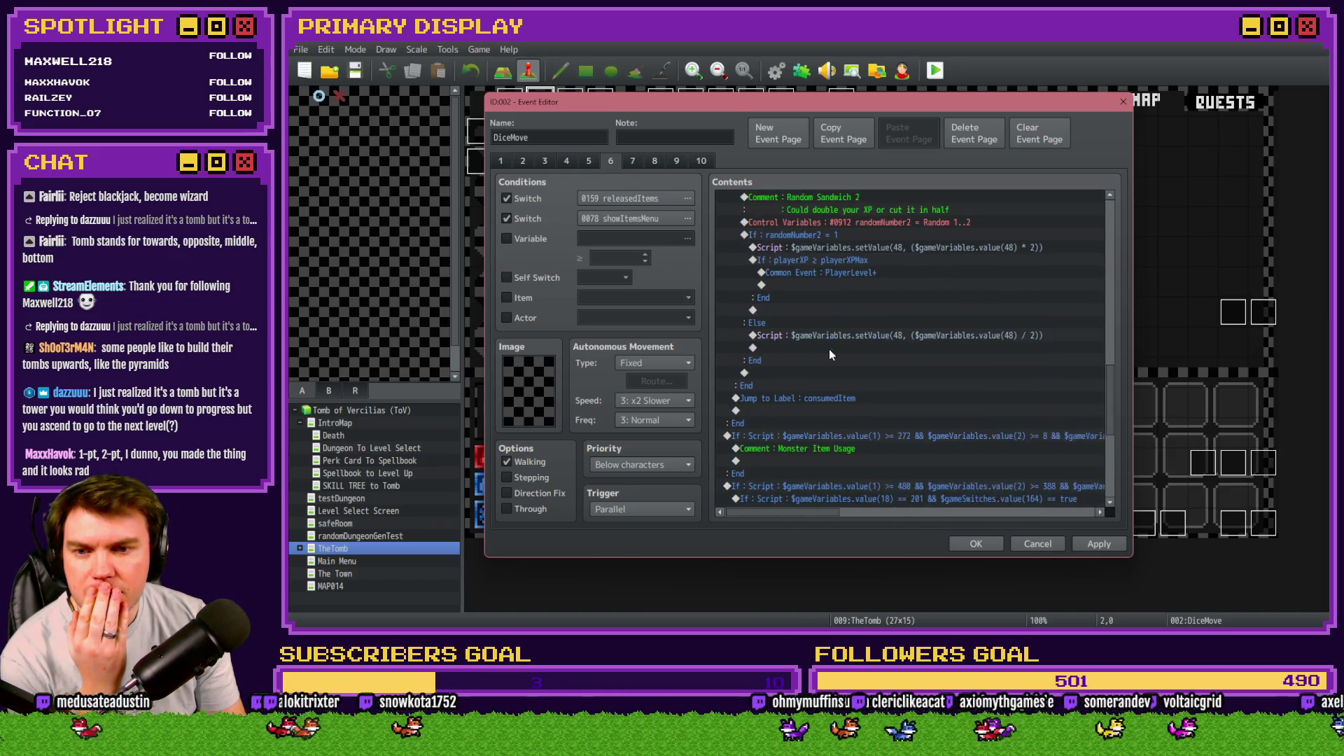
pyautogui.click(832, 339)
pyautogui.scroll(10, 831, 349)
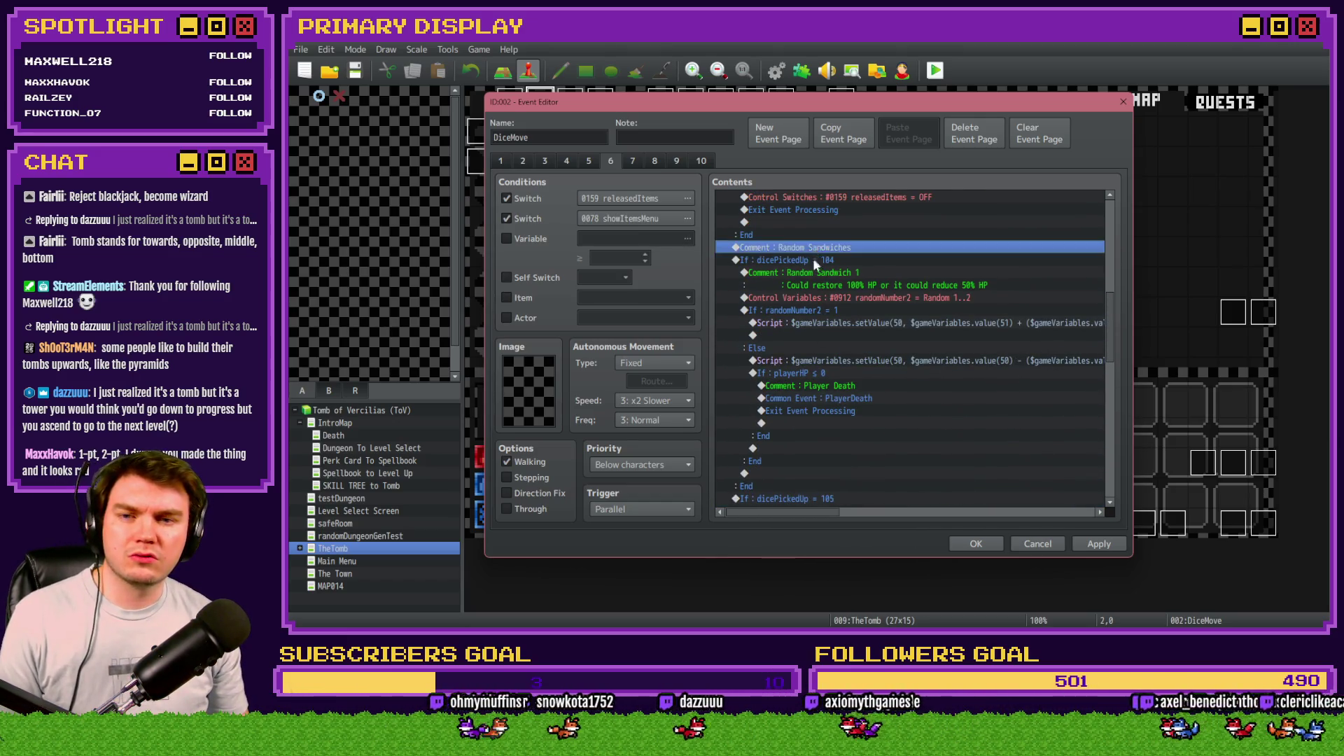
pyautogui.click(814, 258)
pyautogui.scroll(-3, 796, 364)
pyautogui.click(817, 385)
pyautogui.scroll(-3, 817, 385)
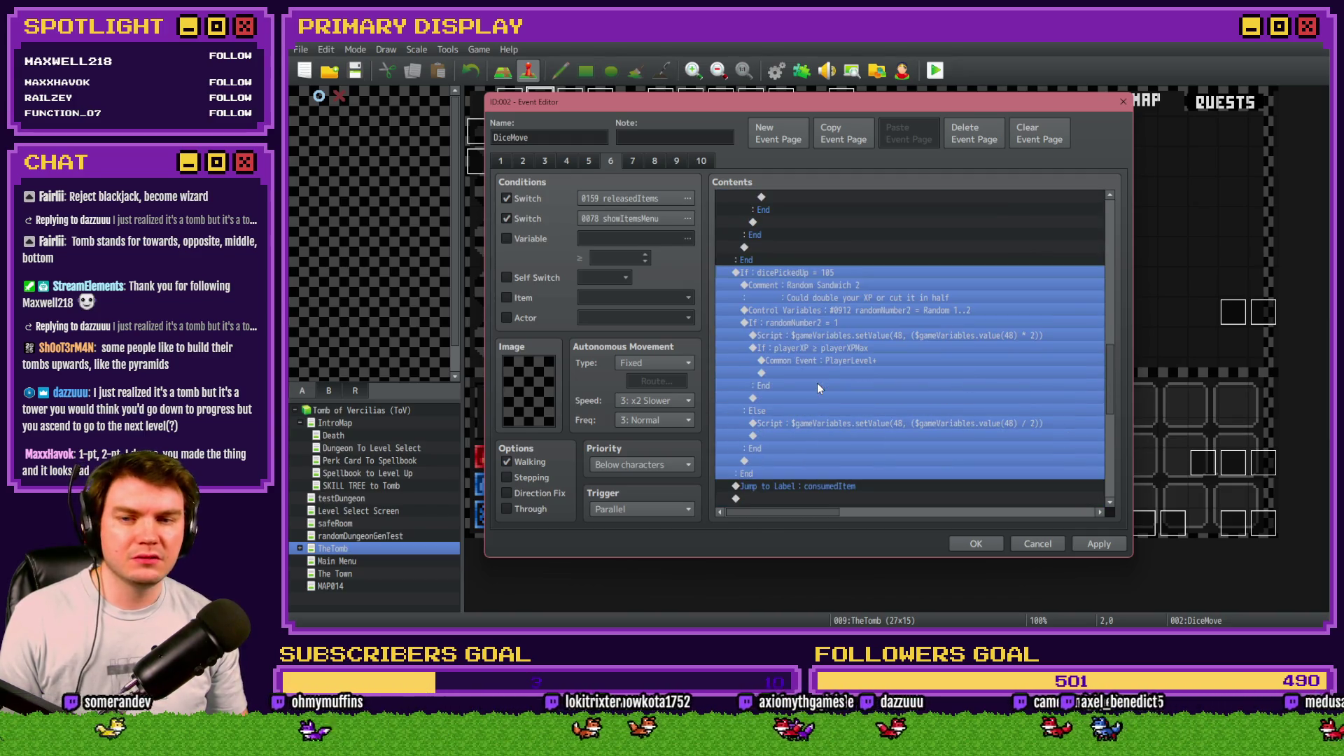
# Step: Paste a copy of the Random Sandwich 2 branch with its condition checking dicePickedUp = 106
pyautogui.click(818, 384)
pyautogui.scroll(4, 842, 280)
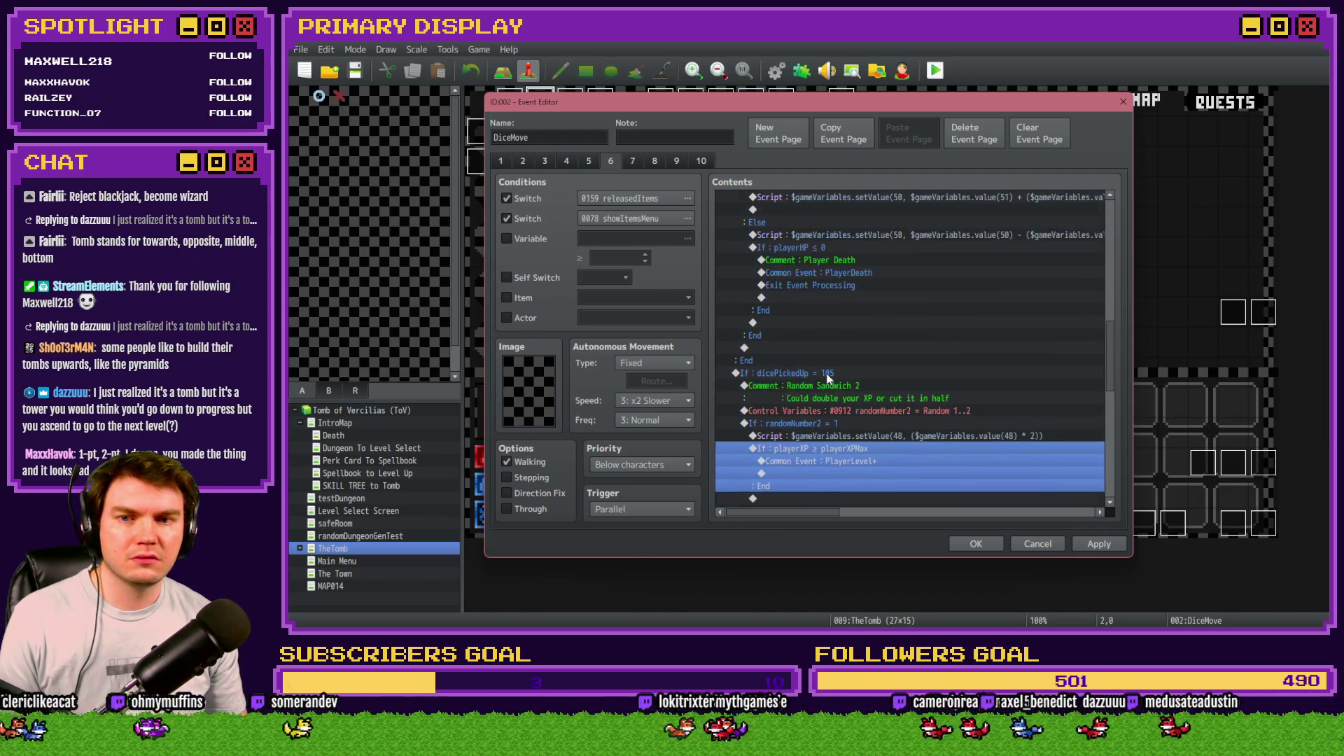
pyautogui.scroll(-4, 839, 325)
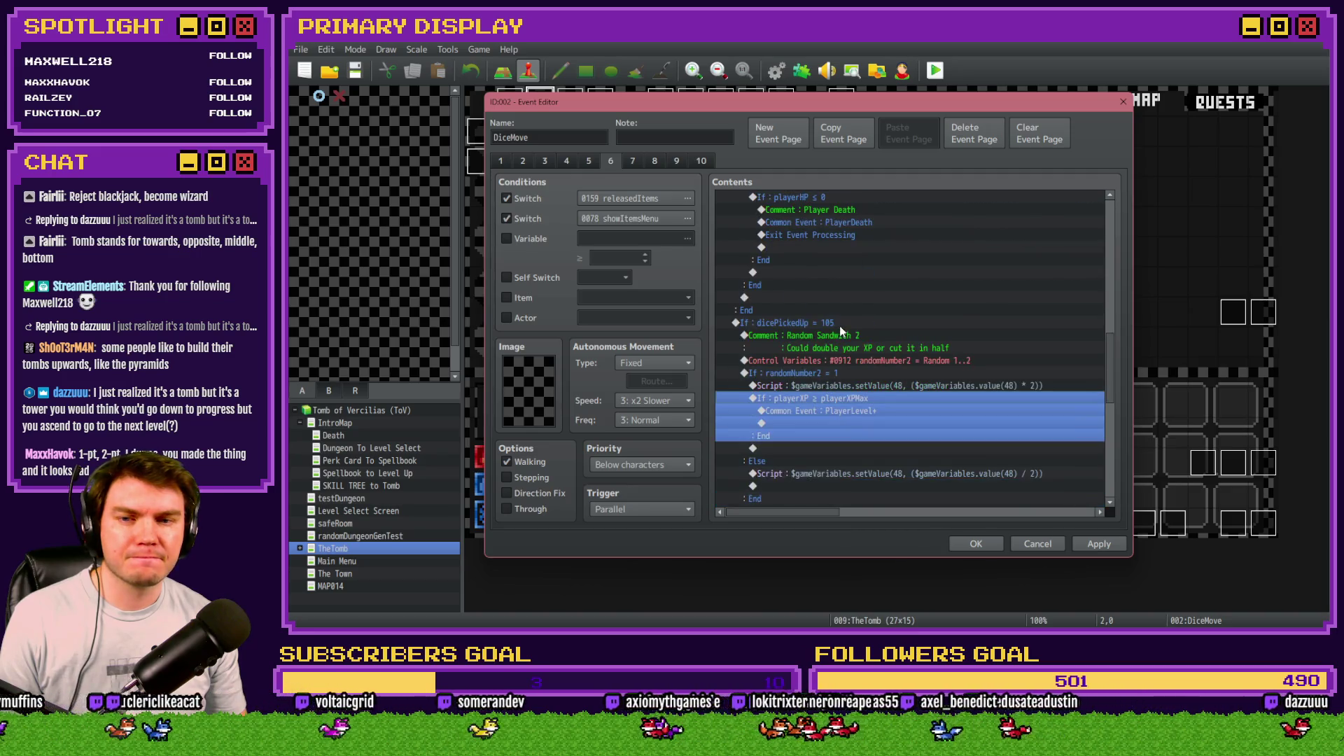
pyautogui.scroll(6, 839, 325)
pyautogui.scroll(-10, 820, 397)
pyautogui.click(837, 337)
pyautogui.hotkey('ctrl', 'v')
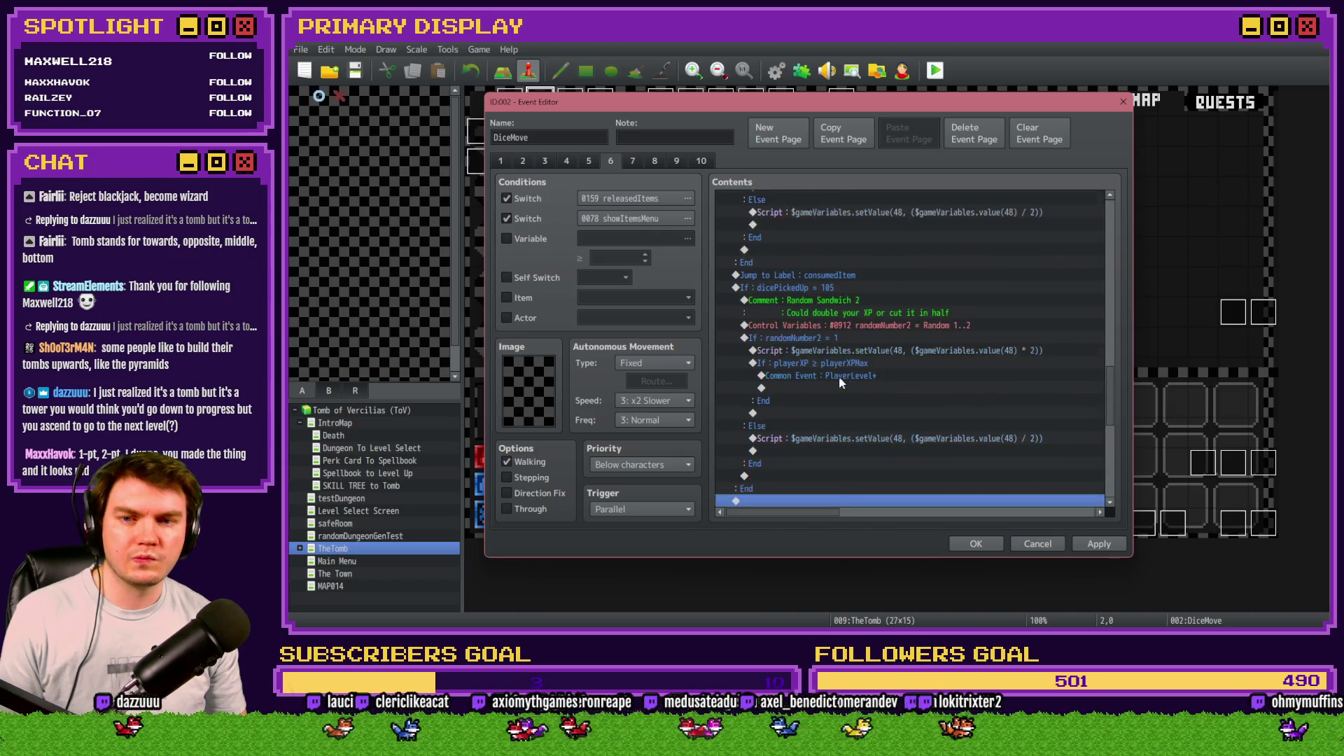
pyautogui.doubleClick(840, 329)
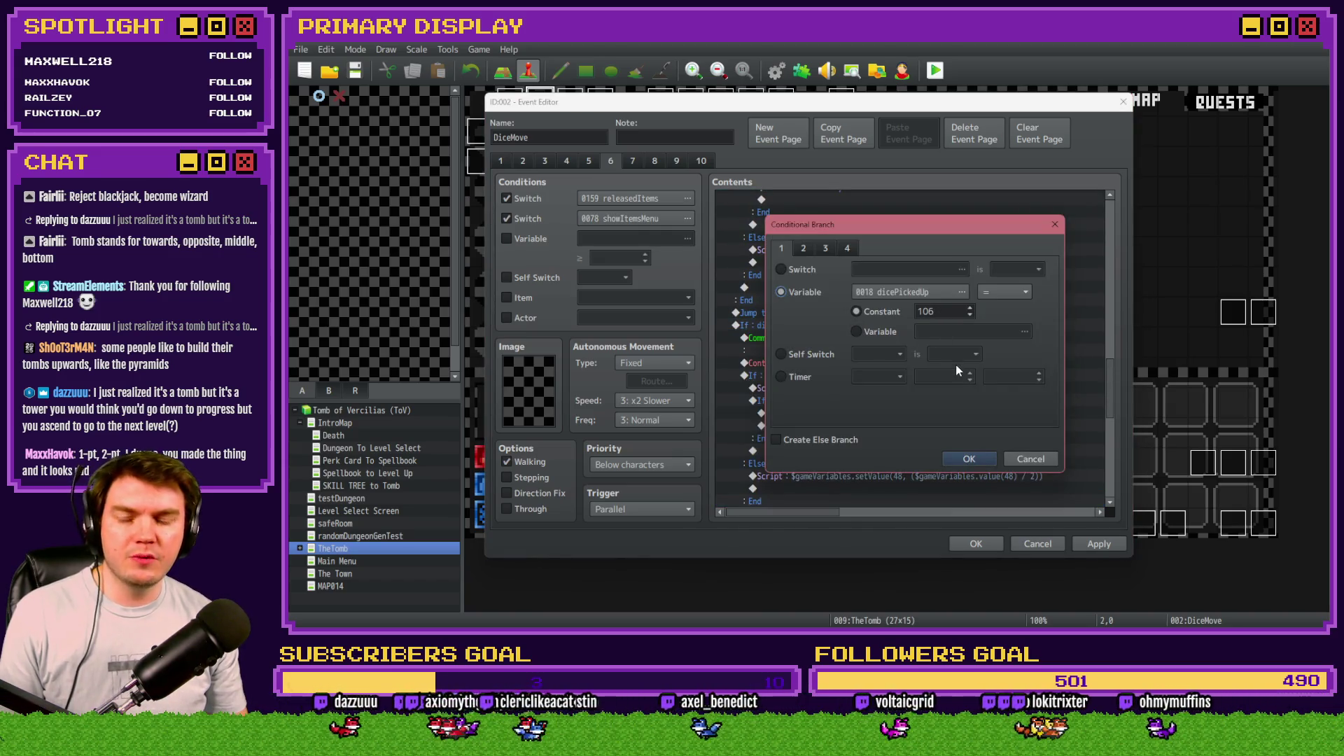
pyautogui.click(965, 459)
# Step: Replace the comment's second line with 'Could heal monster or could damage monster'
pyautogui.doubleClick(822, 346)
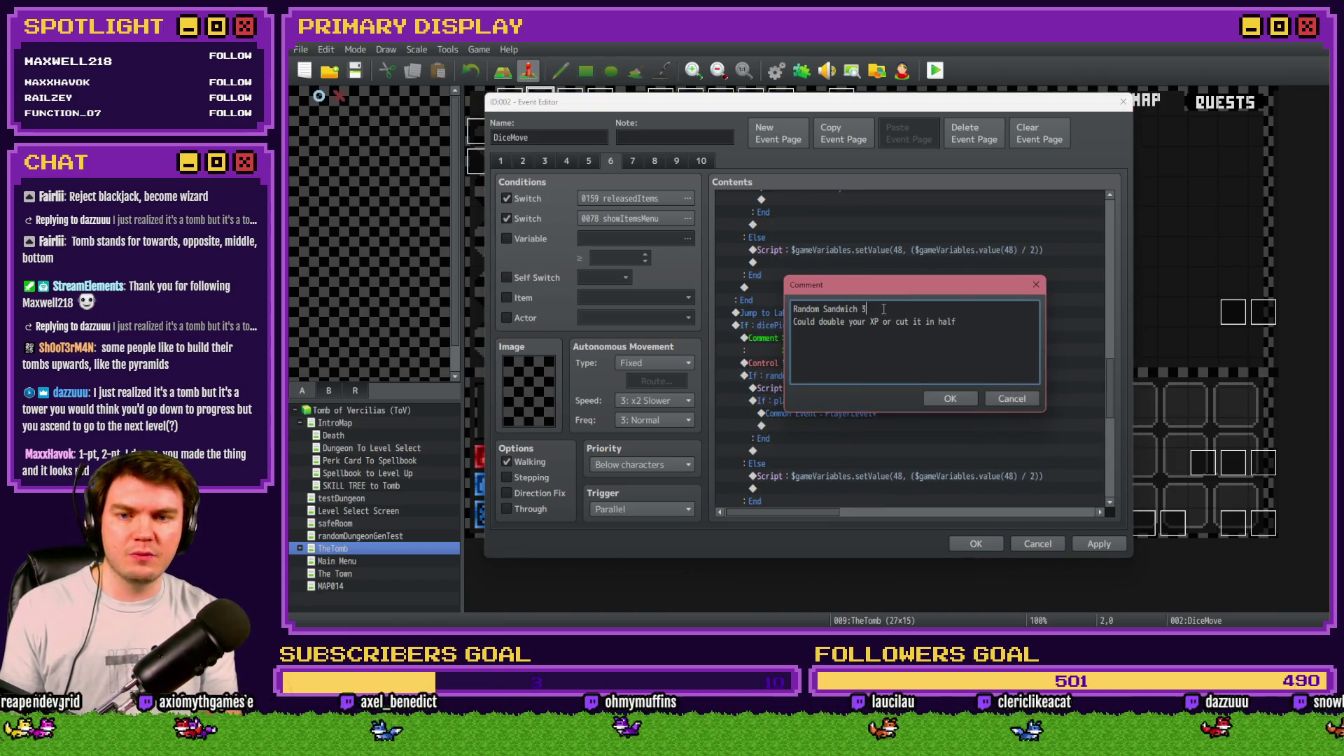
pyautogui.moveTo(968, 321); pyautogui.dragTo(786, 329)
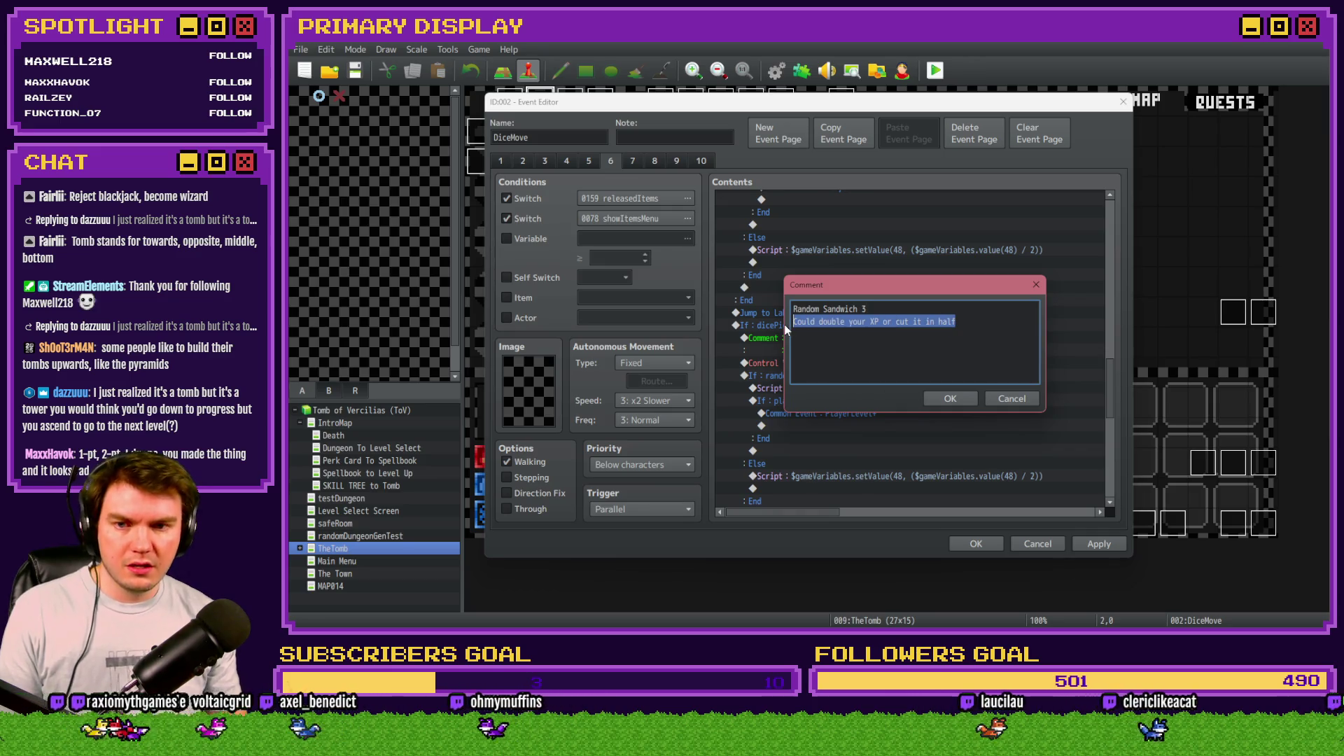
pyautogui.write('Could heal mo')
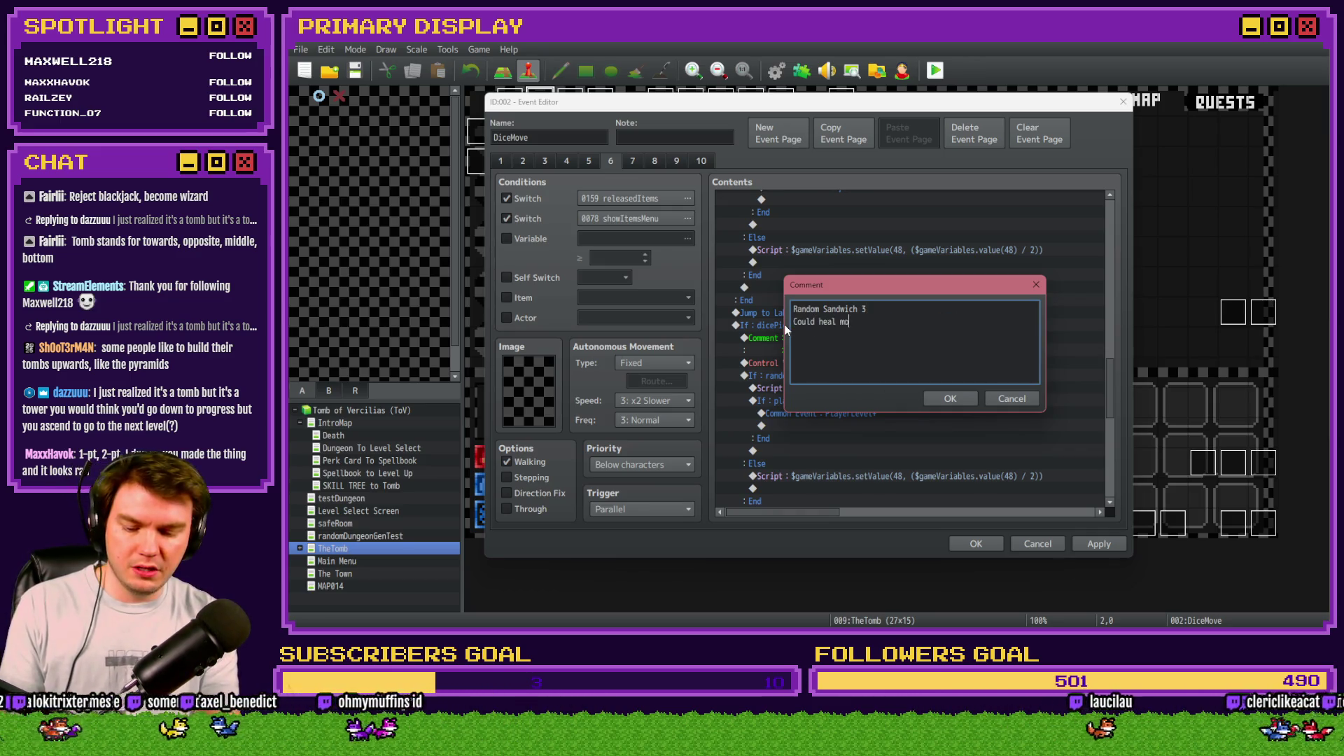
pyautogui.write('nster or could d')
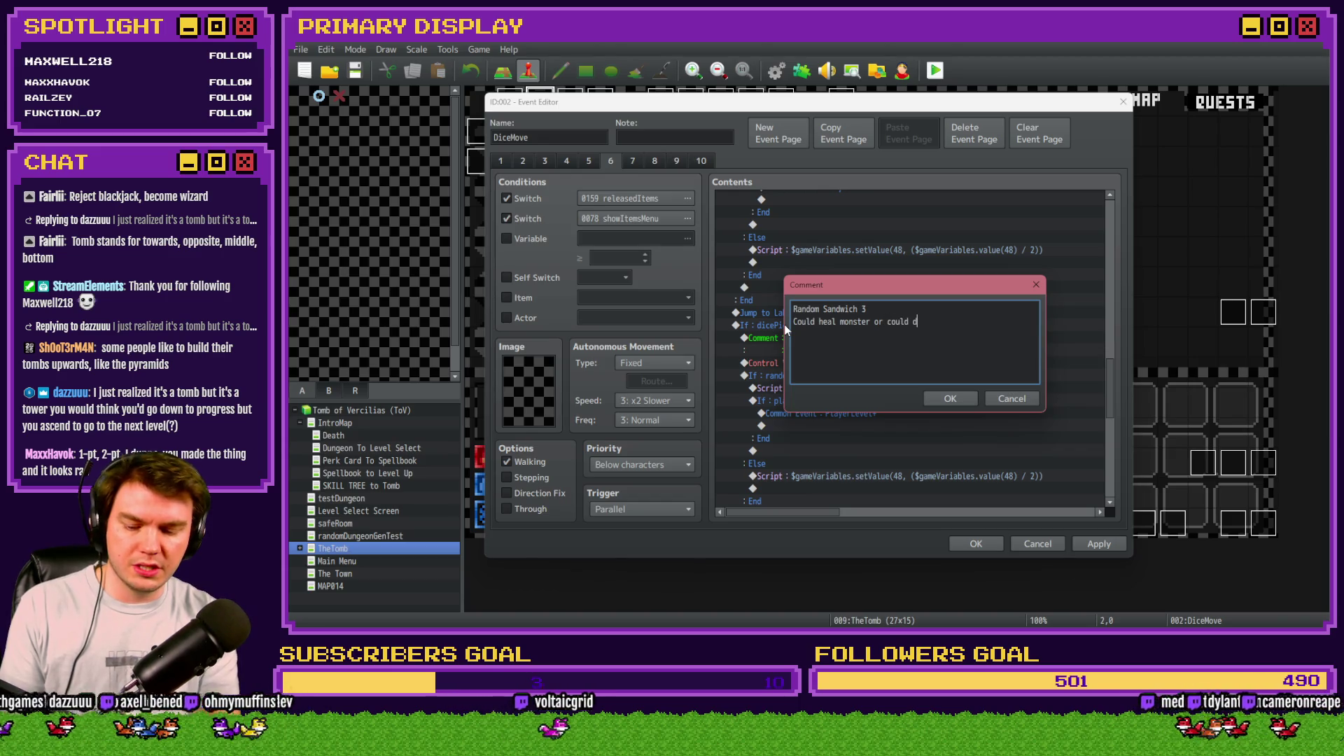
pyautogui.write('amage monster')
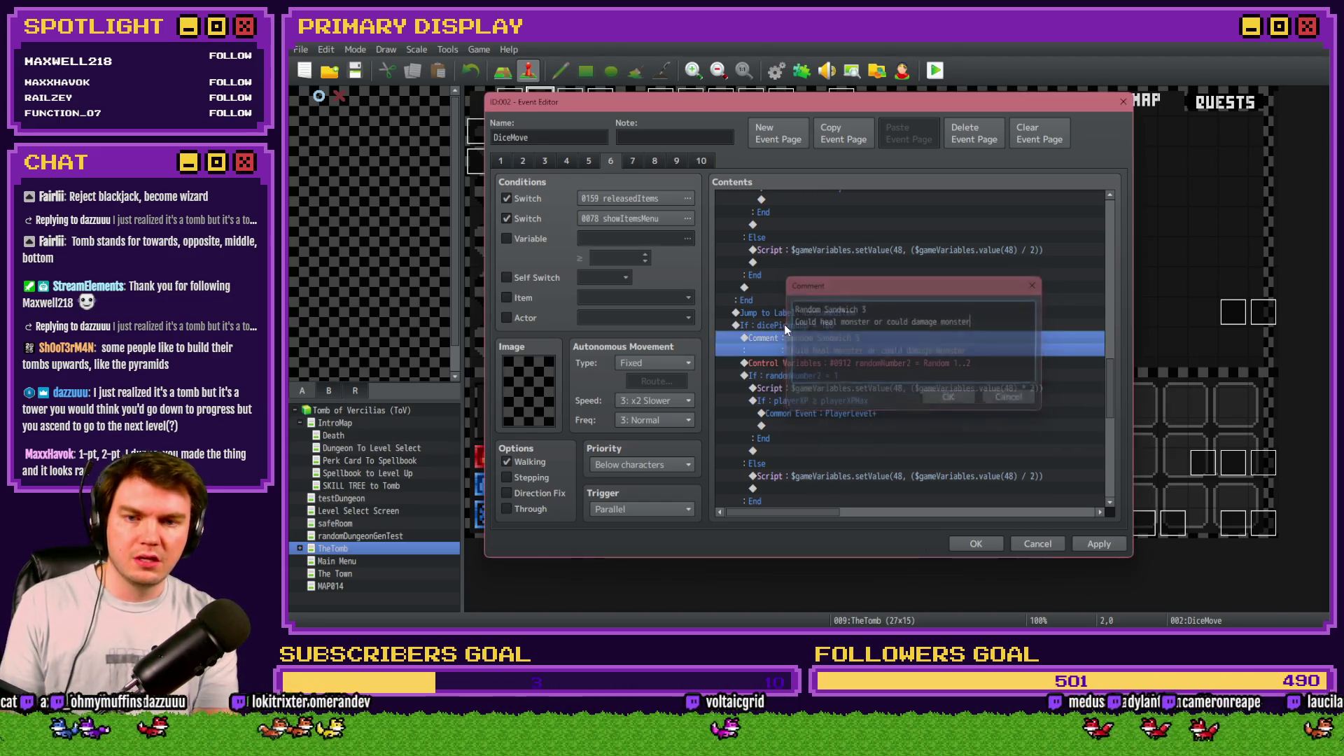
pyautogui.hotkey('ctrl', 'Return')
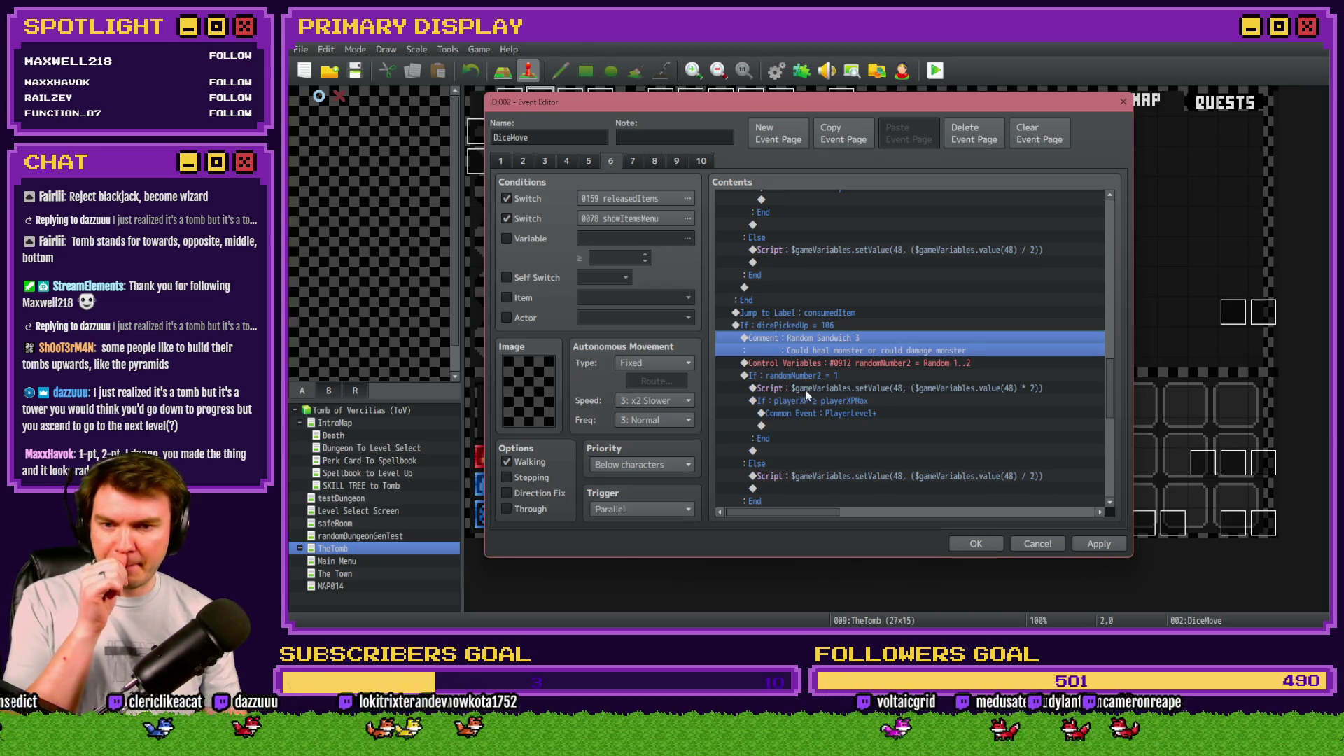
# Step: Delete the playerXP ≥ playerXPMax check under the randomNumber2 = 1 branch
pyautogui.click(835, 364)
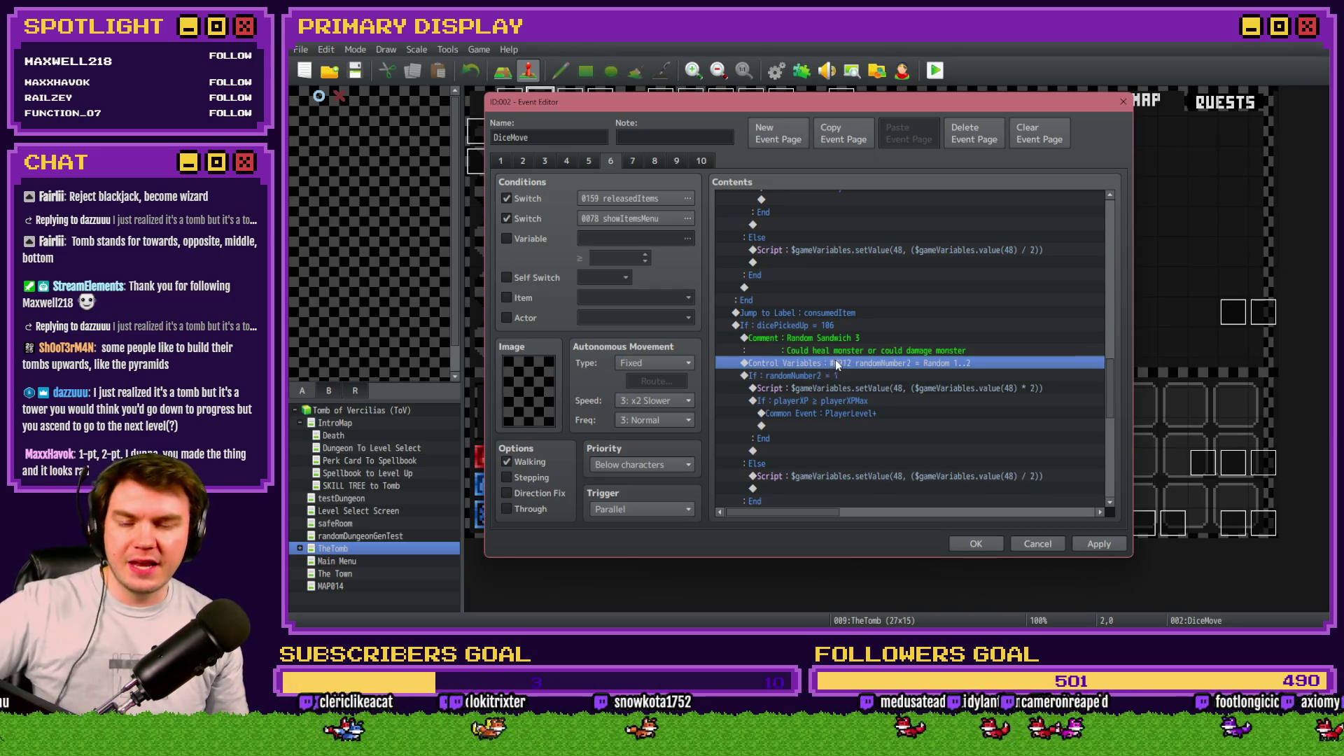
pyautogui.scroll(-2, 838, 364)
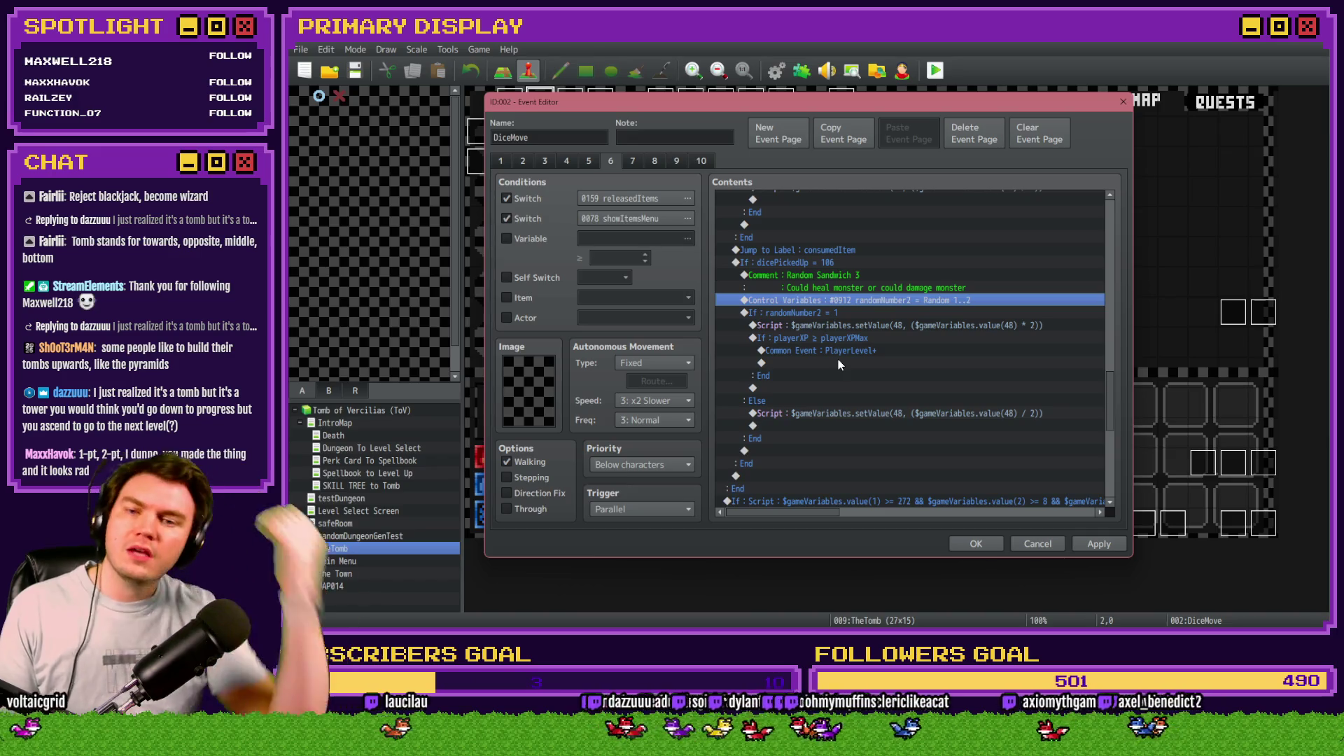
pyautogui.click(834, 313)
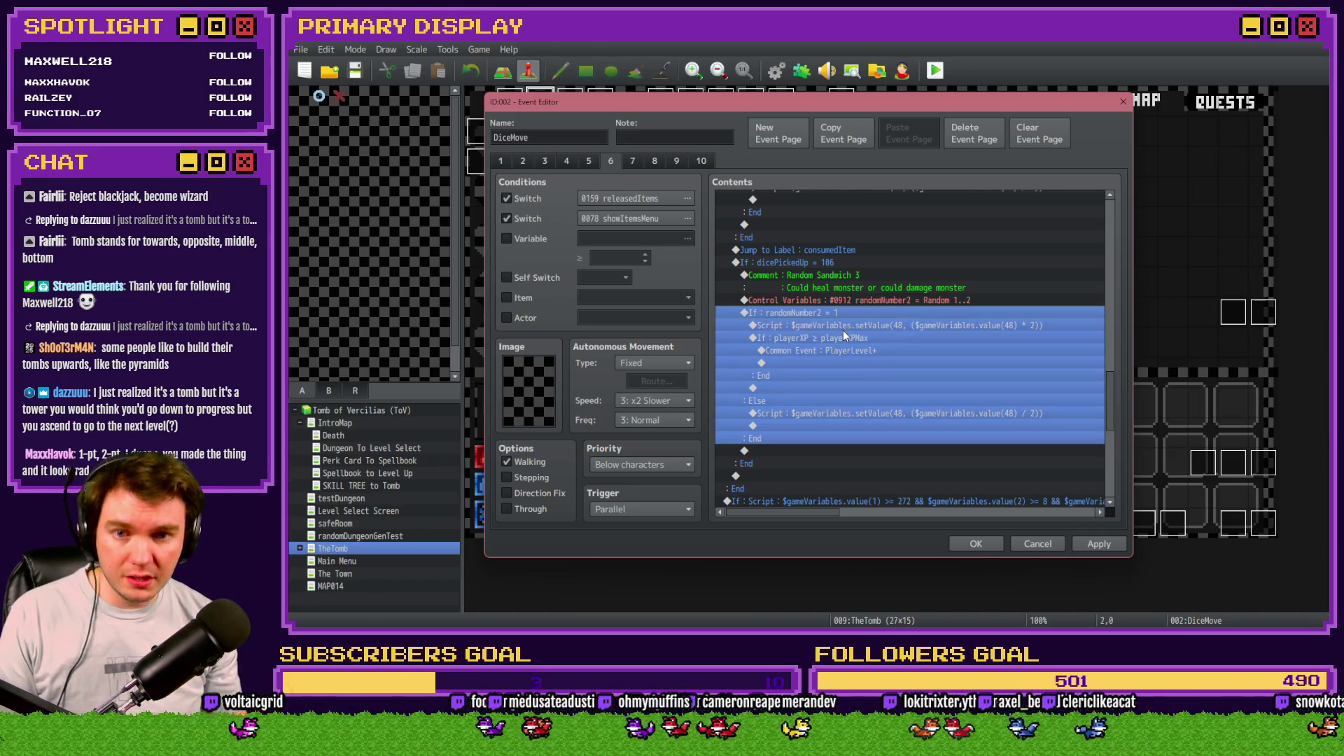
pyautogui.click(847, 326)
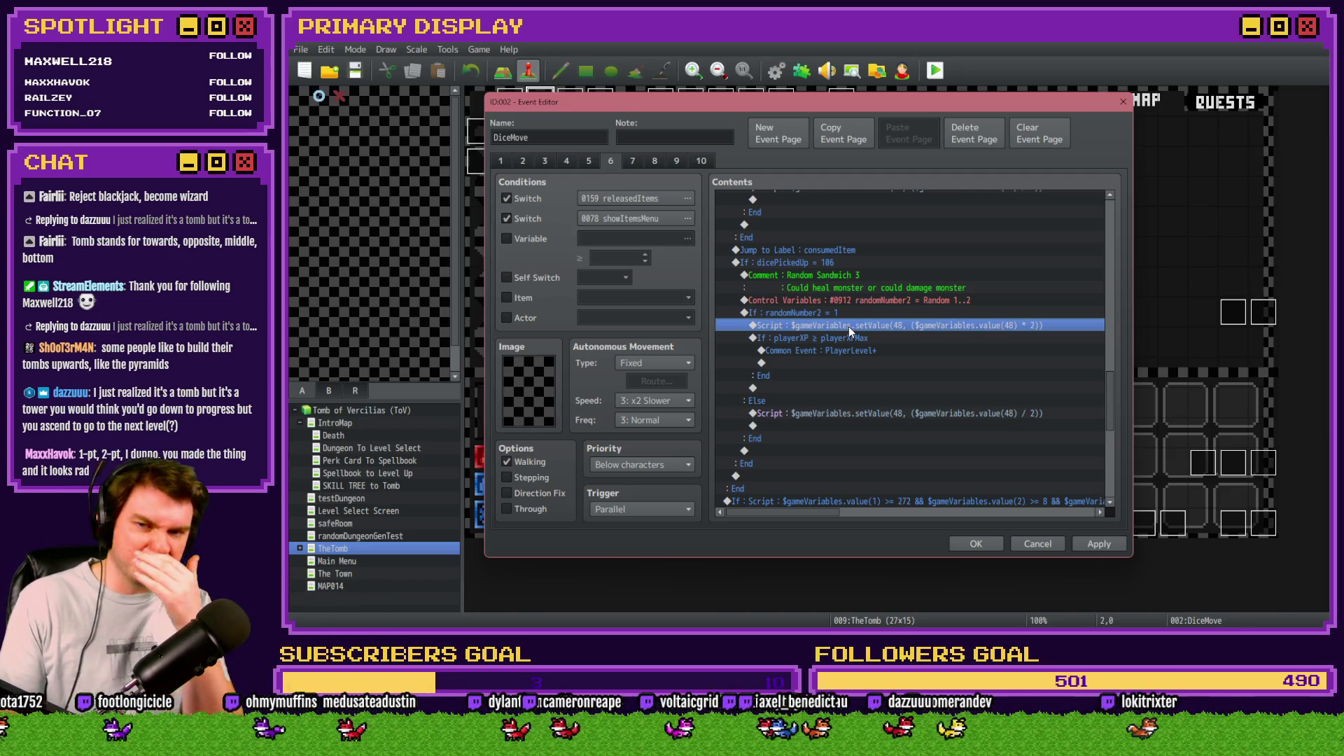
pyautogui.press('Up')
pyautogui.press('Down')
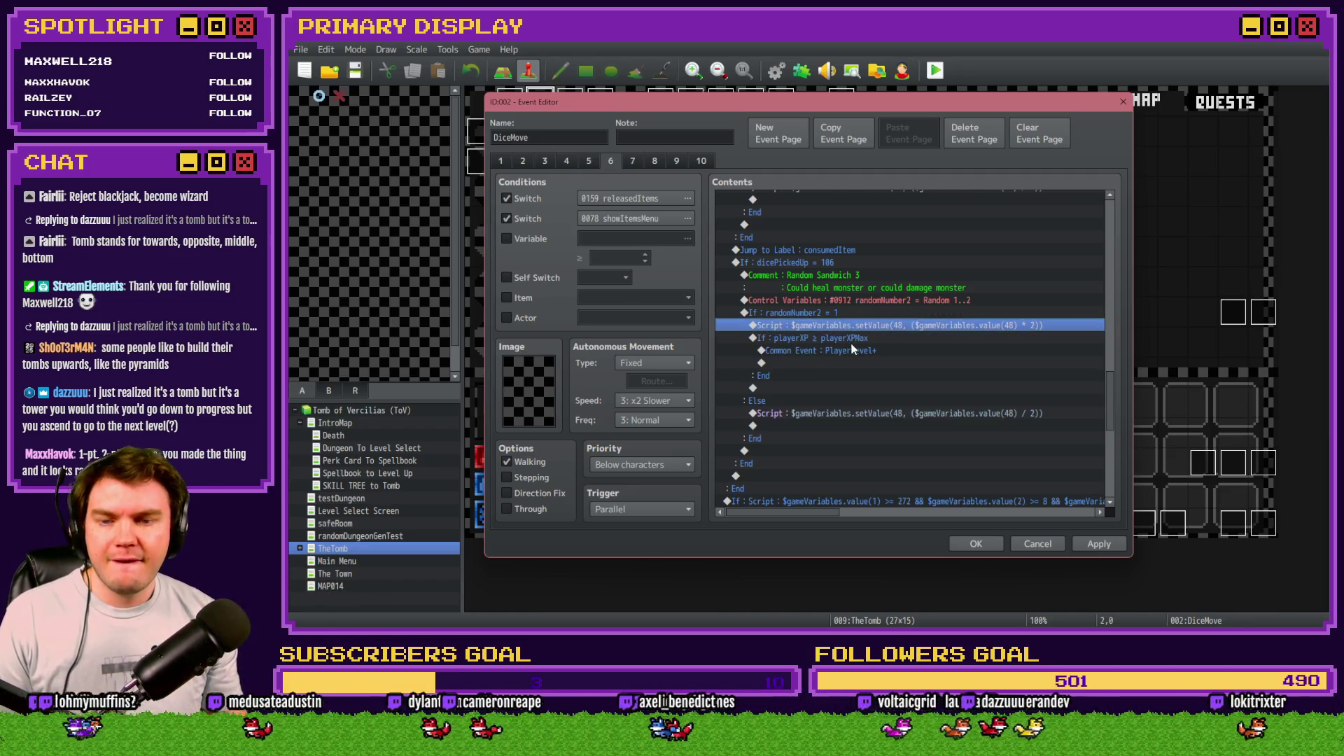
pyautogui.click(851, 338)
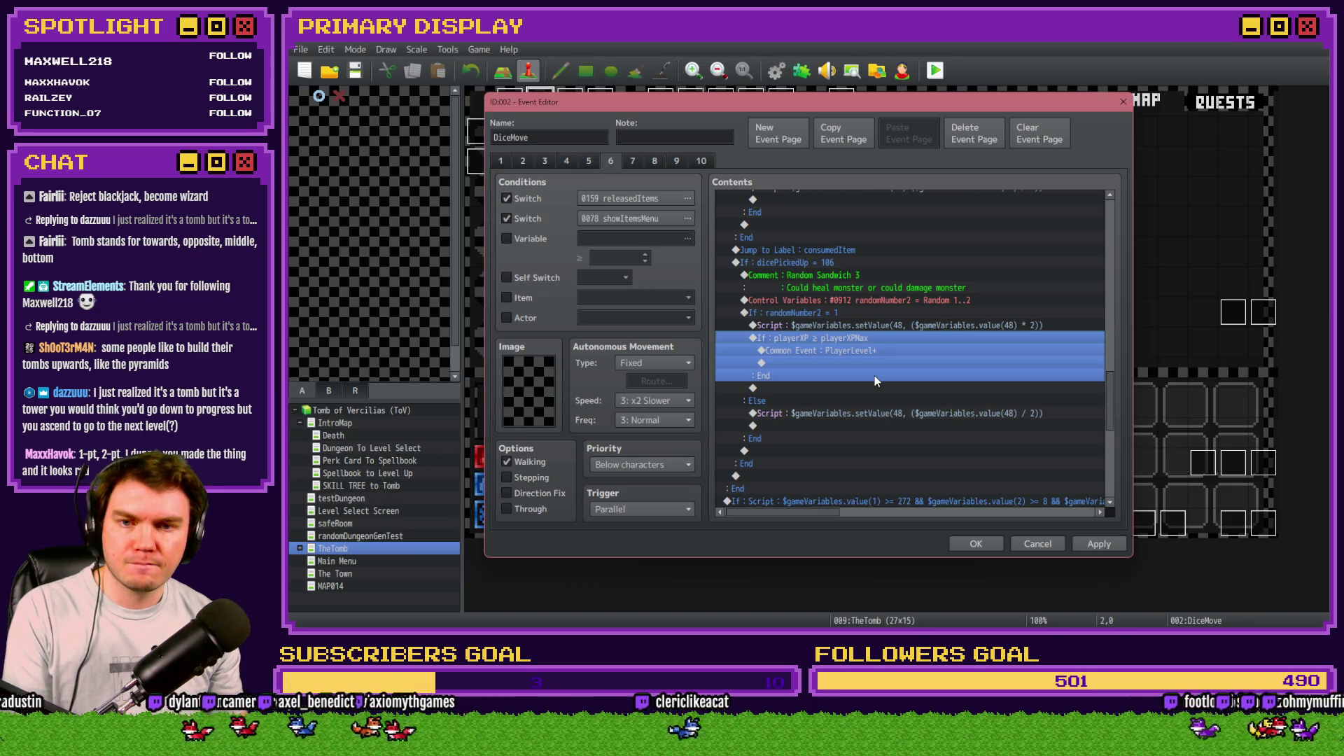
pyautogui.press('Delete')
# Step: Review the remaining scripts that double or halve variable 48, comparing with the 104 block
pyautogui.click(804, 364)
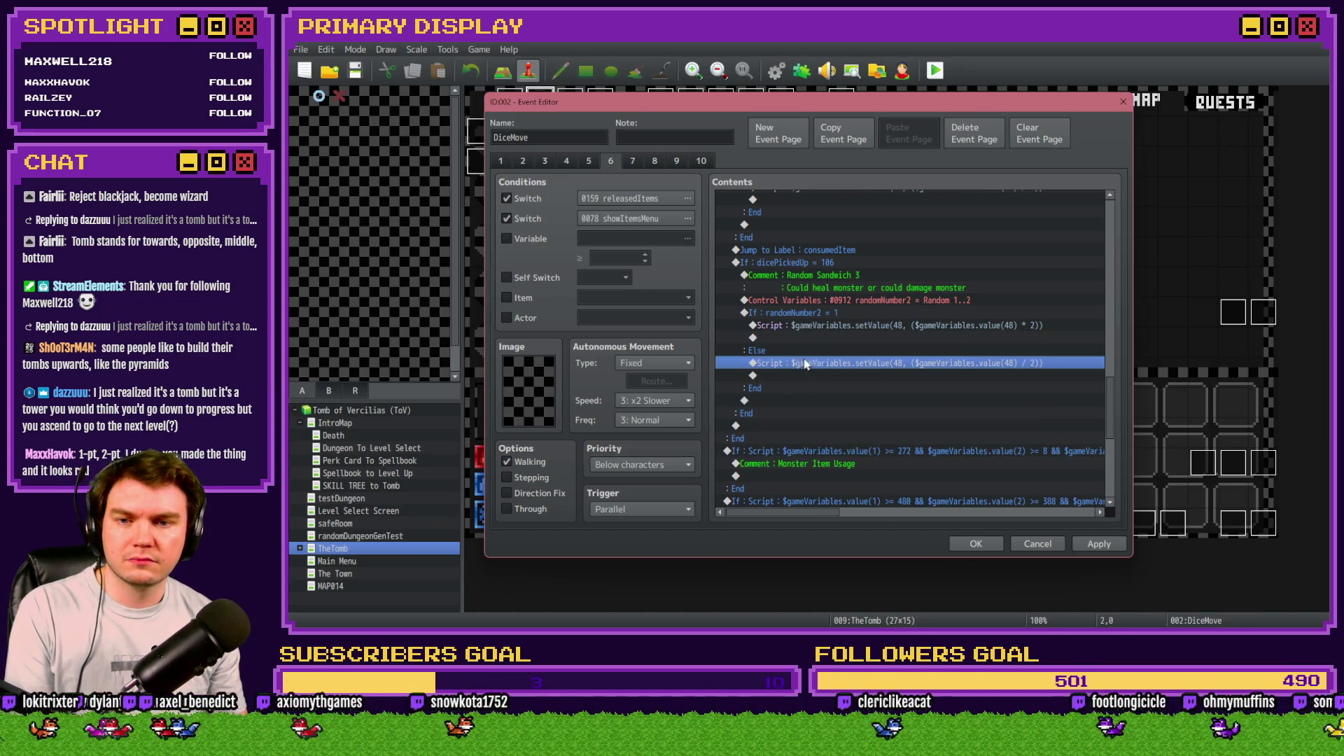
pyautogui.click(819, 326)
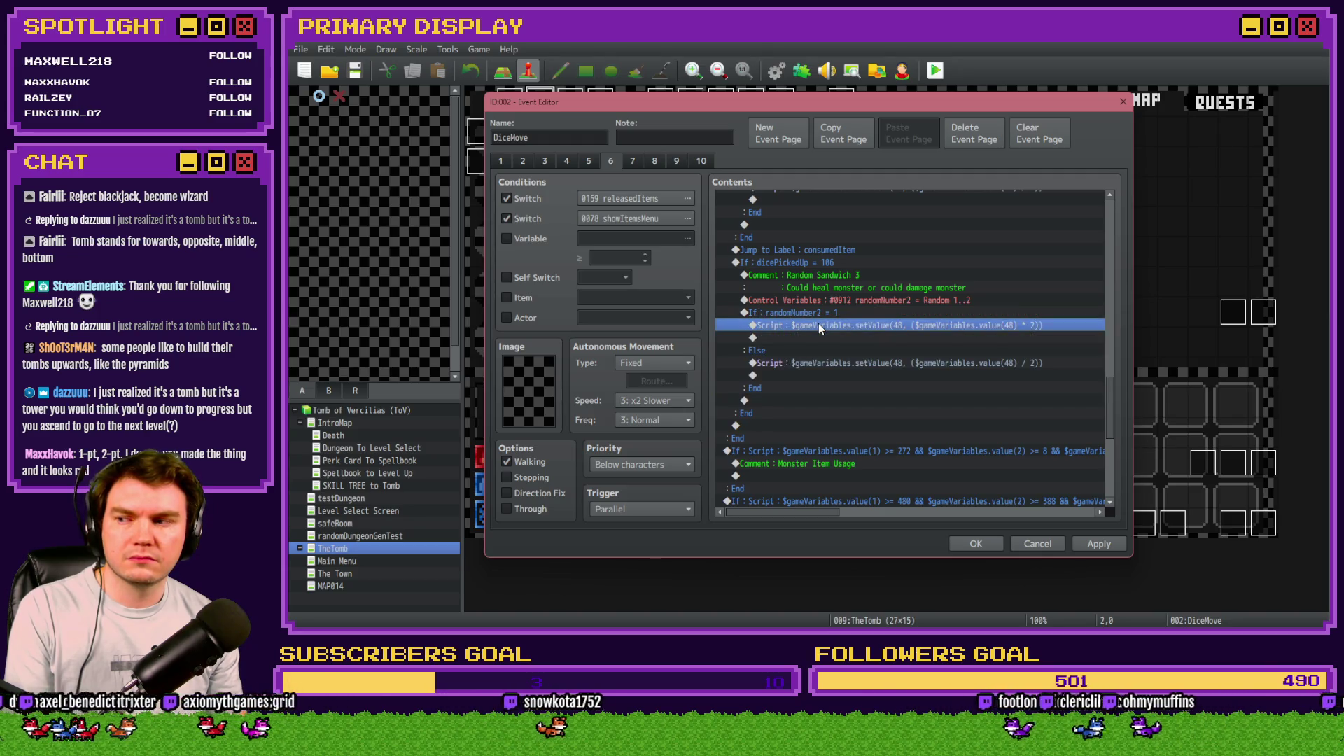
pyautogui.click(819, 316)
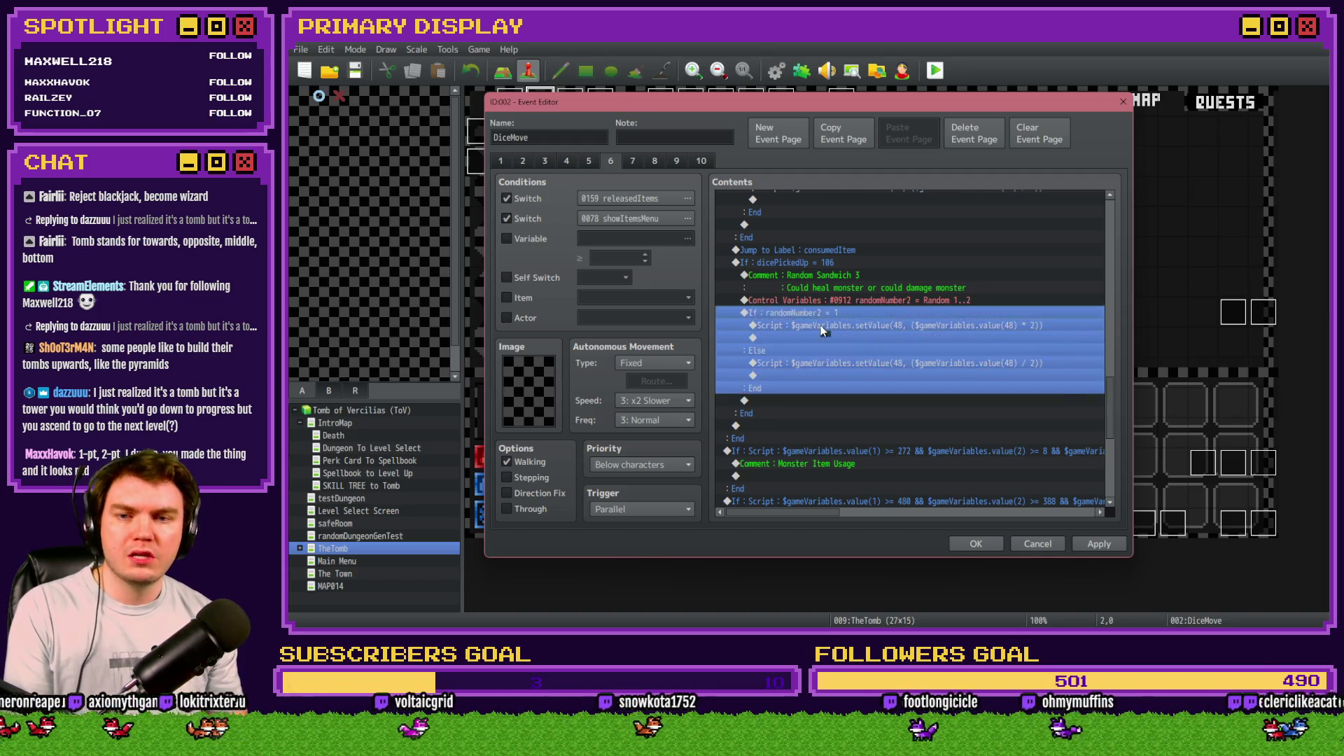
pyautogui.click(821, 325)
pyautogui.click(822, 316)
pyautogui.click(822, 326)
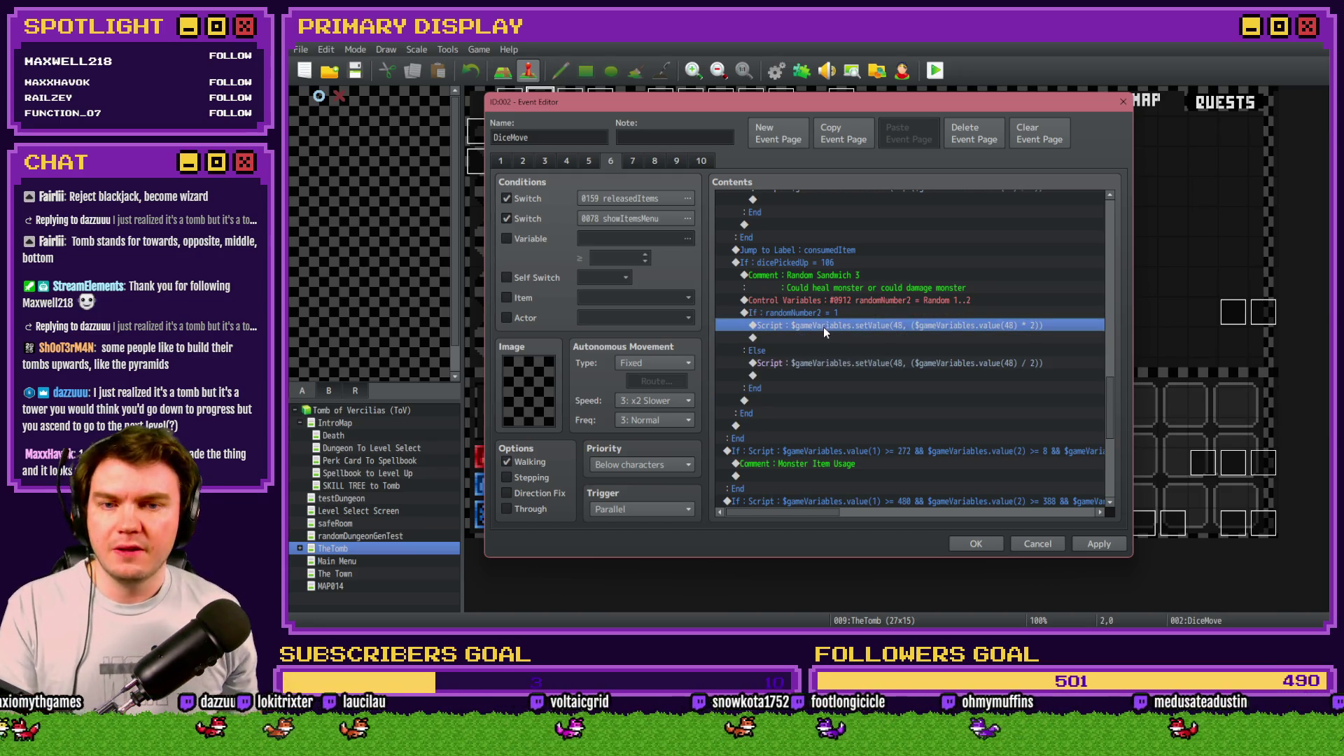
pyautogui.scroll(7, 829, 400)
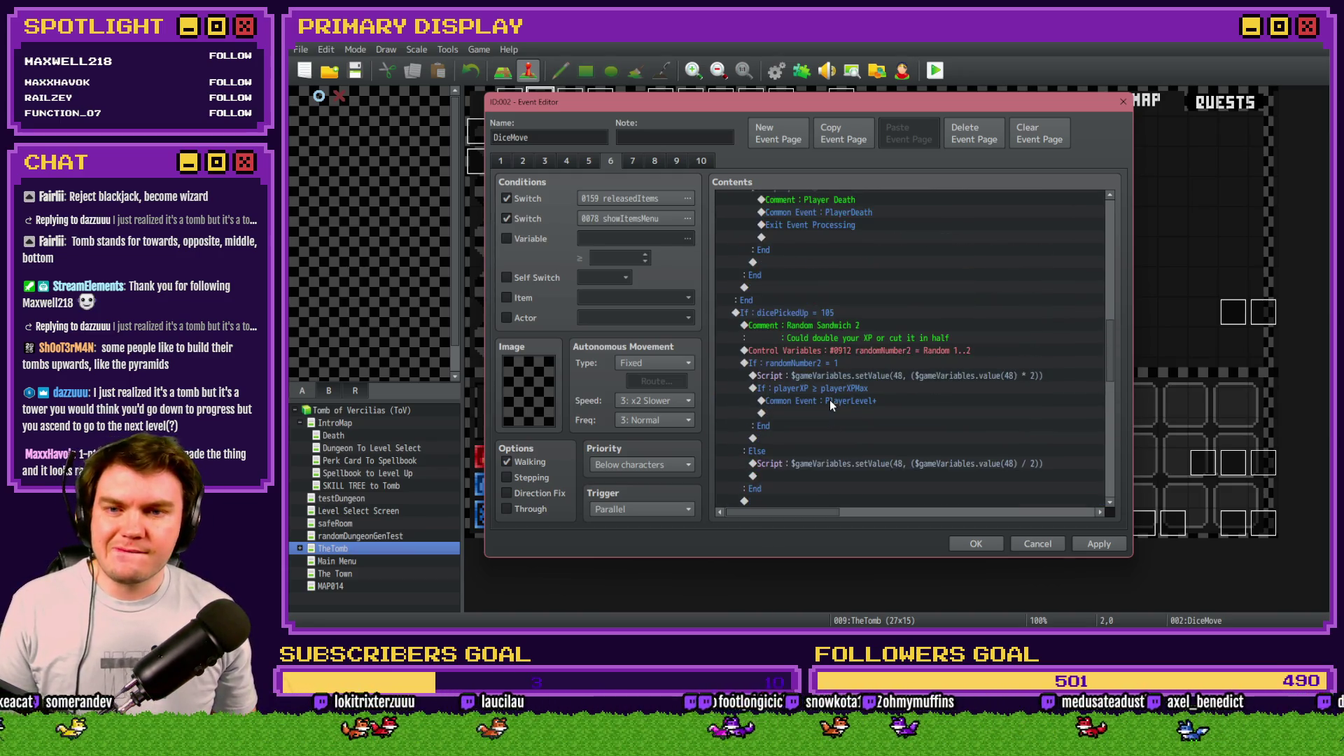
pyautogui.scroll(5, 829, 401)
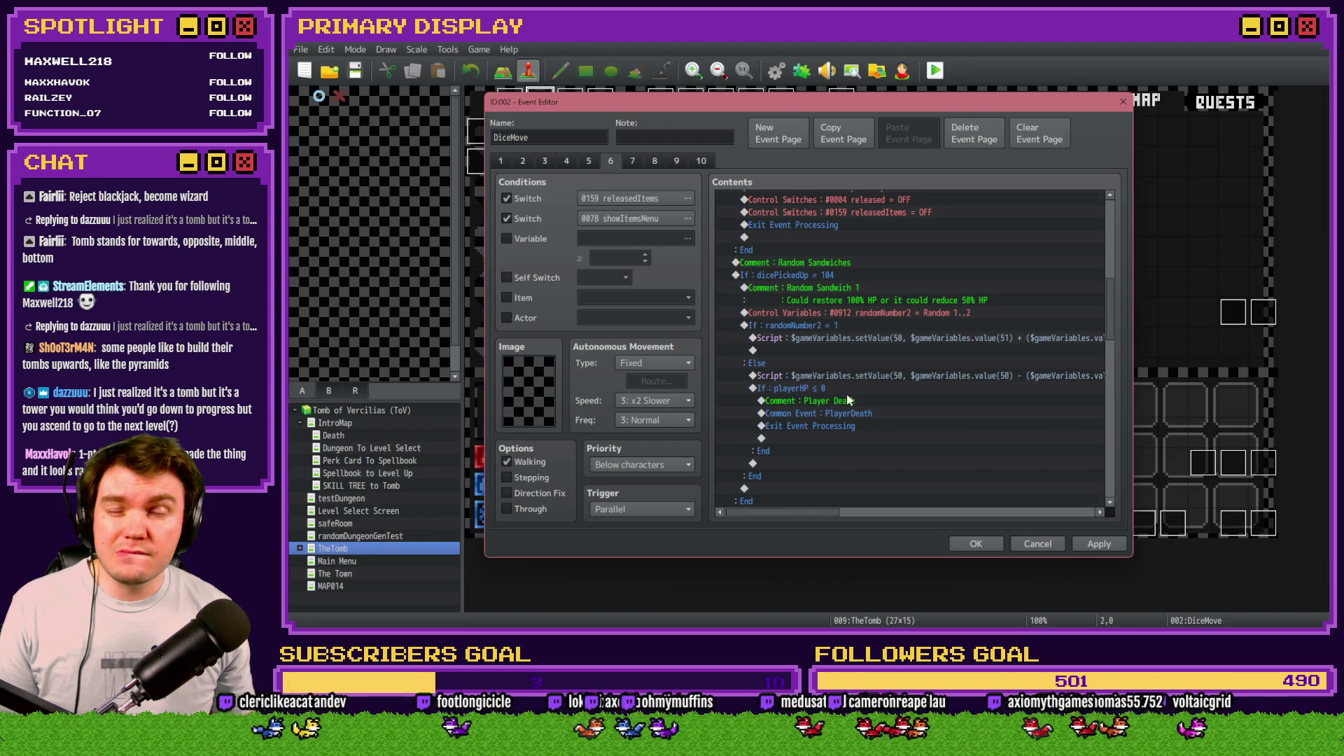
pyautogui.scroll(-10, 840, 348)
pyautogui.scroll(-2, 840, 348)
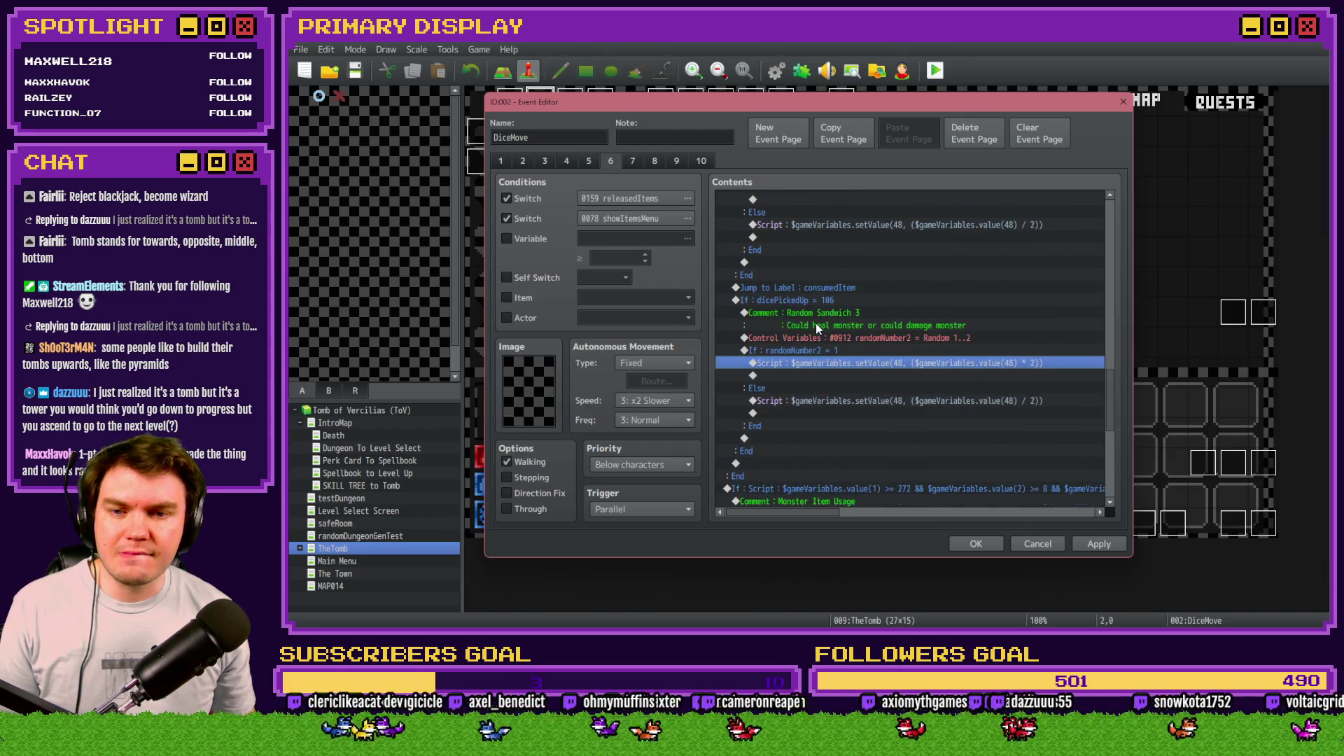
pyautogui.doubleClick(842, 359)
pyautogui.press('Escape')
# Step: Check that monsterHP is variable 0067, then open the '* 2' doubling script for editing
pyautogui.click(507, 239)
pyautogui.click(687, 239)
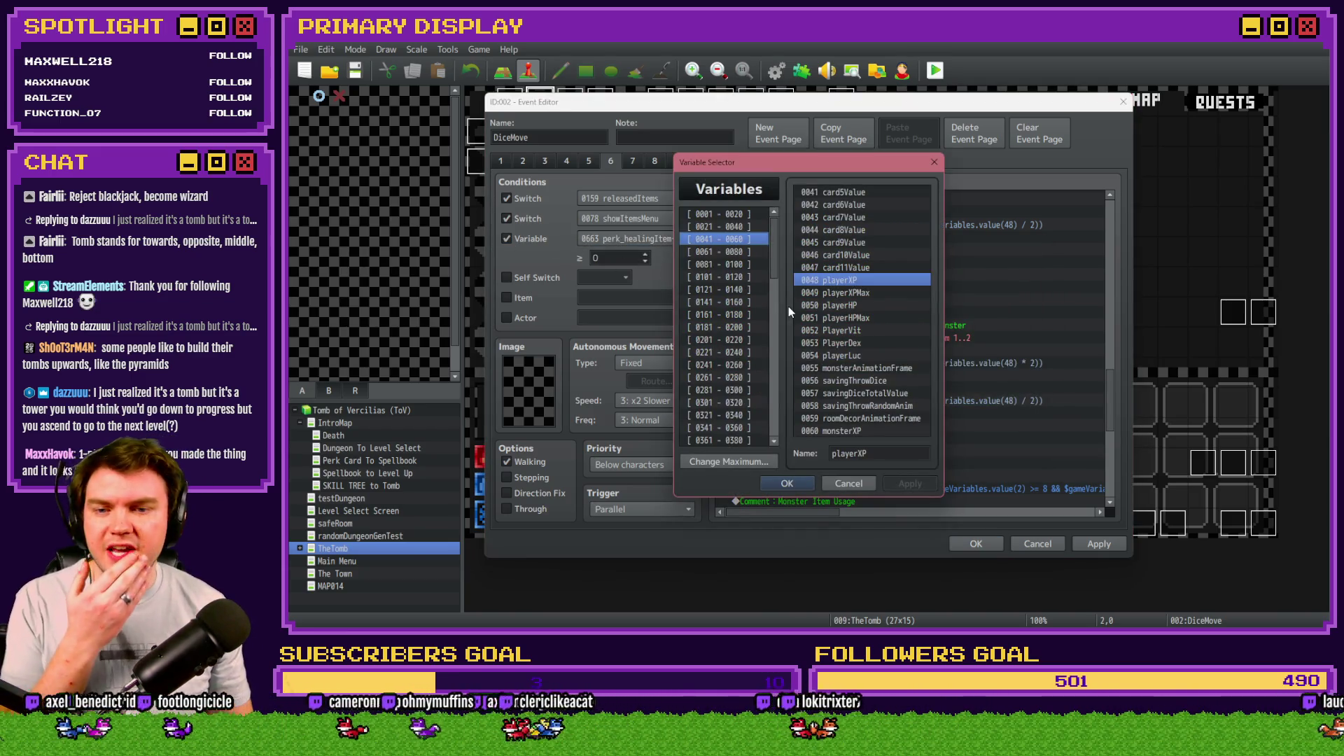
pyautogui.click(720, 252)
pyautogui.press('Down')
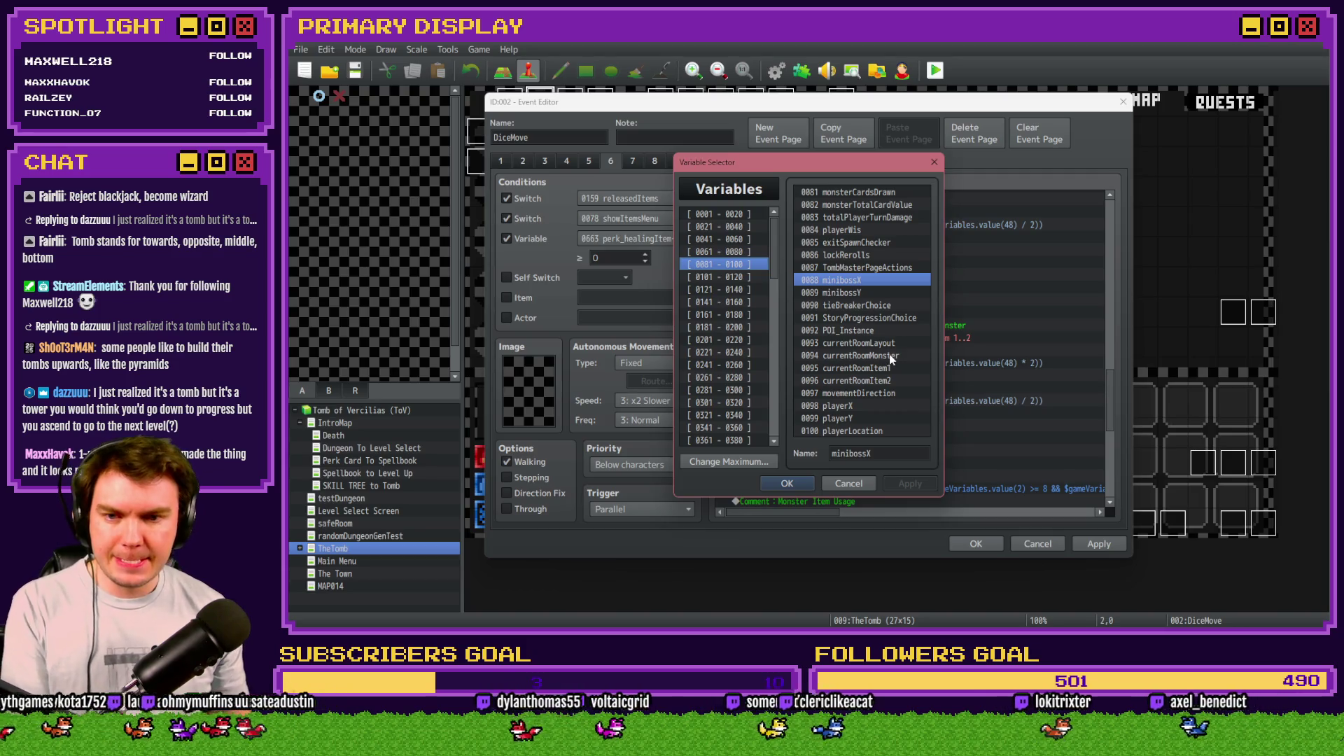
pyautogui.press('Up')
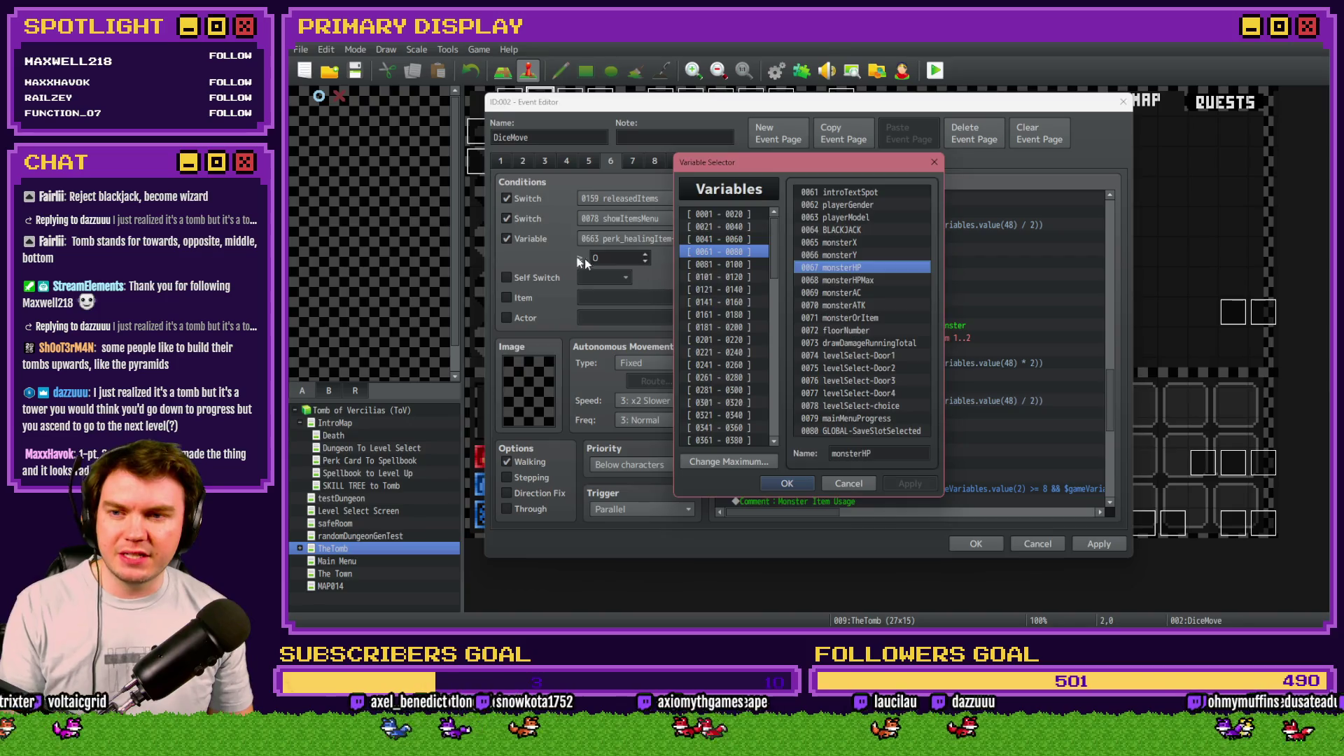
pyautogui.press('Escape')
pyautogui.click(551, 243)
pyautogui.doubleClick(860, 359)
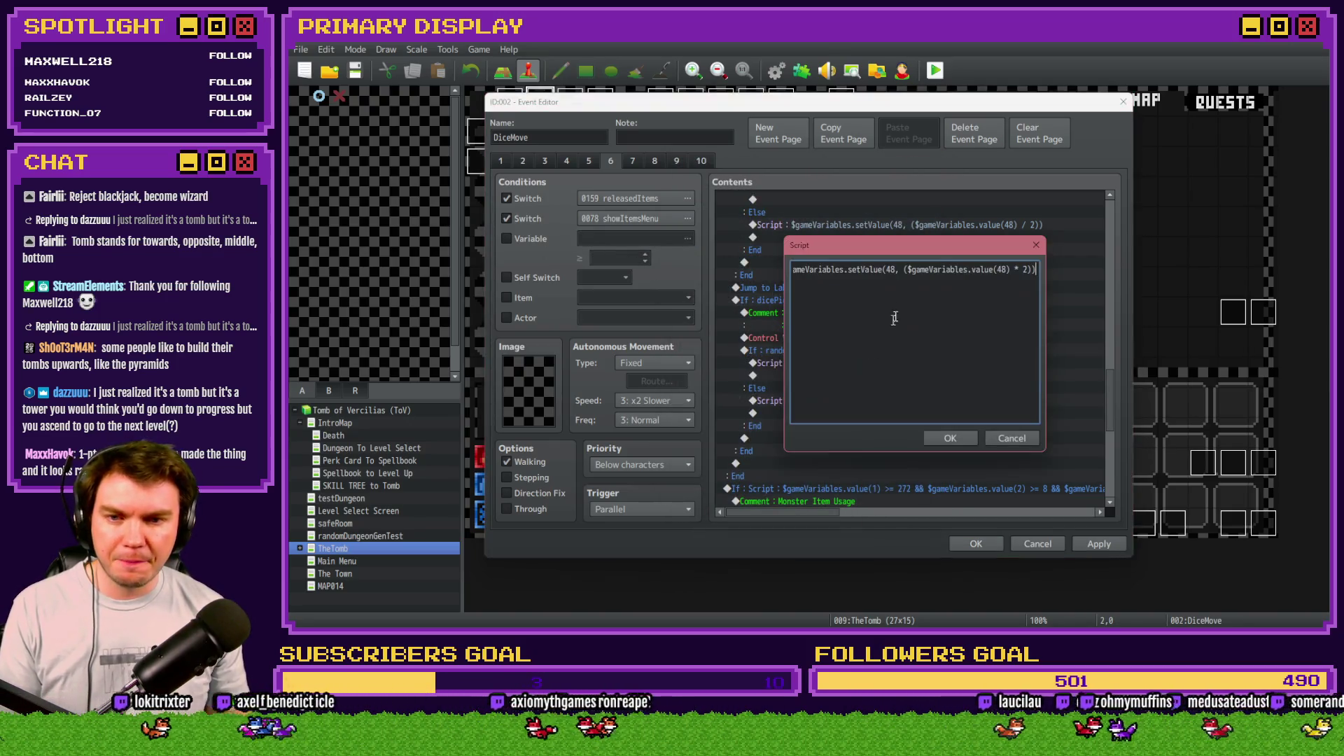
# Step: In the randomNumber2 = 1 script, change both variable references from 48 to 67 and delete the old doubling expression
pyautogui.doubleClick(891, 270)
pyautogui.write('67')
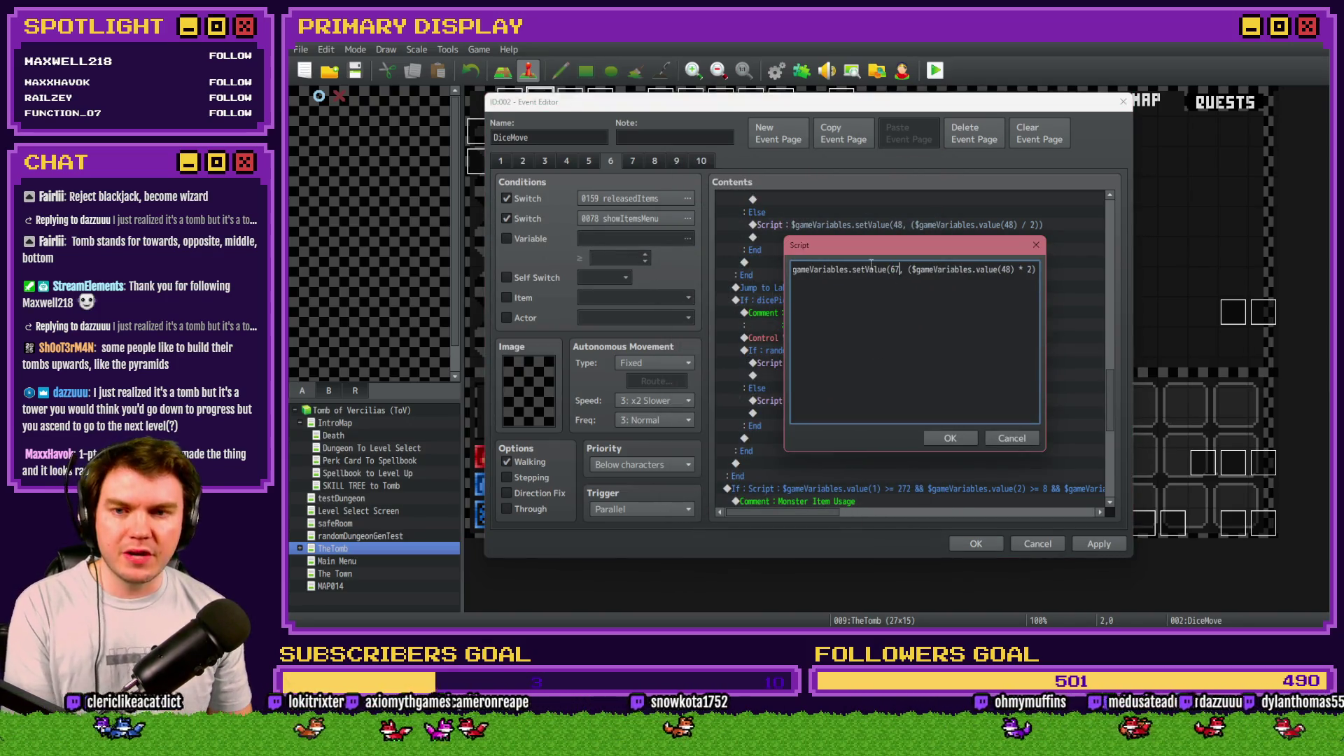
pyautogui.moveTo(852, 278); pyautogui.dragTo(791, 270)
pyautogui.click(883, 271)
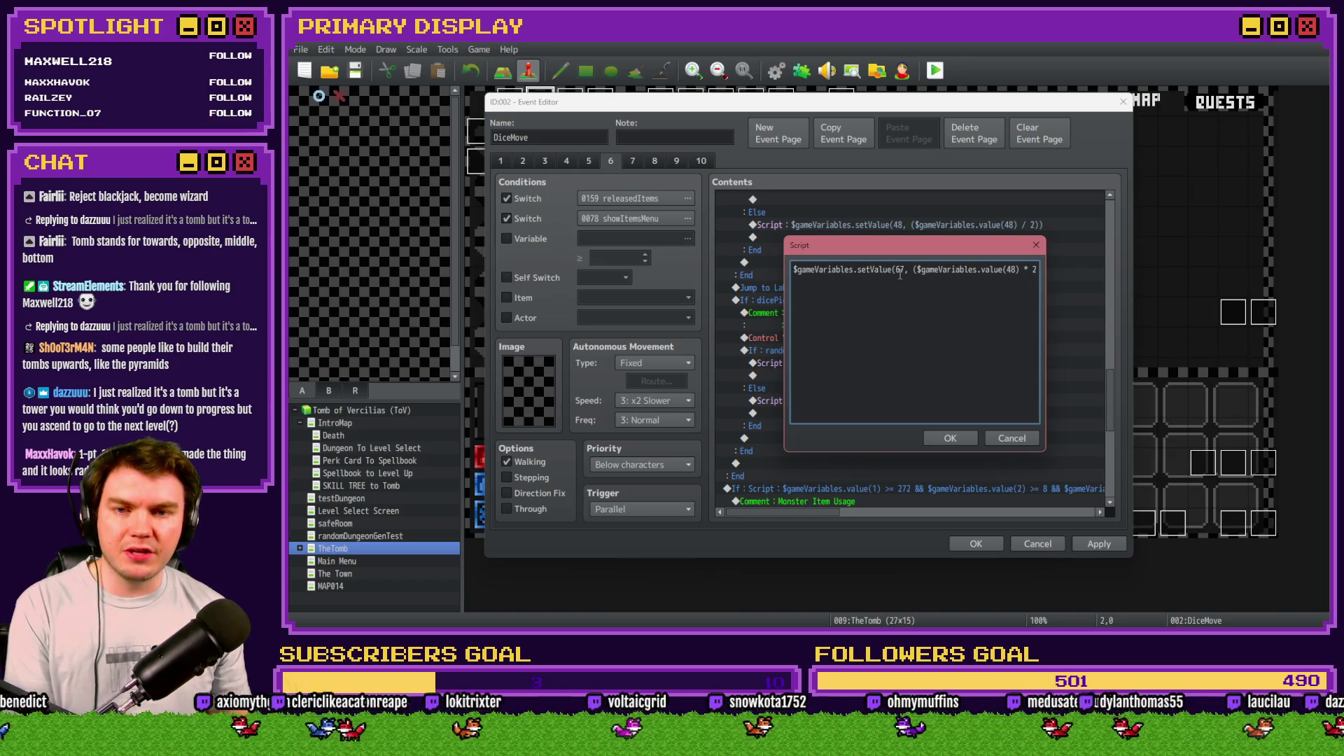
pyautogui.moveTo(911, 272)
pyautogui.mouseDown()
pyautogui.moveTo(1039, 270)
pyautogui.moveTo(1027, 271)
pyautogui.mouseUp()
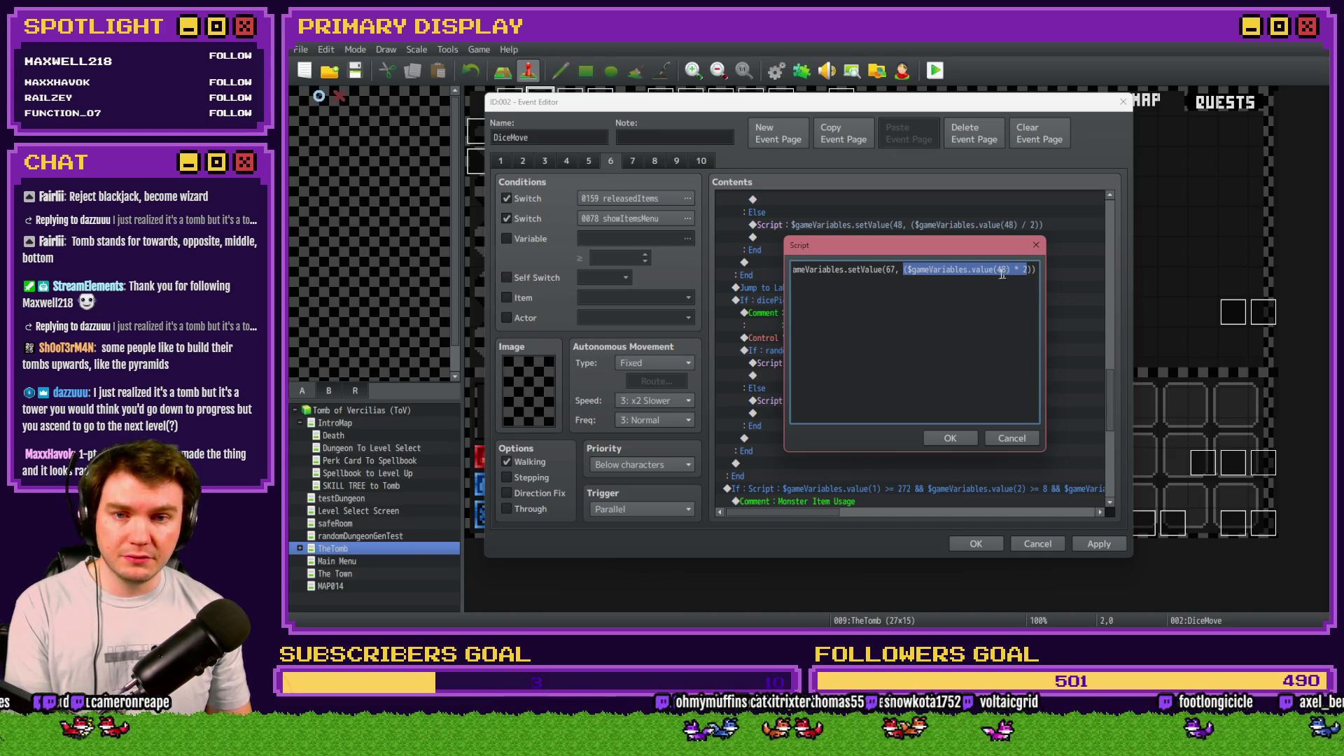
pyautogui.click(947, 271)
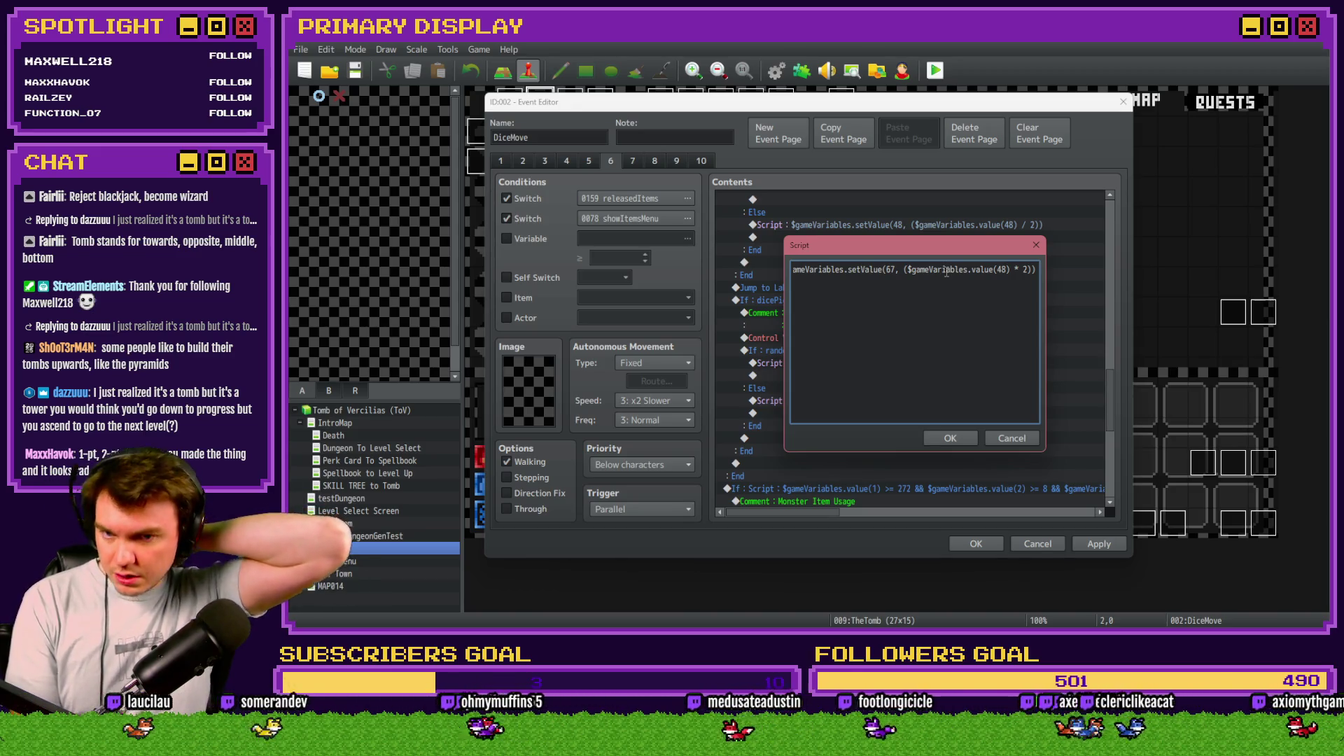
pyautogui.doubleClick(1001, 269)
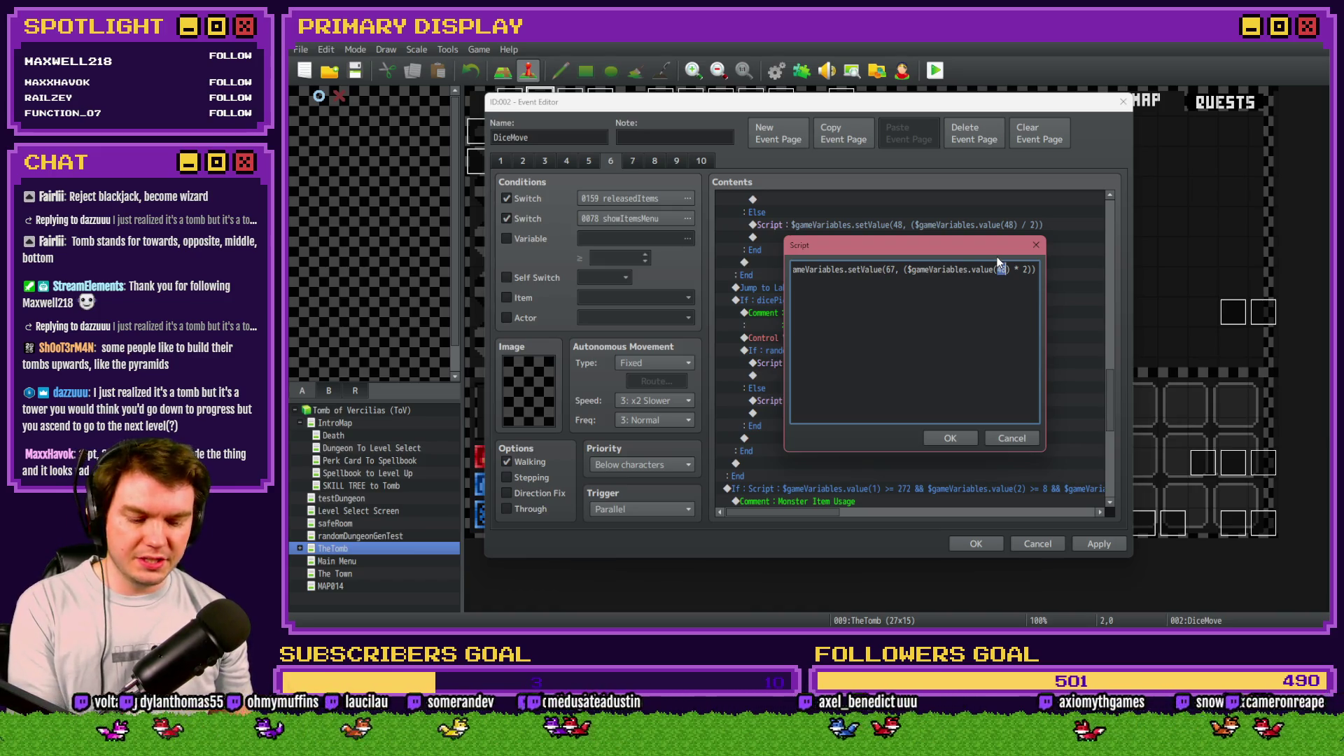
pyautogui.write('67')
pyautogui.moveTo(908, 270); pyautogui.dragTo(1031, 268)
pyautogui.press('BackSpace')
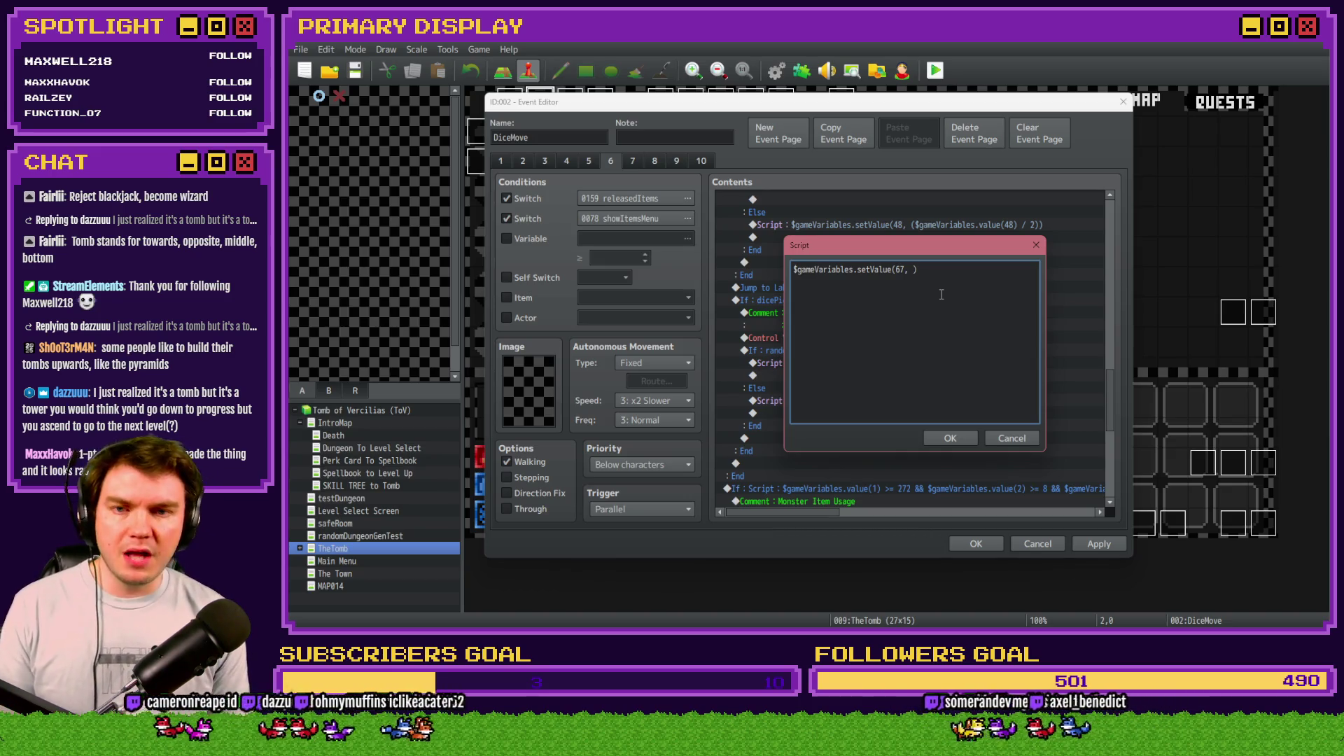
# Step: Finish the script as value(67) + (value(68) / 2) and confirm it
pyautogui.write('$gameVariables.value(0')
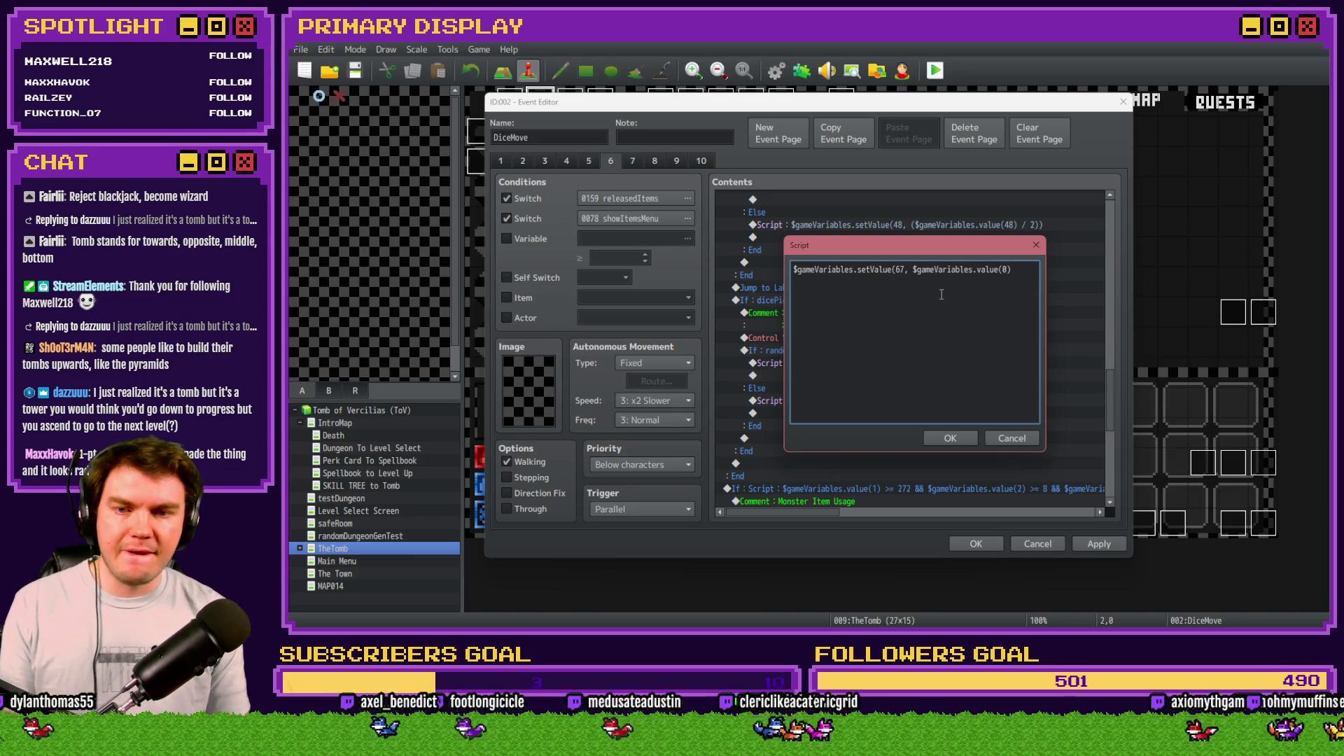
pyautogui.press('BackSpace')
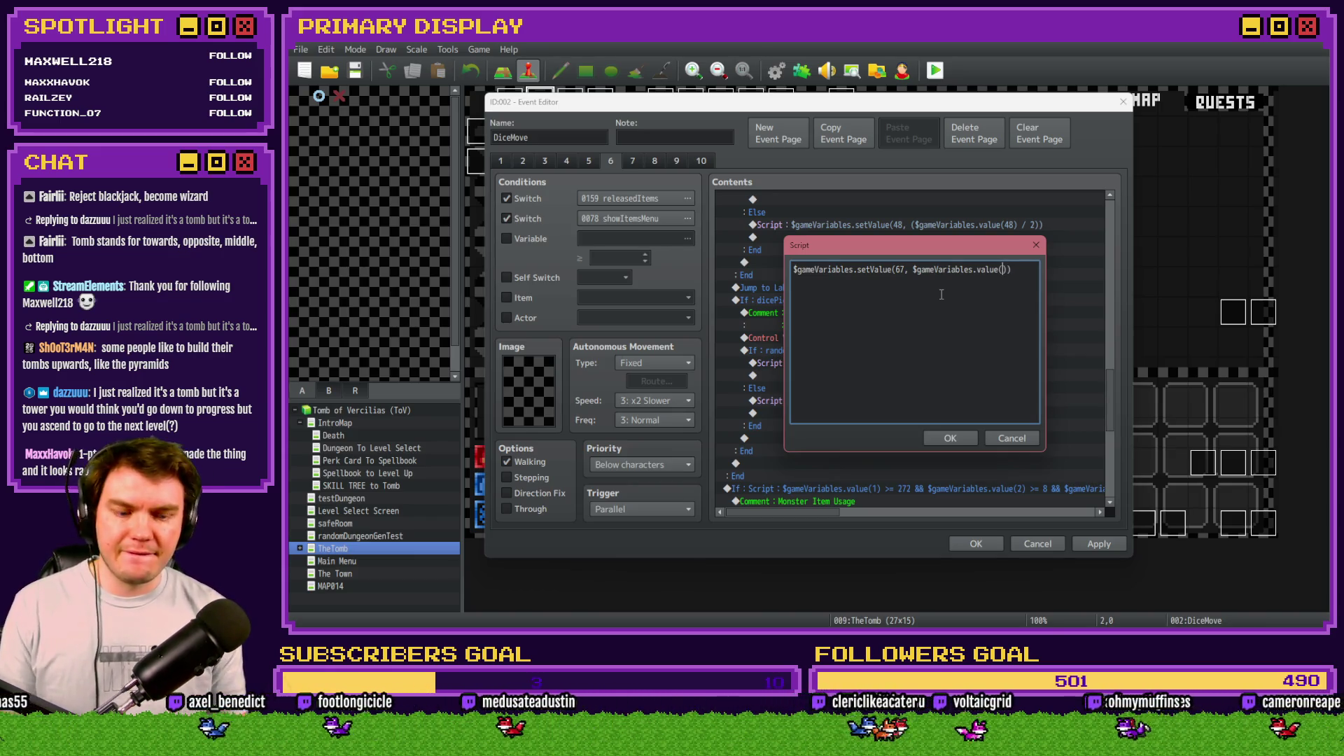
pyautogui.write('67)')
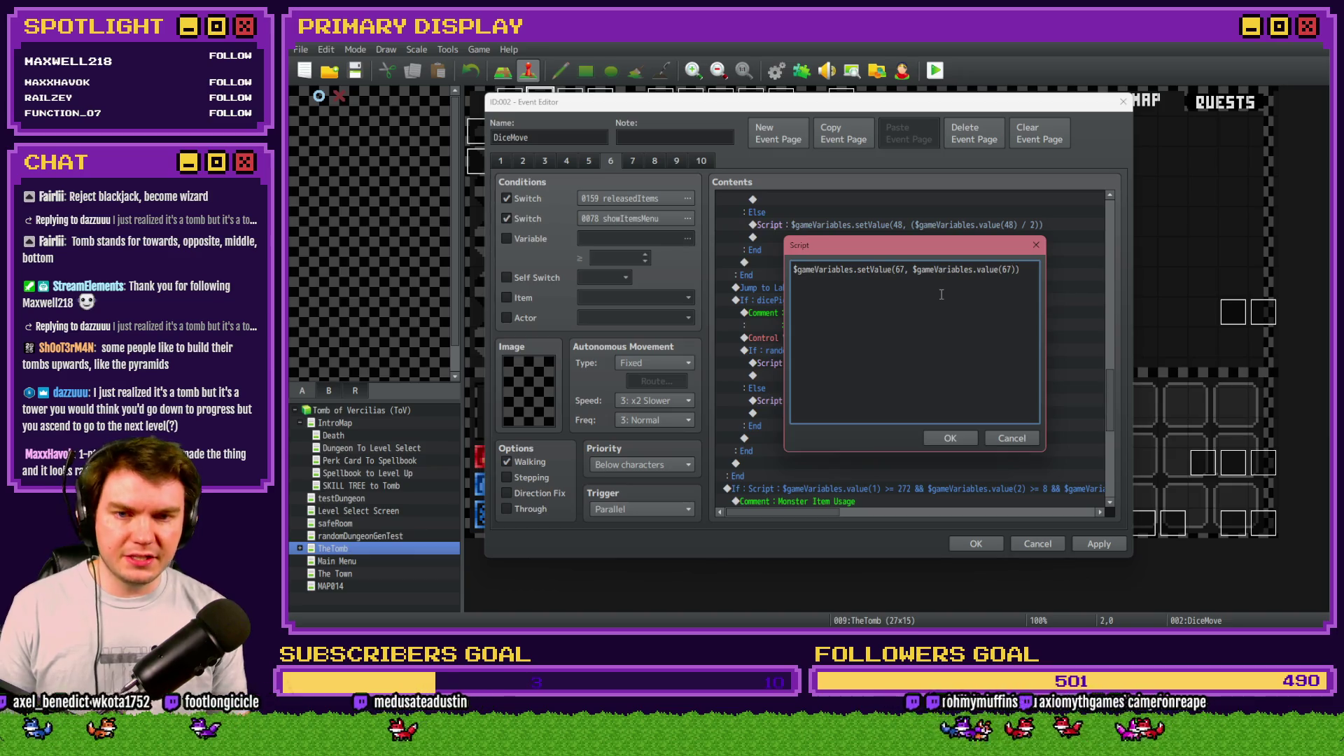
pyautogui.write(' +')
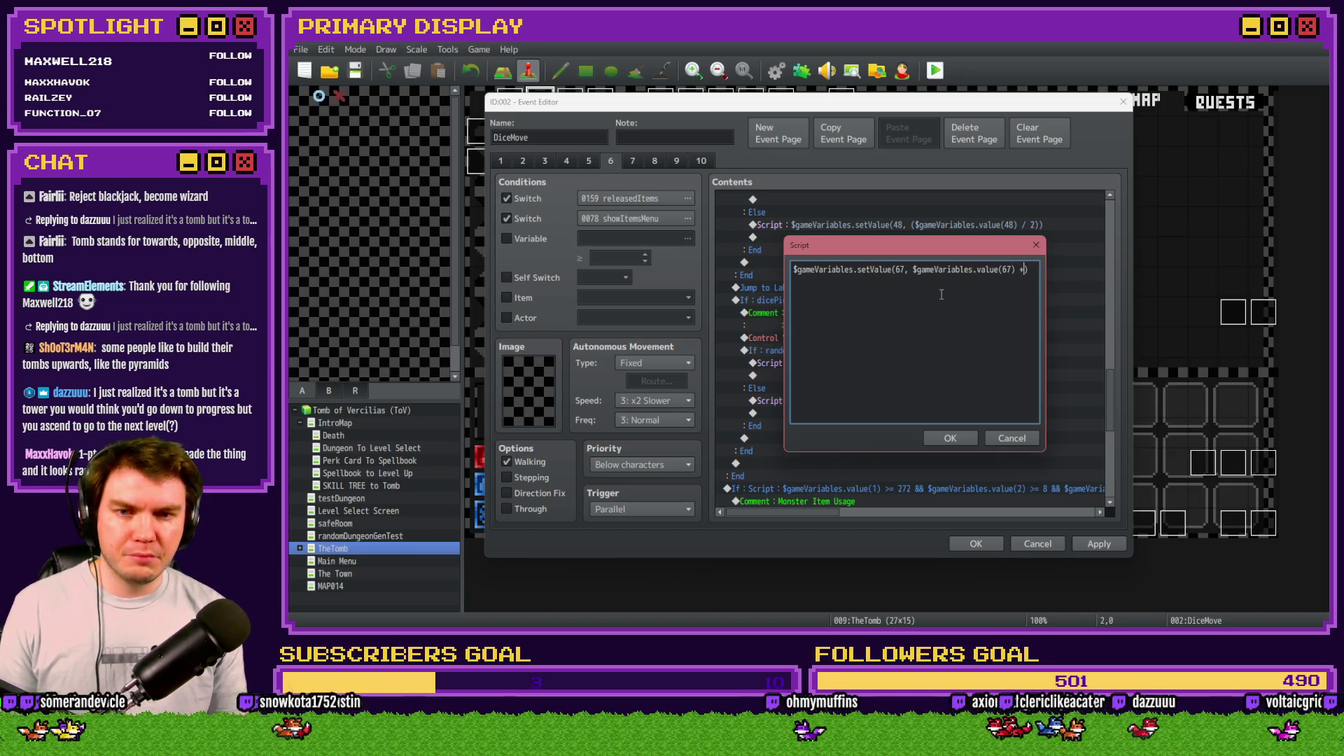
pyautogui.write(' $gameV')
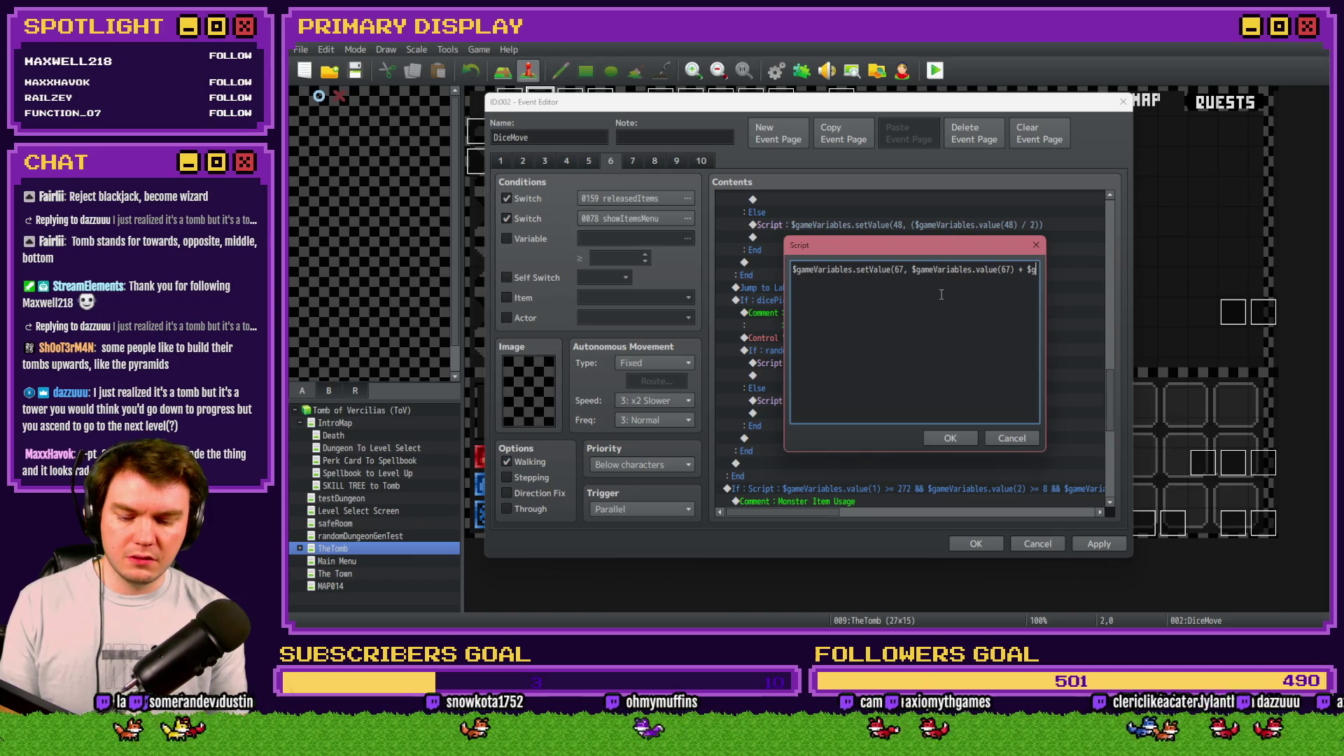
pyautogui.write('ariables.value')
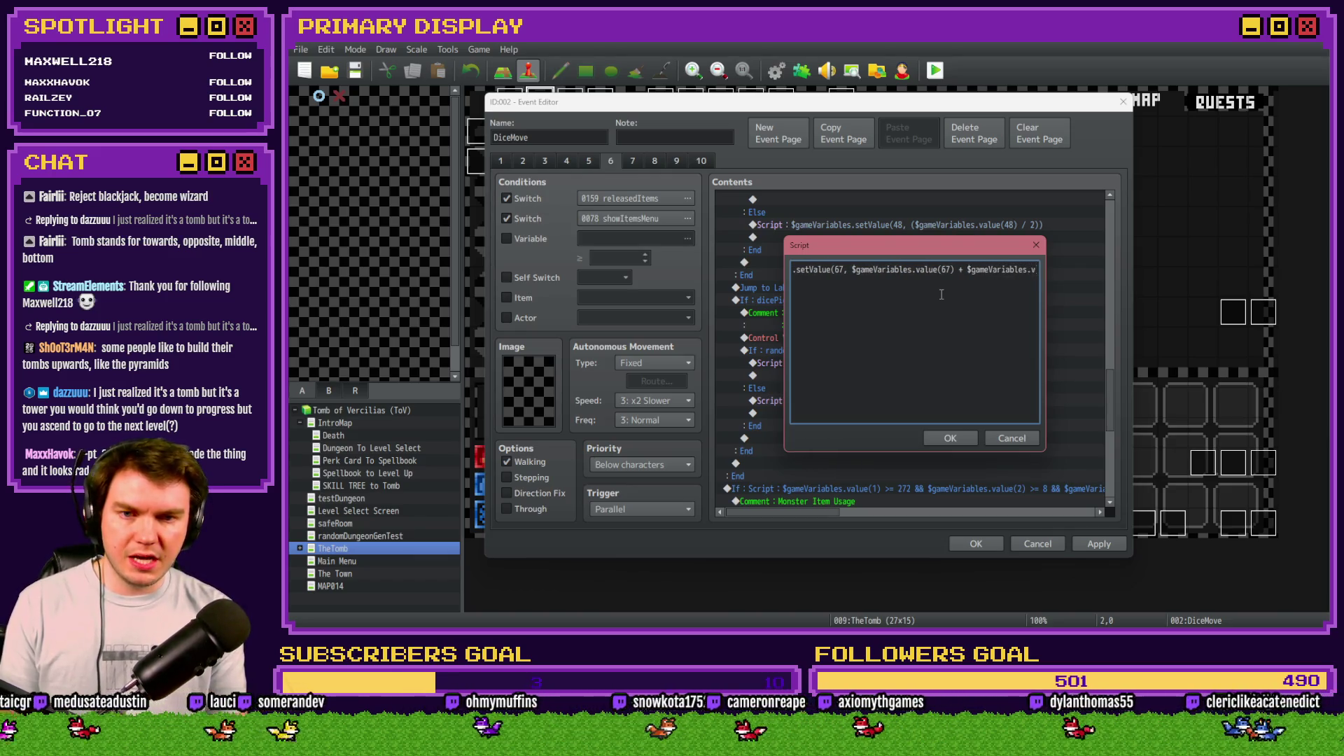
pyautogui.write('(68')
pyautogui.click(936, 270)
pyautogui.write('(')
pyautogui.click(1028, 298)
pyautogui.write(')')
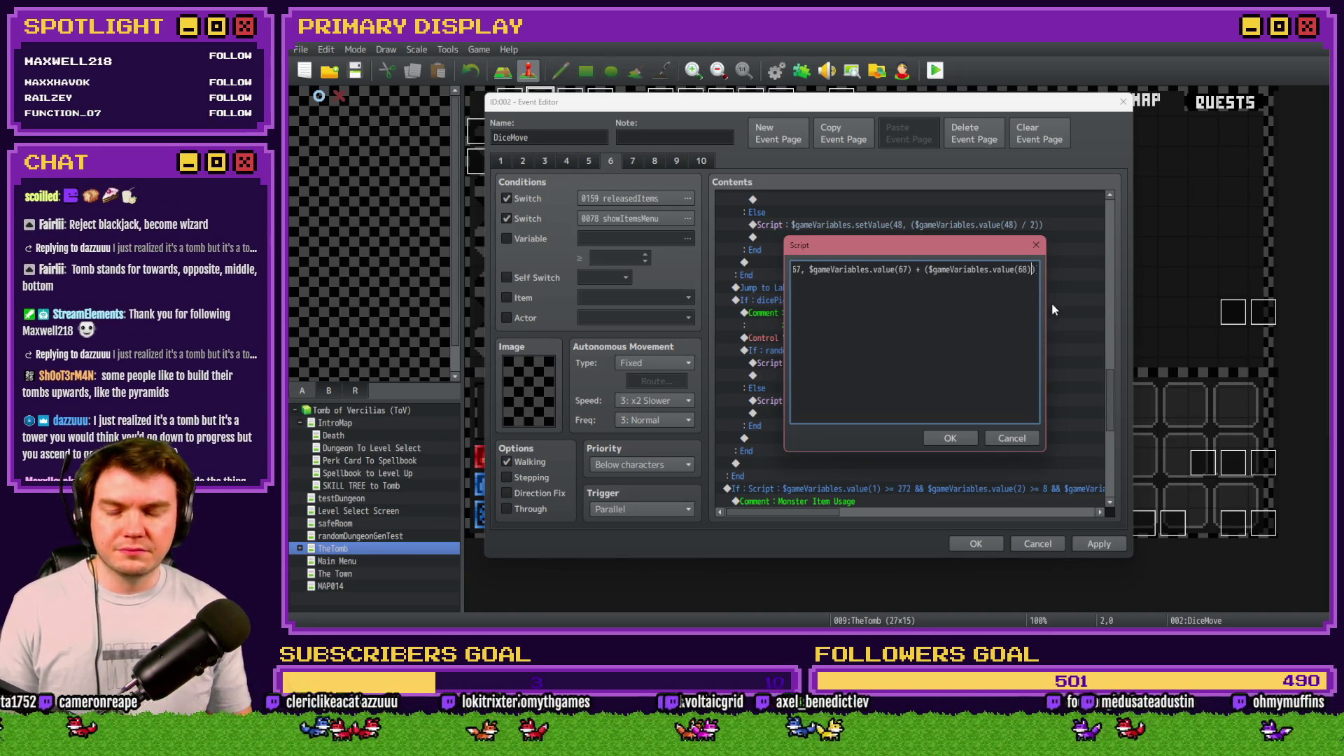
pyautogui.press('Left')
pyautogui.write('/ 2')
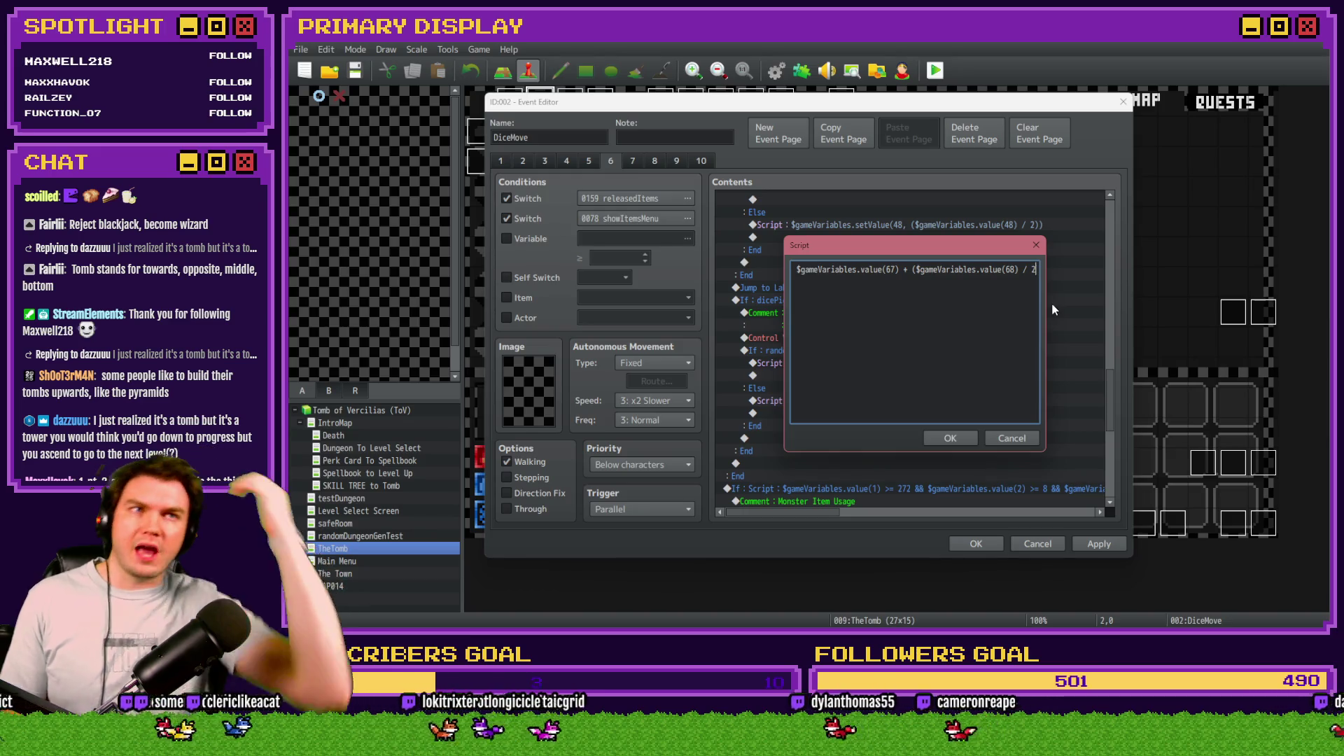
pyautogui.write('))')
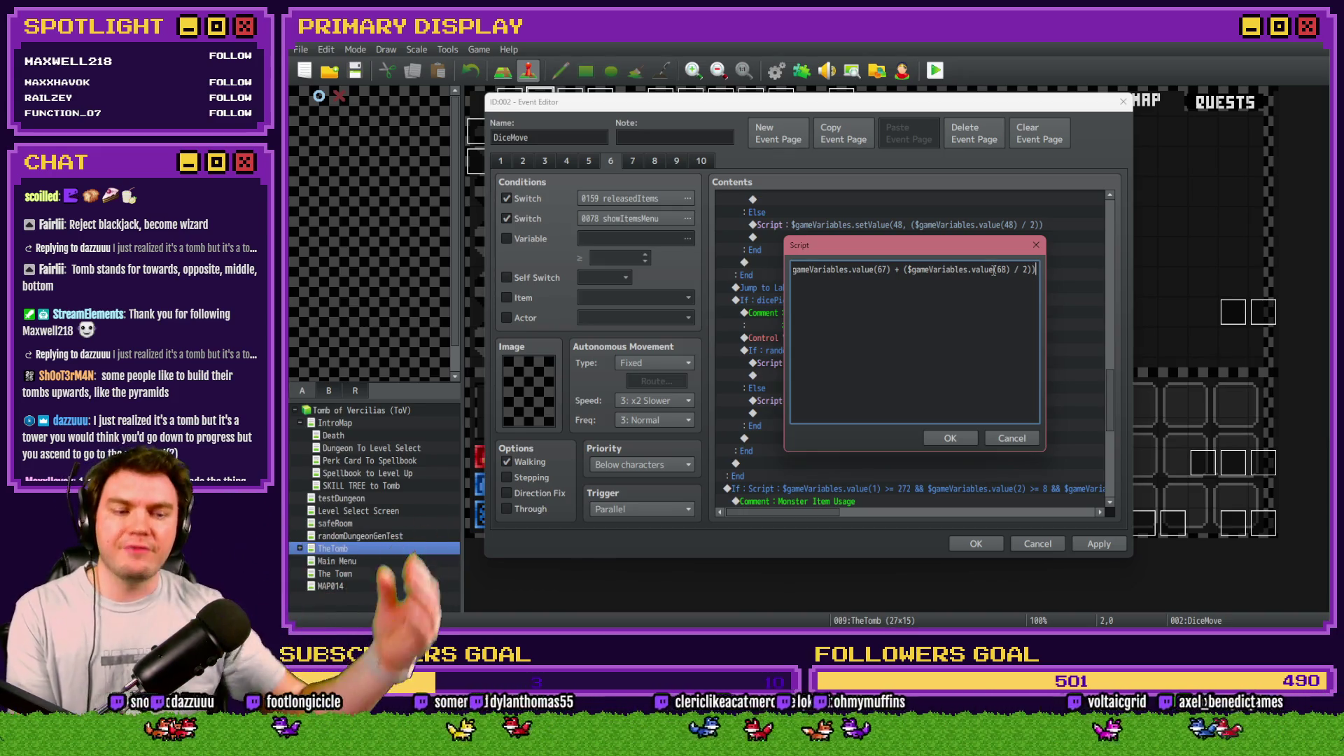
pyautogui.write(';')
pyautogui.click(952, 438)
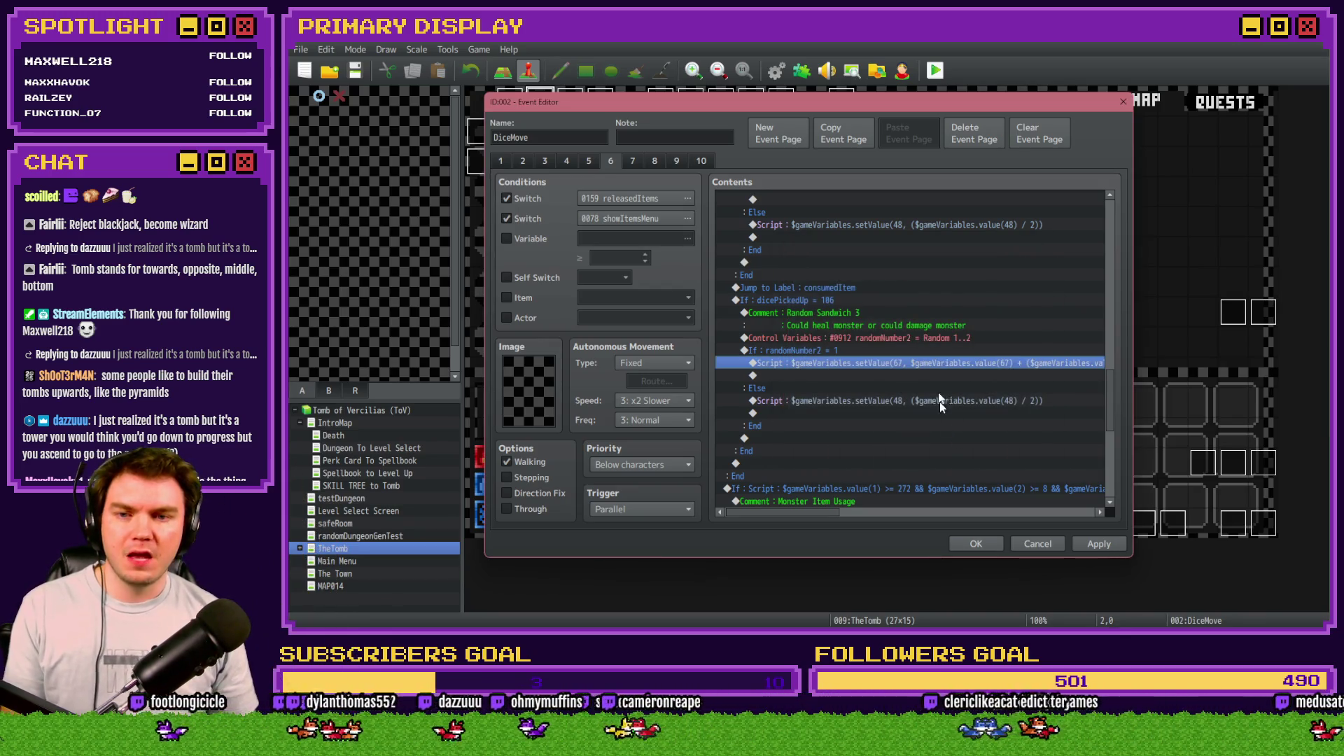
# Step: Replace the old Else-branch script line with a pasted copy of the new script
pyautogui.click(880, 401)
pyautogui.press('Delete')
pyautogui.hotkey('ctrl', 'v')
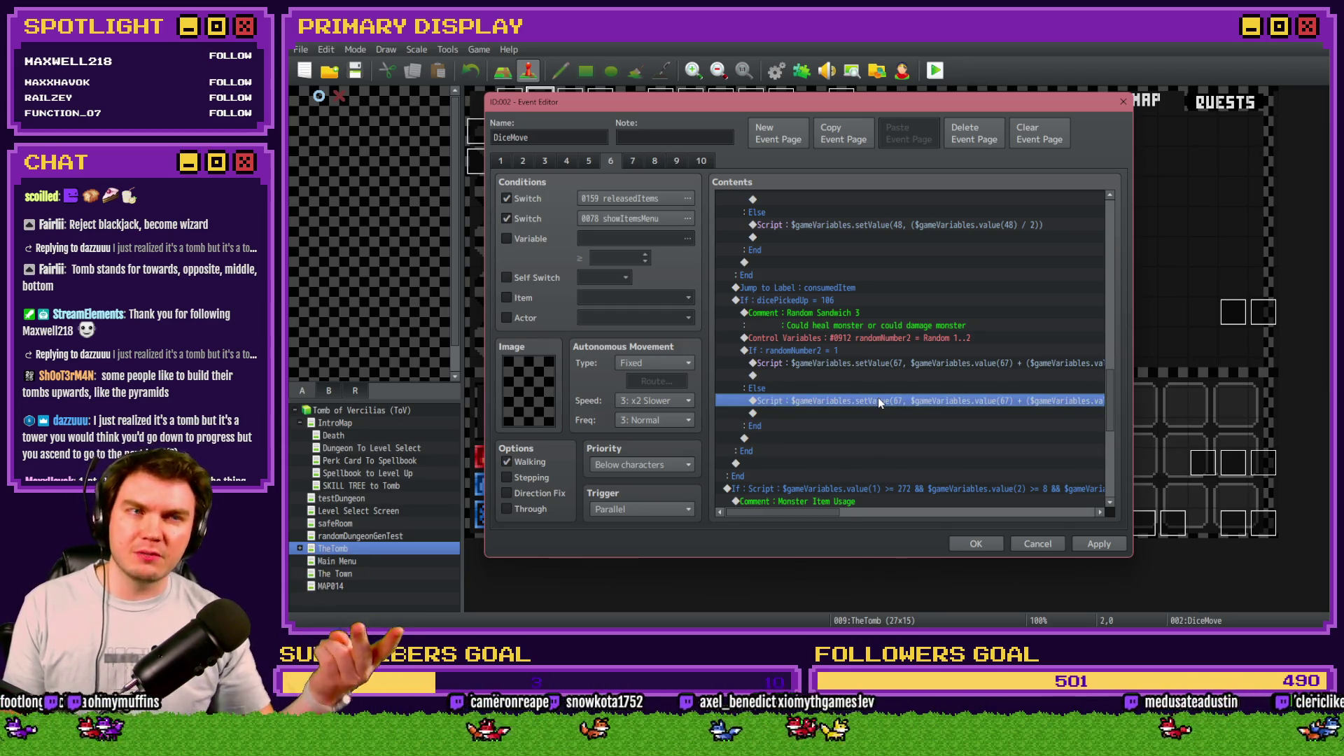
# Step: Change the pasted script's + to - so it subtracts half of variable 68, then apply the change
pyautogui.doubleClick(878, 400)
pyautogui.moveTo(884, 270); pyautogui.dragTo(793, 270)
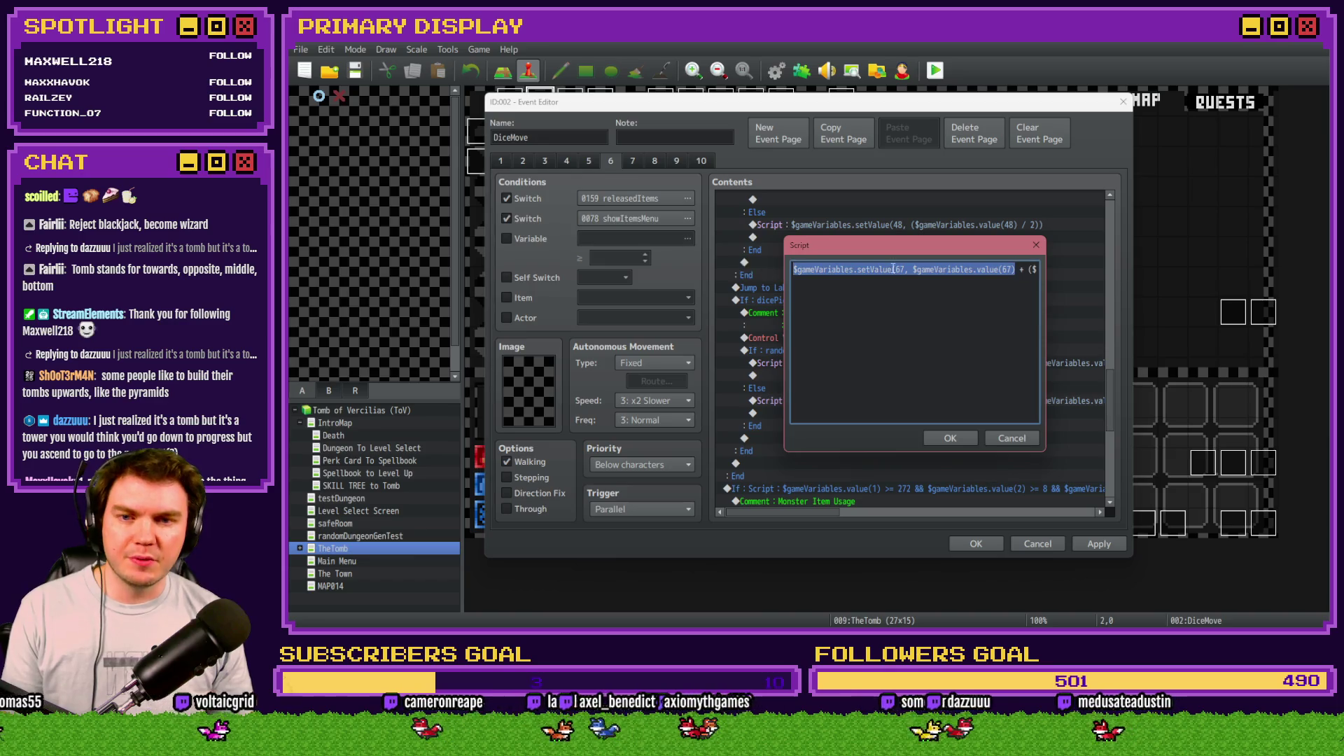
pyautogui.click(901, 270)
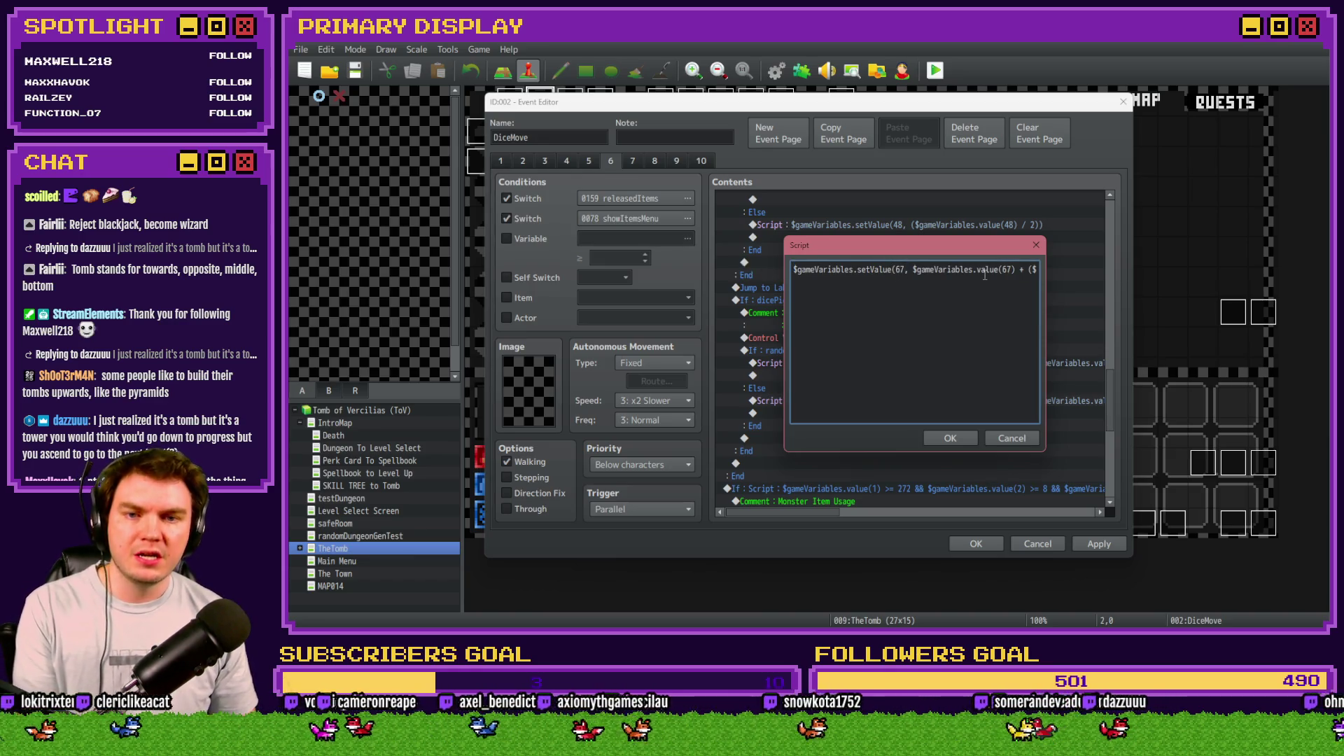
pyautogui.click(1019, 270)
pyautogui.press('Delete')
pyautogui.write('-')
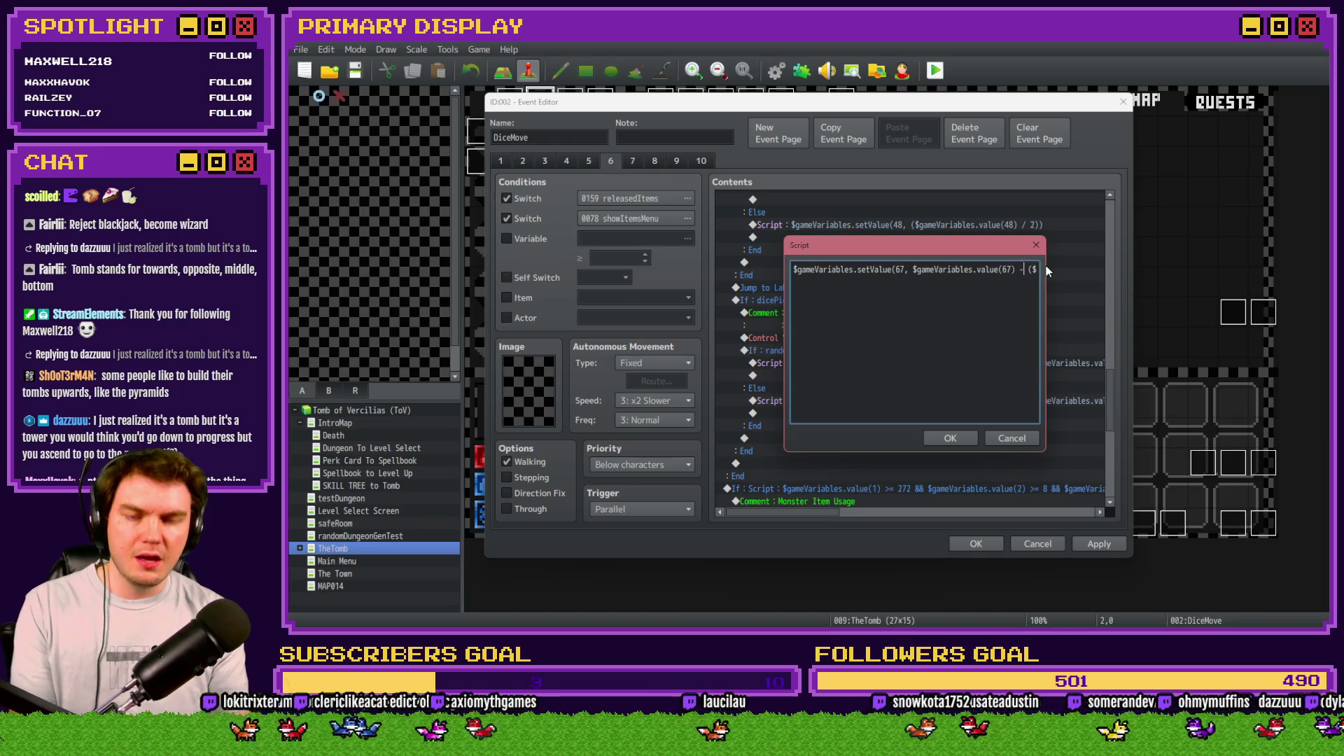
pyautogui.press('End')
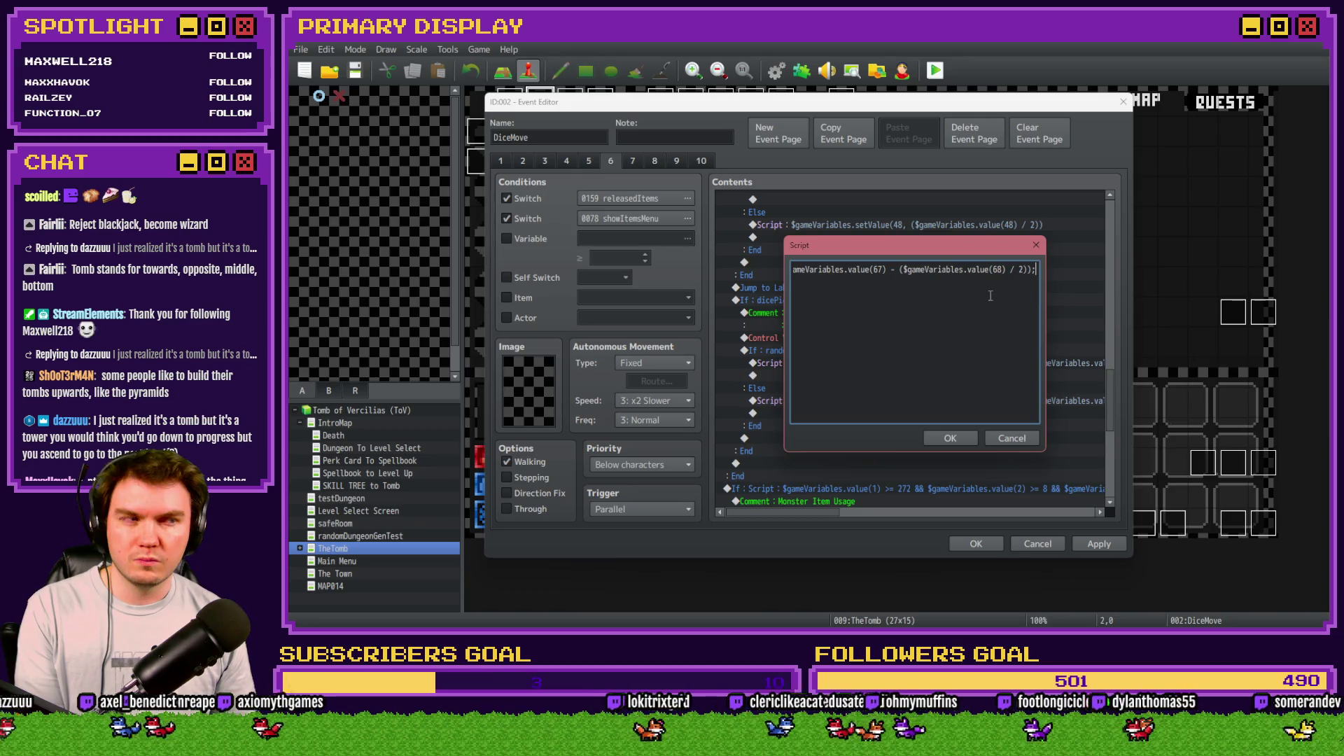
pyautogui.click(964, 435)
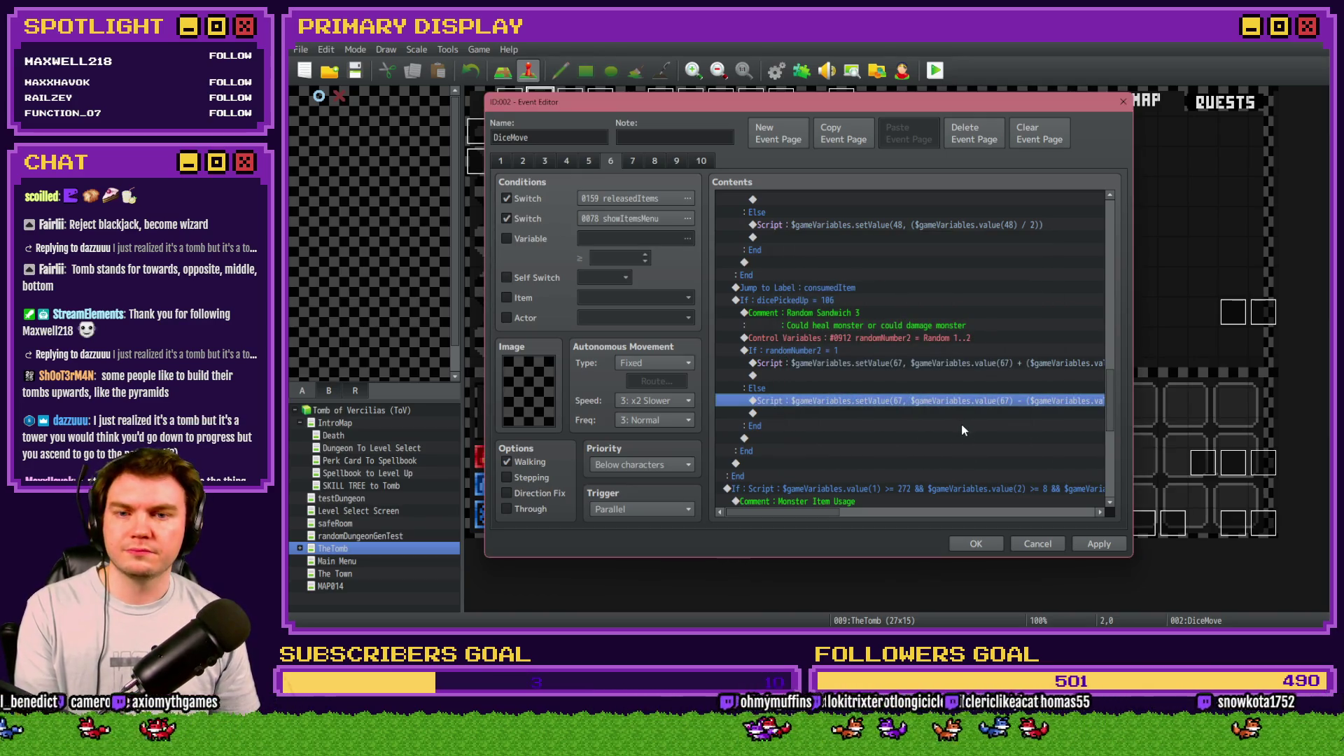
pyautogui.click(1102, 546)
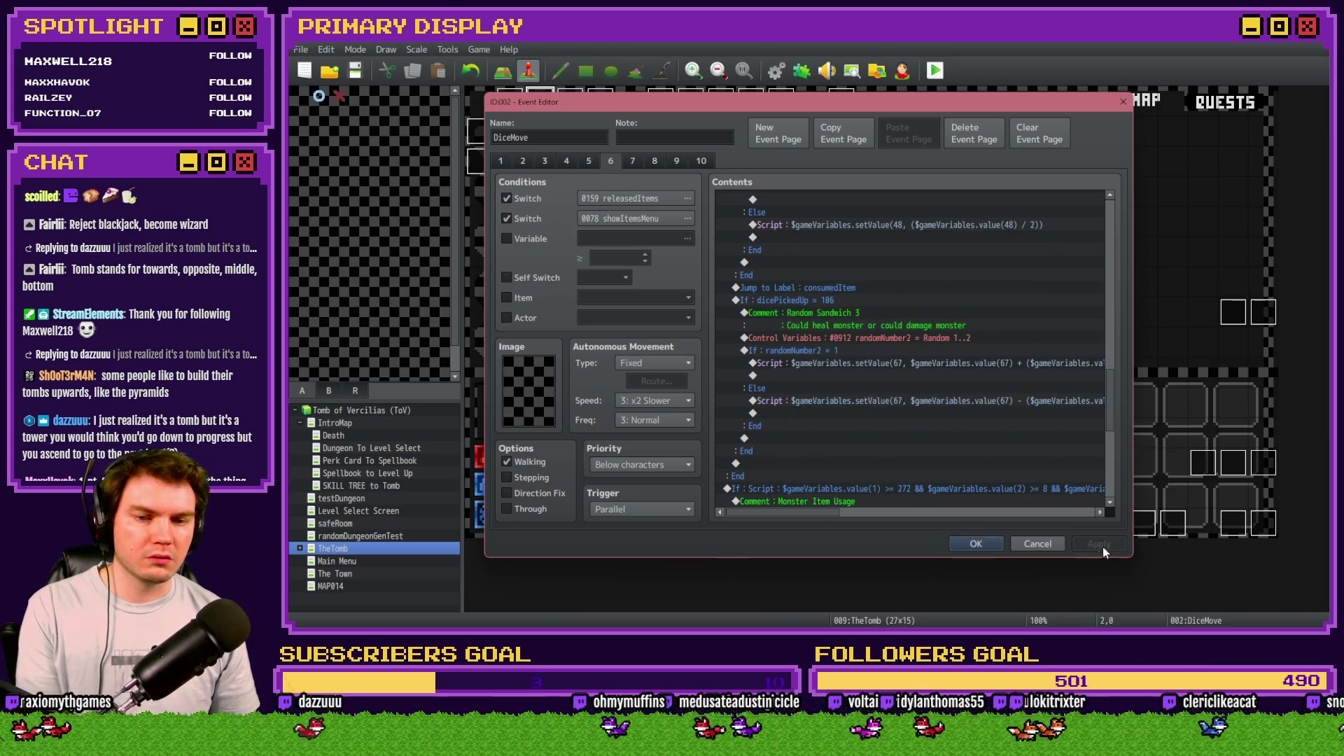
# Step: Fix the randomNumber2 roll at Random 2..2, close DiceMove, and start a playtest
pyautogui.click(939, 341)
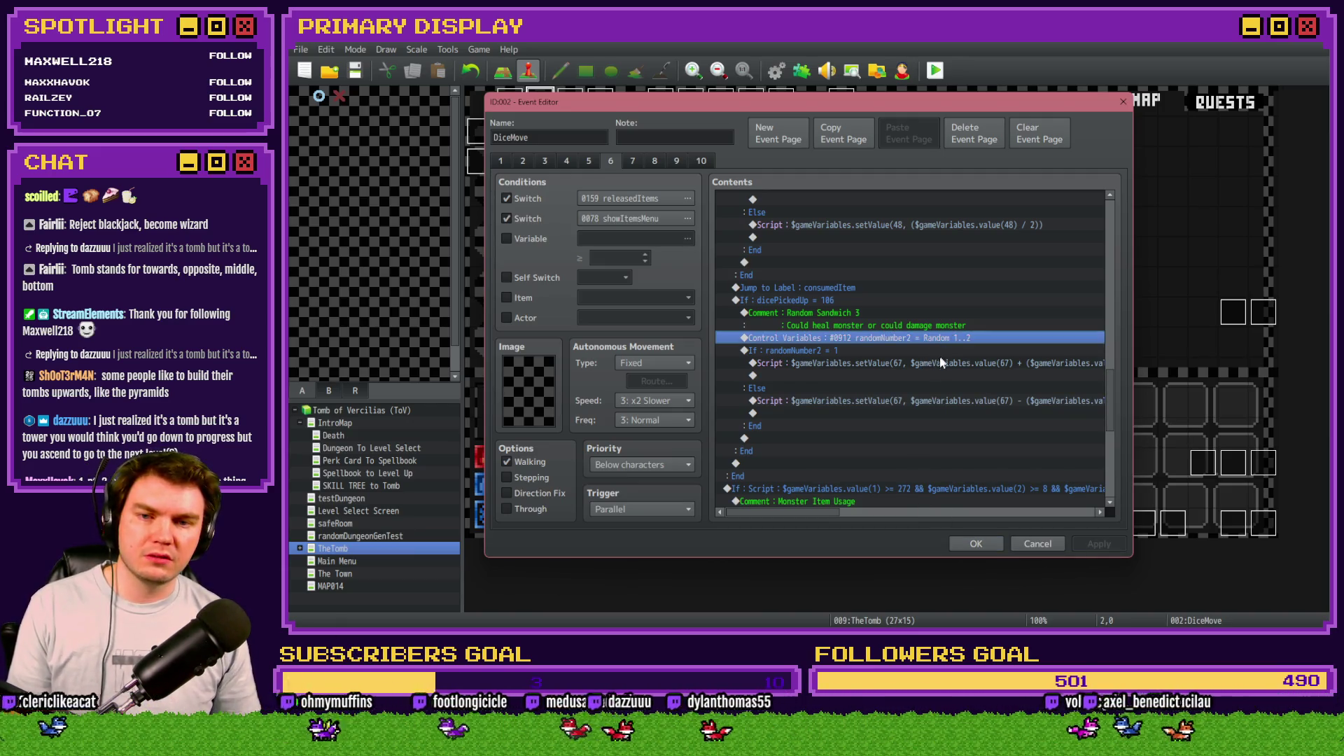
pyautogui.press('Return')
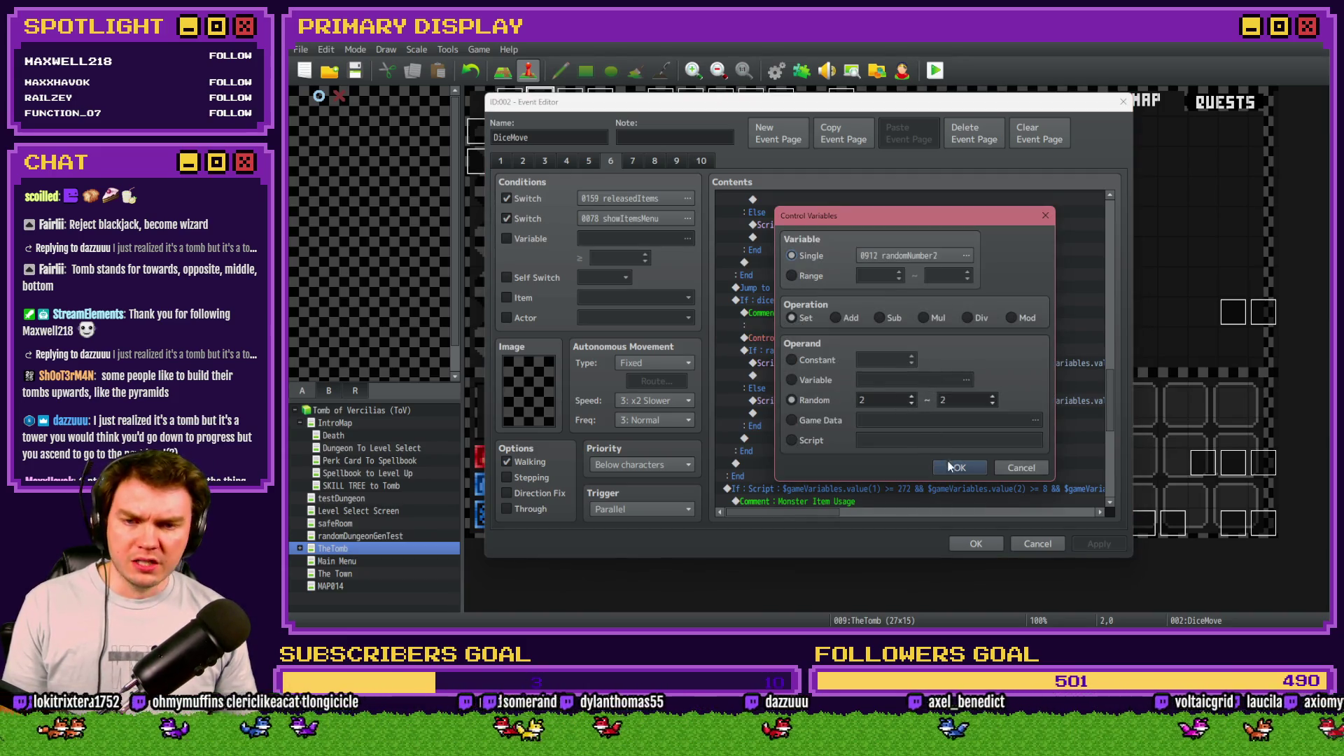
pyautogui.click(959, 468)
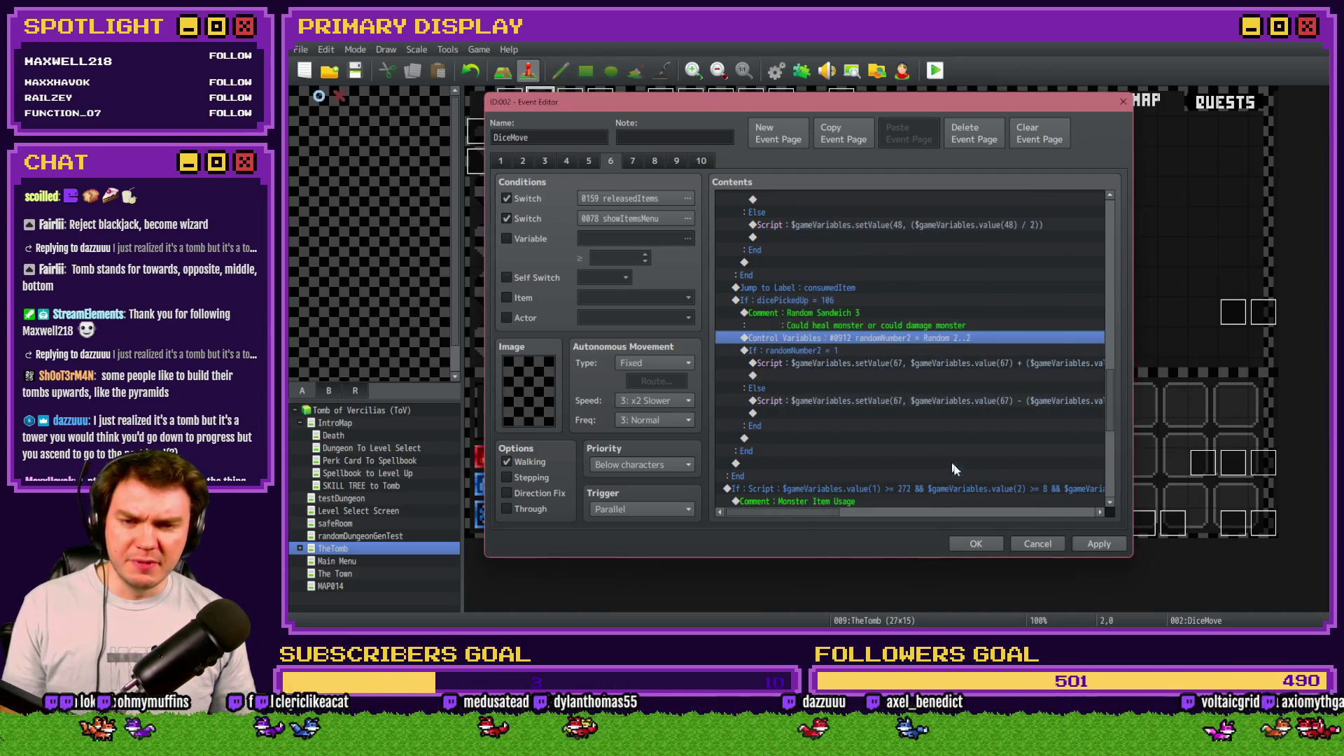
pyautogui.click(985, 548)
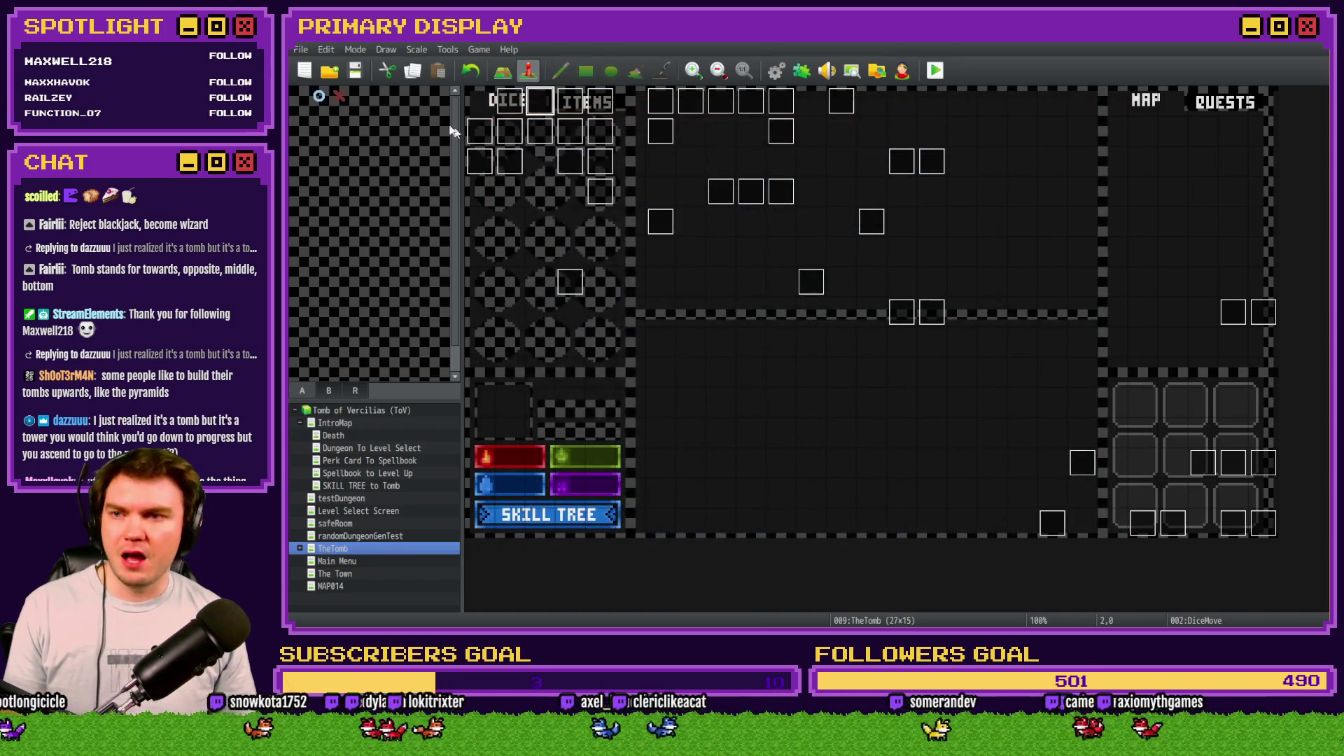
pyautogui.click(937, 71)
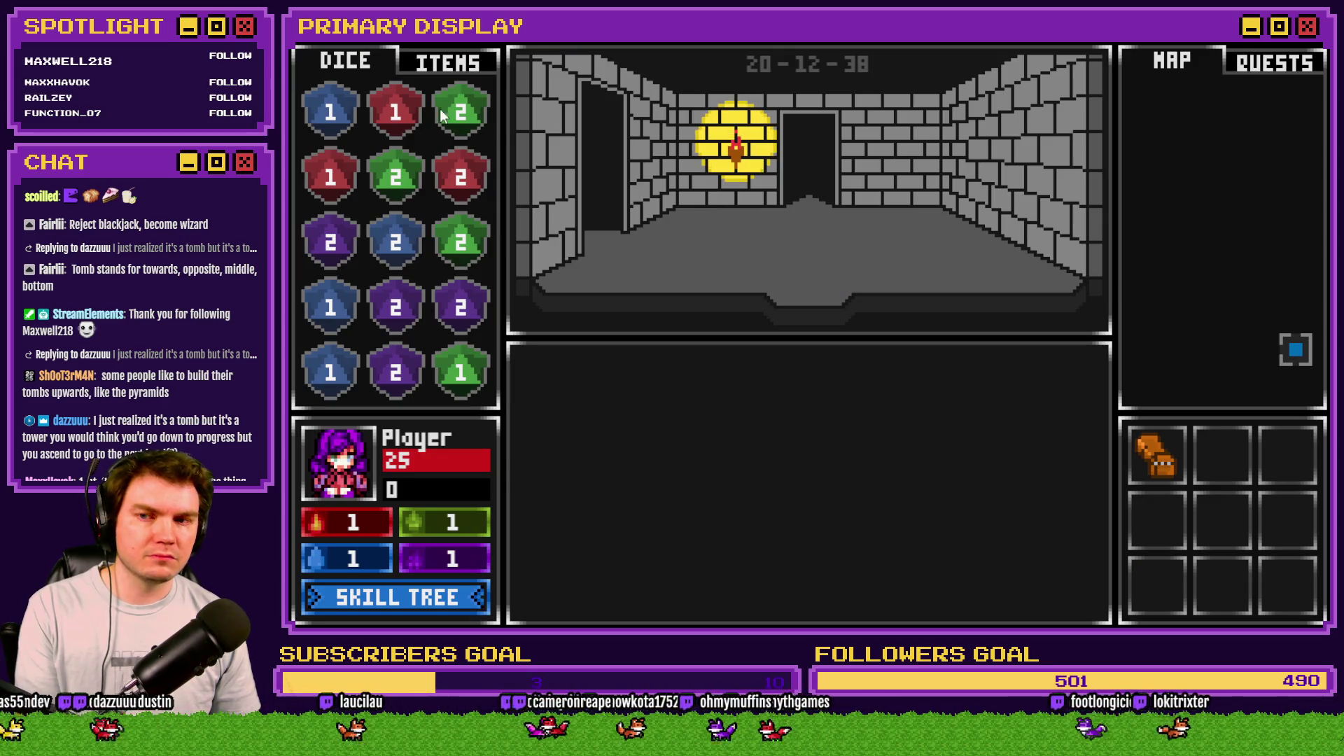
pyautogui.click(448, 63)
pyautogui.moveTo(476, 179)
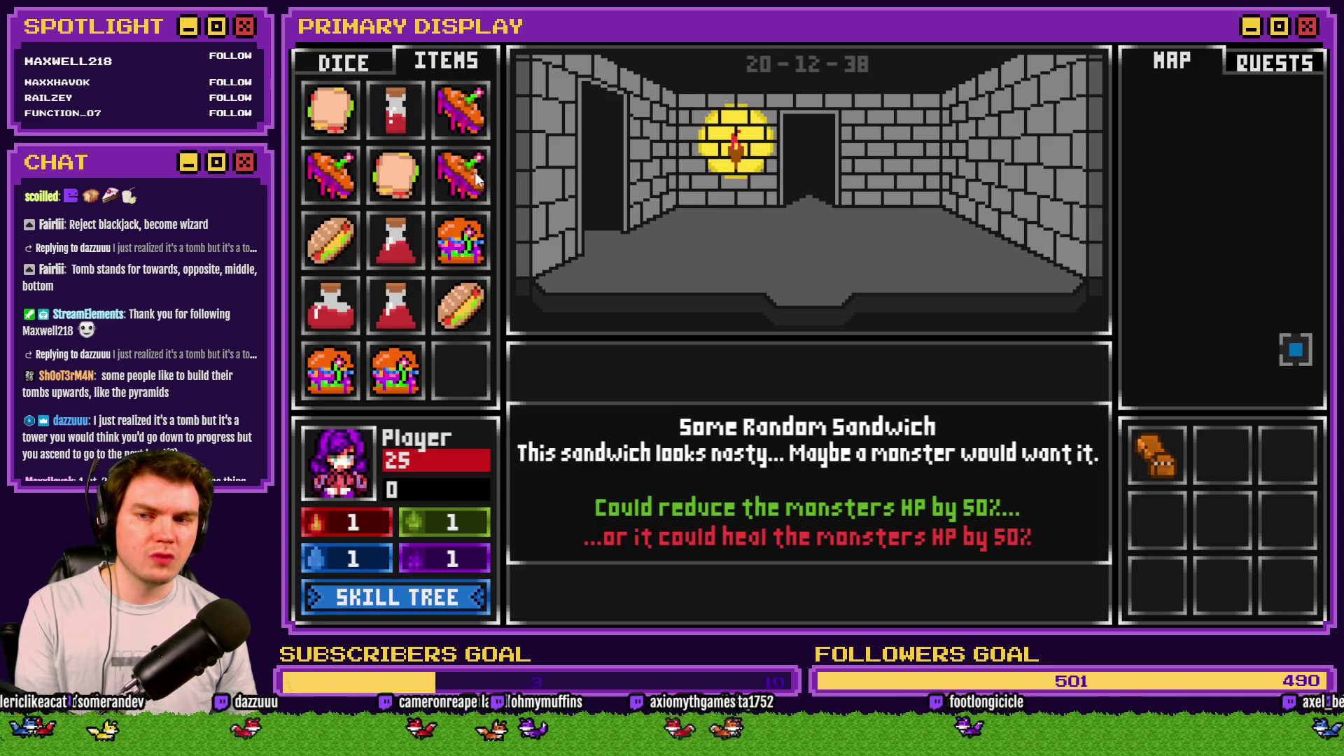
pyautogui.moveTo(451, 254)
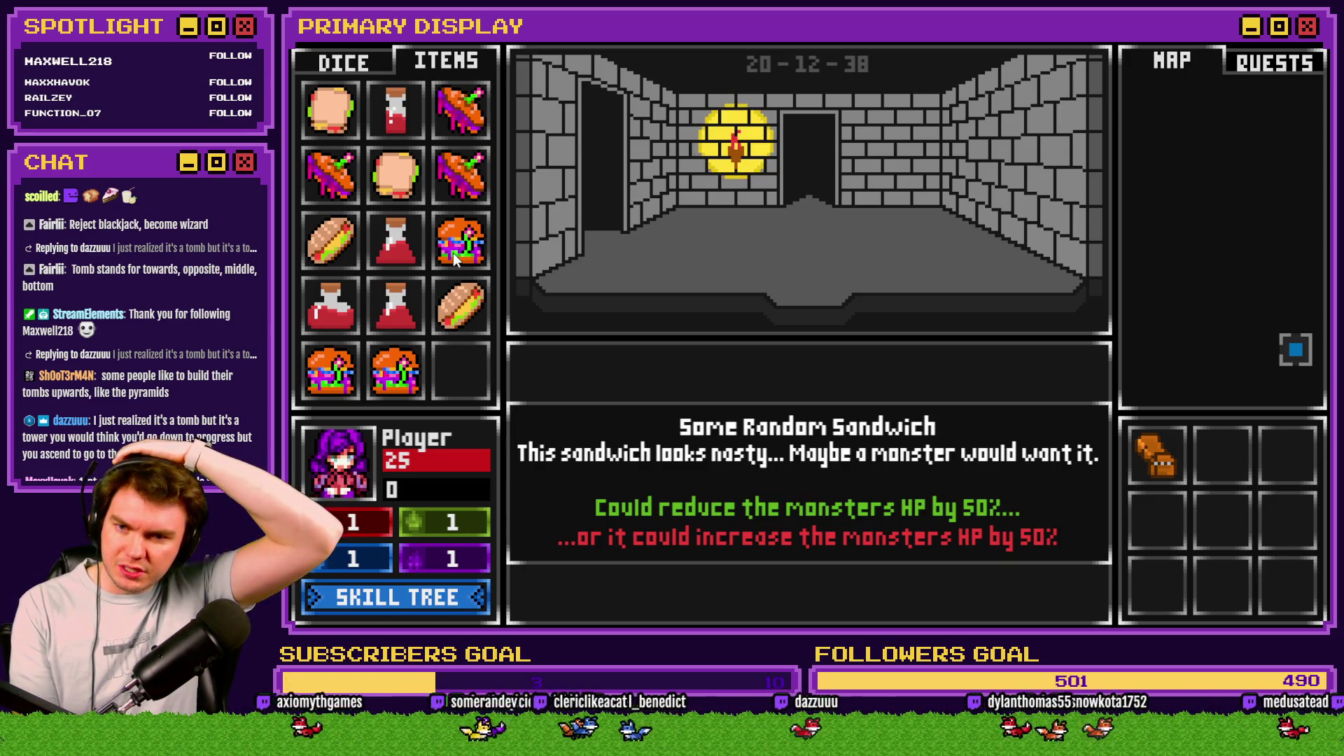
pyautogui.press('w')
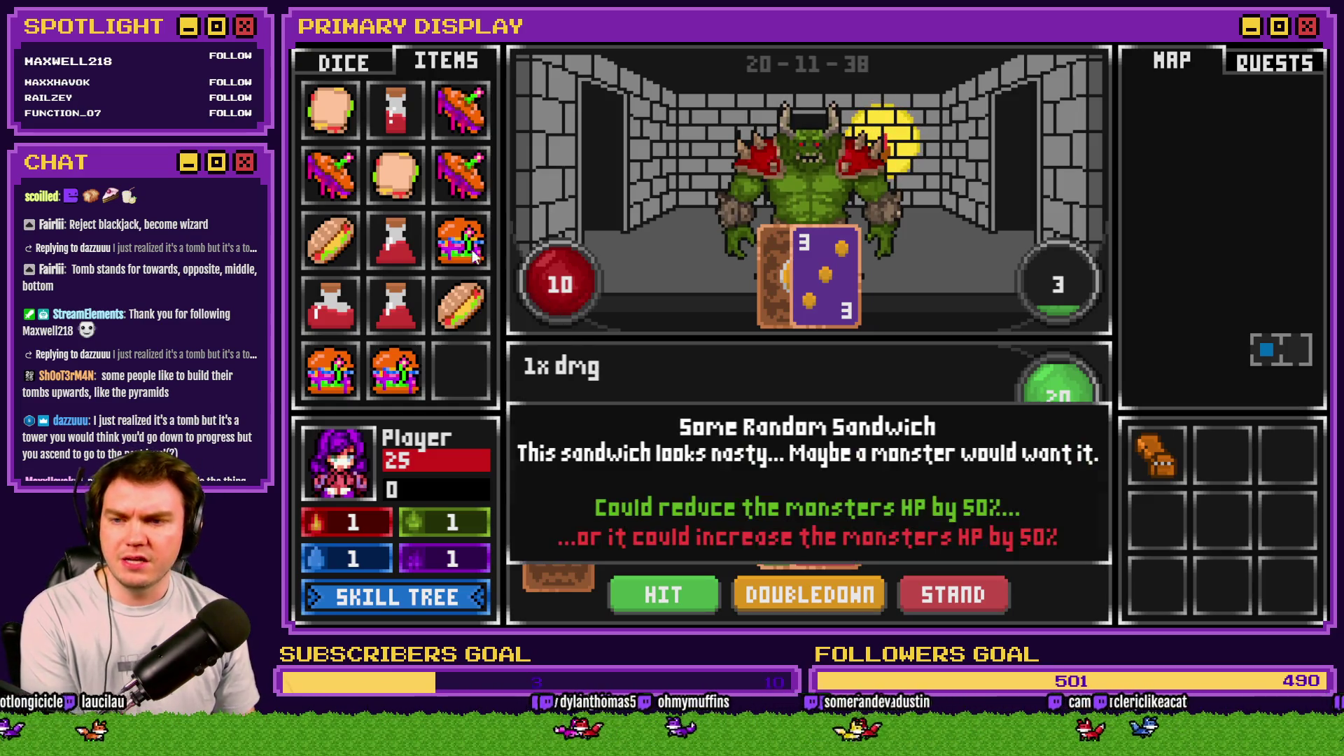
pyautogui.moveTo(459, 245)
pyautogui.mouseDown()
pyautogui.moveTo(583, 260)
pyautogui.moveTo(713, 234)
pyautogui.moveTo(800, 189)
pyautogui.mouseUp()
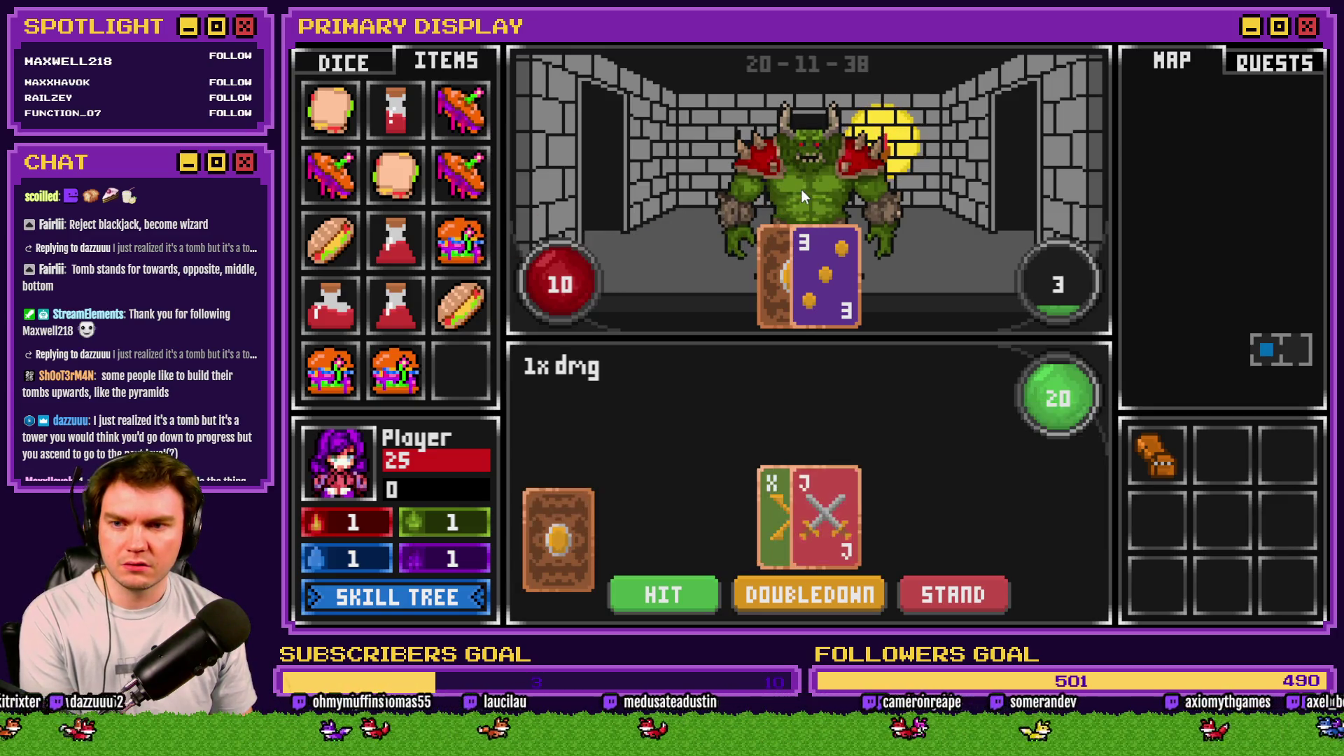
pyautogui.moveTo(459, 242)
pyautogui.moveTo(459, 241); pyautogui.dragTo(731, 206)
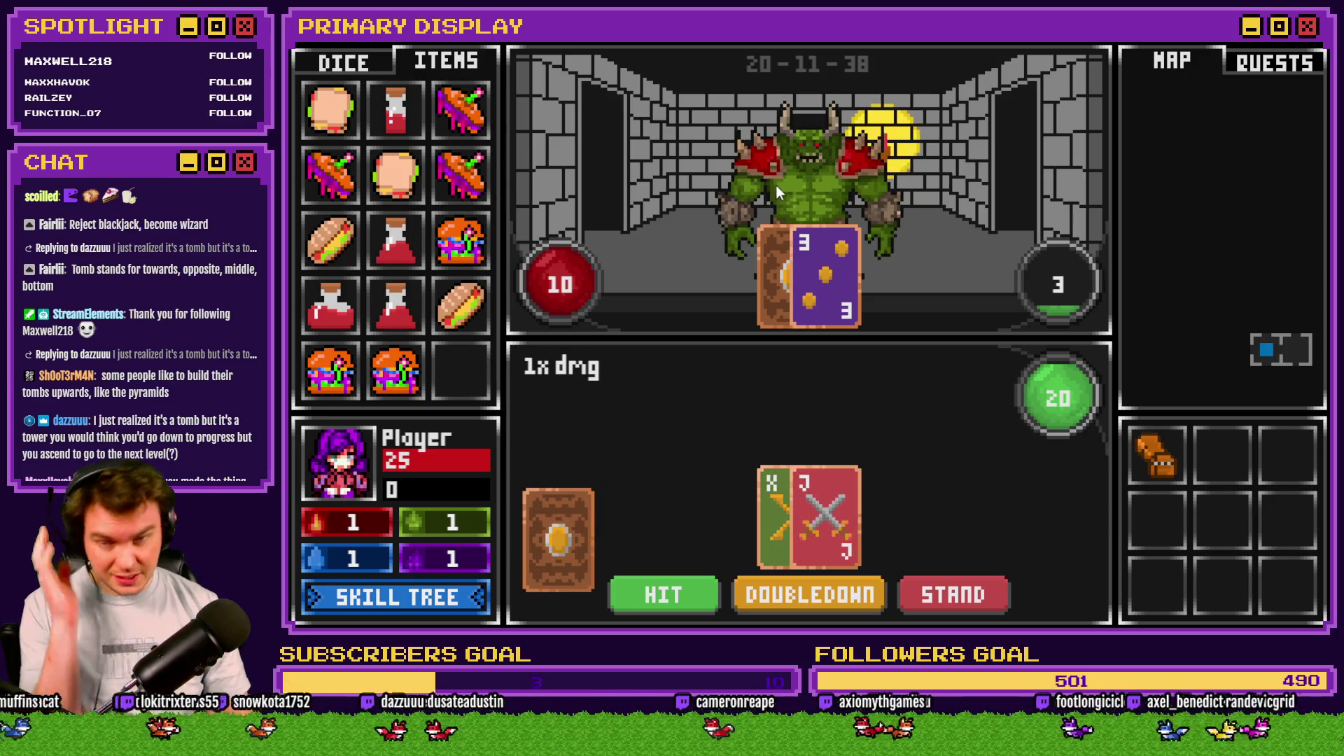
pyautogui.hotkey('alt', 'F4')
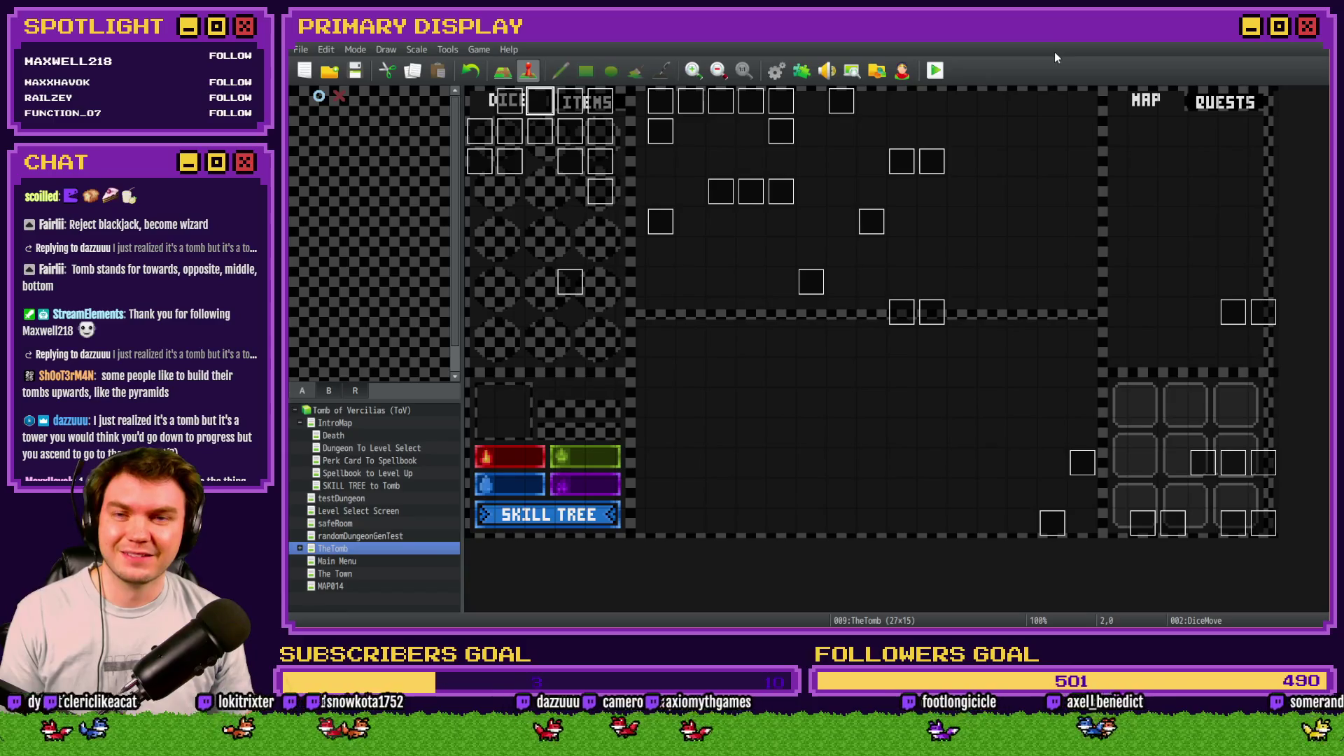
# Step: Open DiceMove and inspect the Monster Item Usage condition and the dicePickedUp = 106 sandwich branch
pyautogui.doubleClick(541, 108)
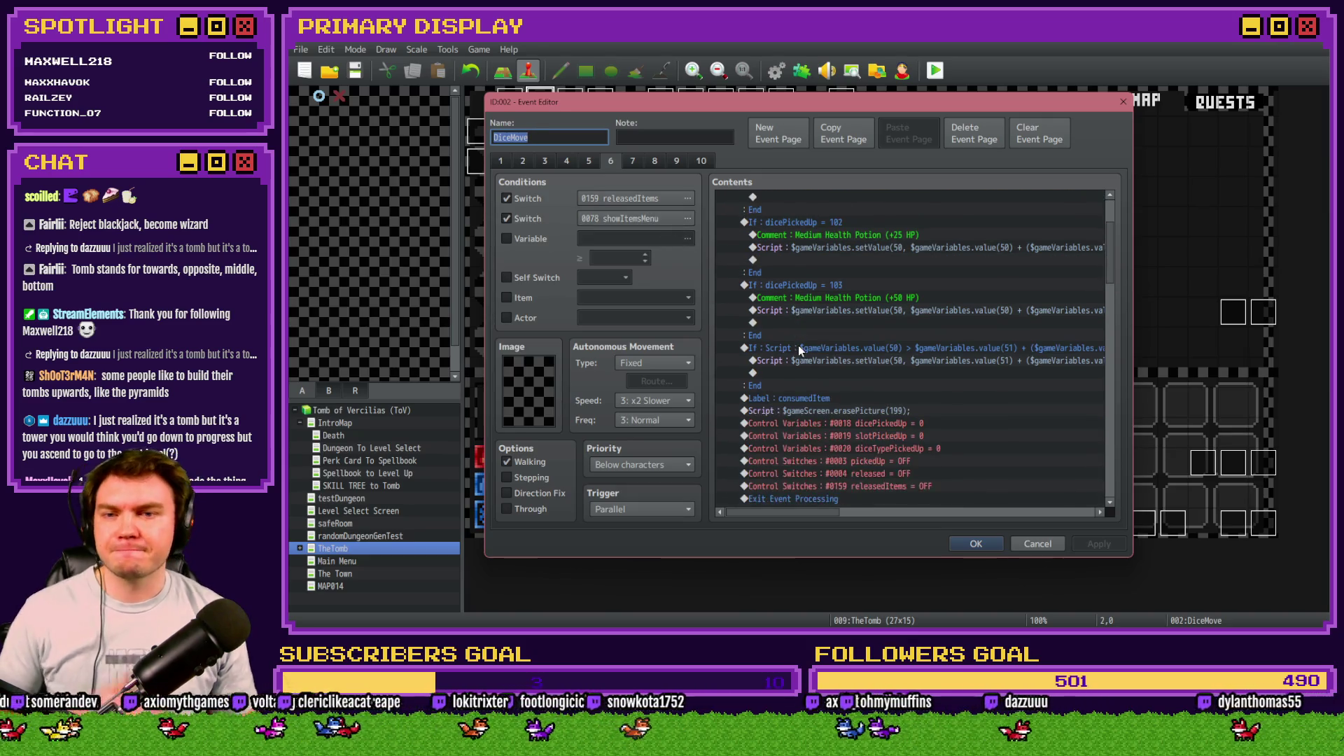
pyautogui.click(874, 212)
pyautogui.scroll(-15, 826, 346)
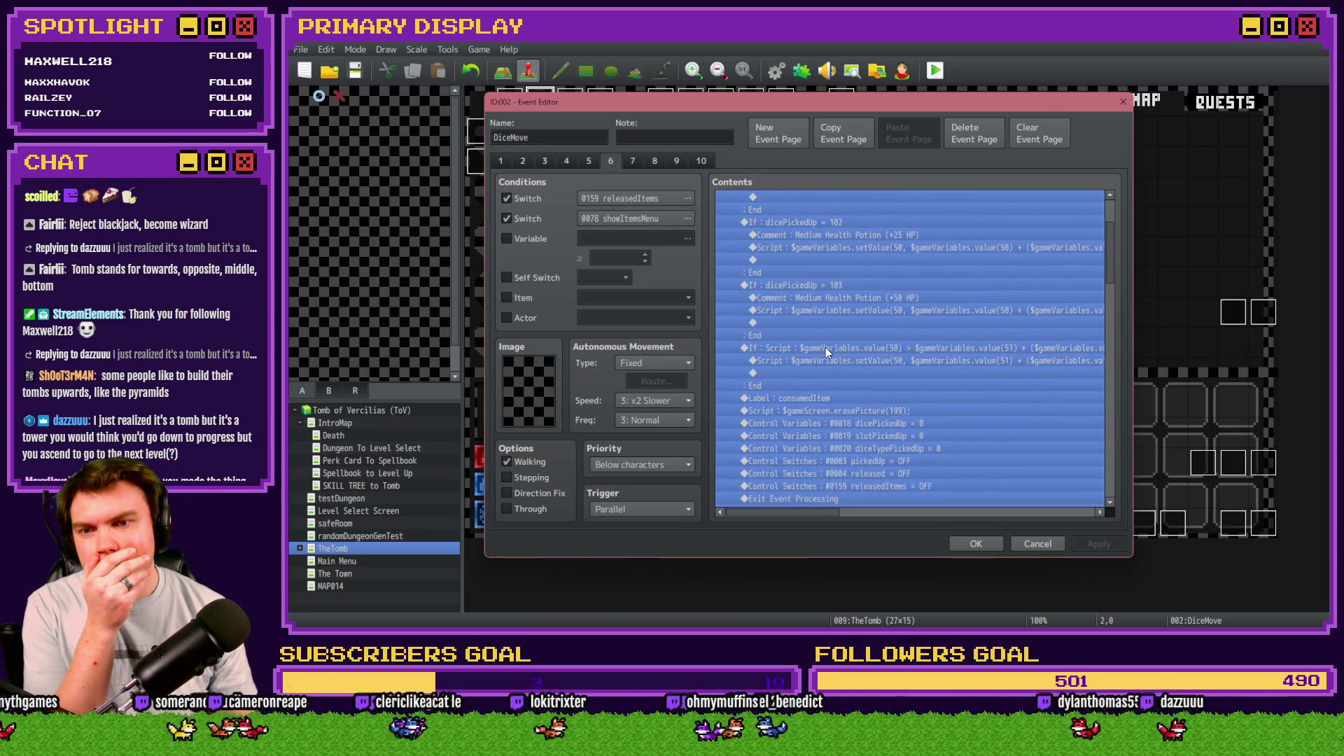
pyautogui.scroll(-5, 838, 339)
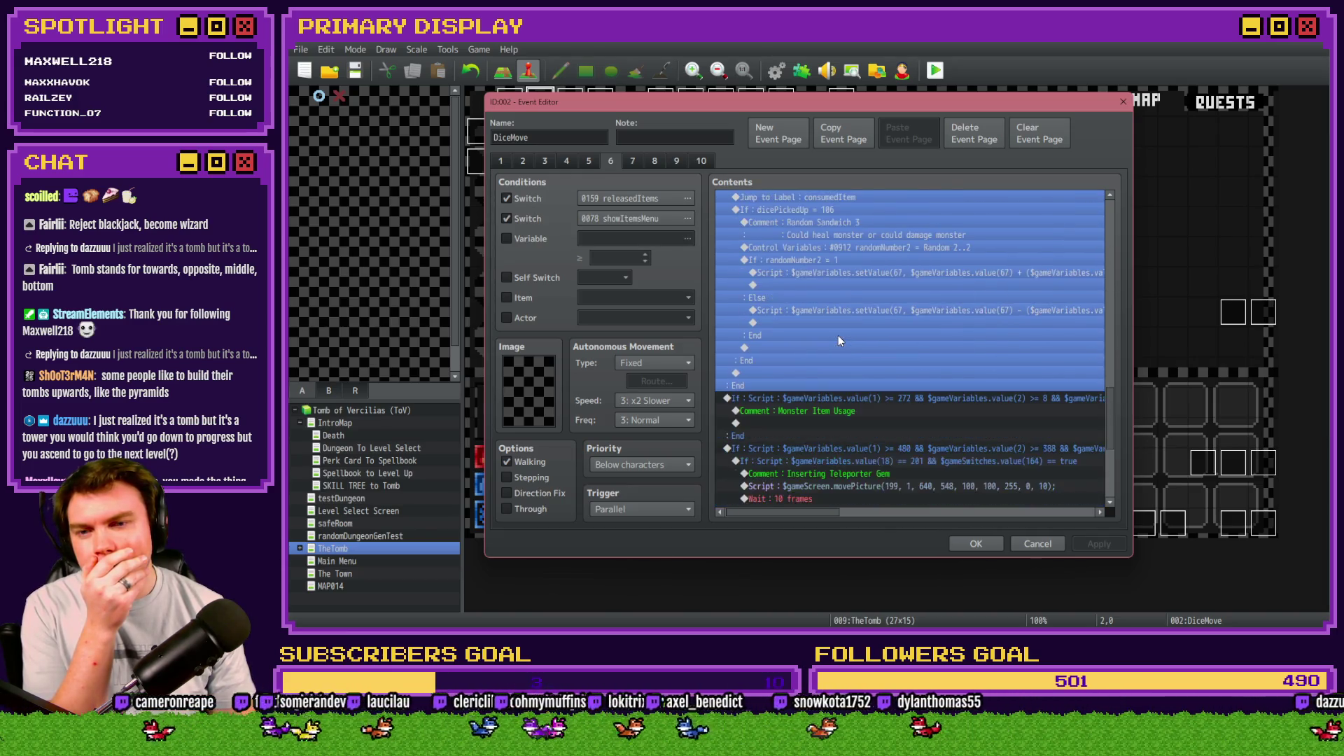
pyautogui.scroll(-3, 838, 339)
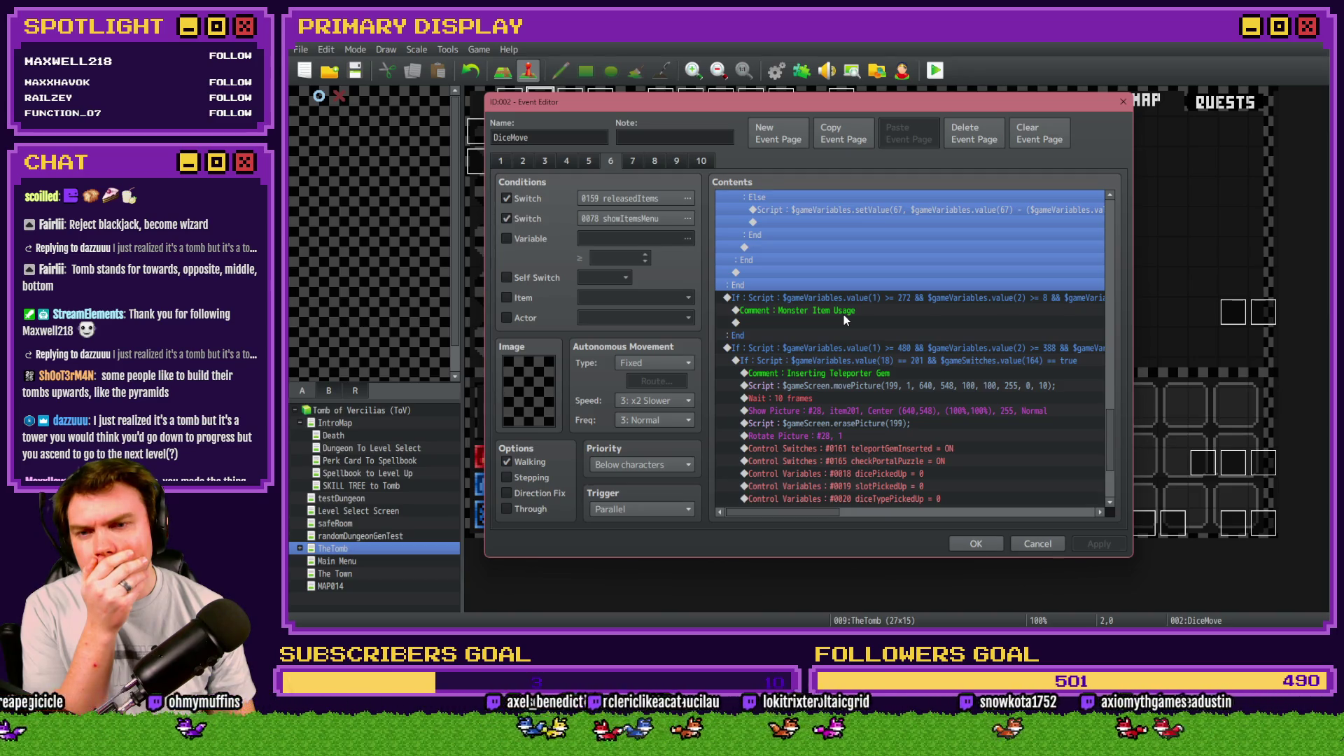
pyautogui.click(845, 311)
pyautogui.click(861, 298)
pyautogui.scroll(4, 842, 353)
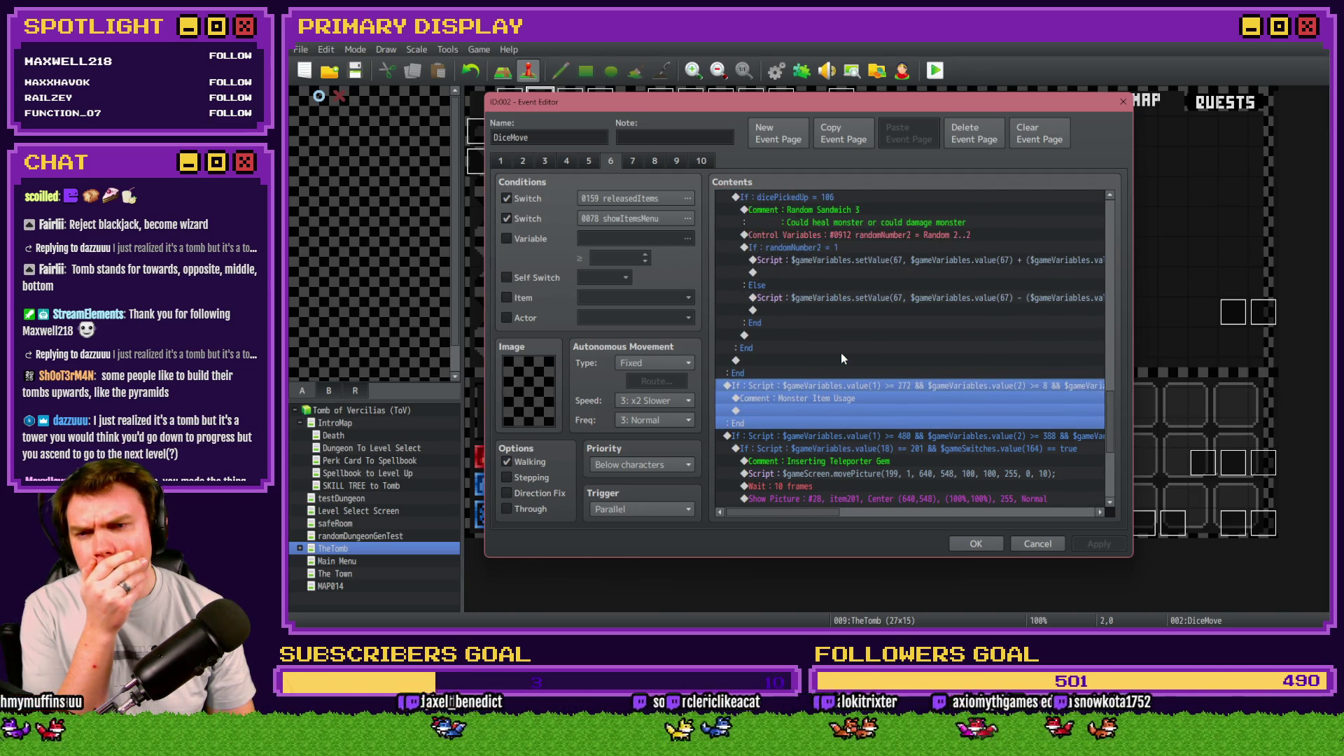
pyautogui.scroll(2, 841, 354)
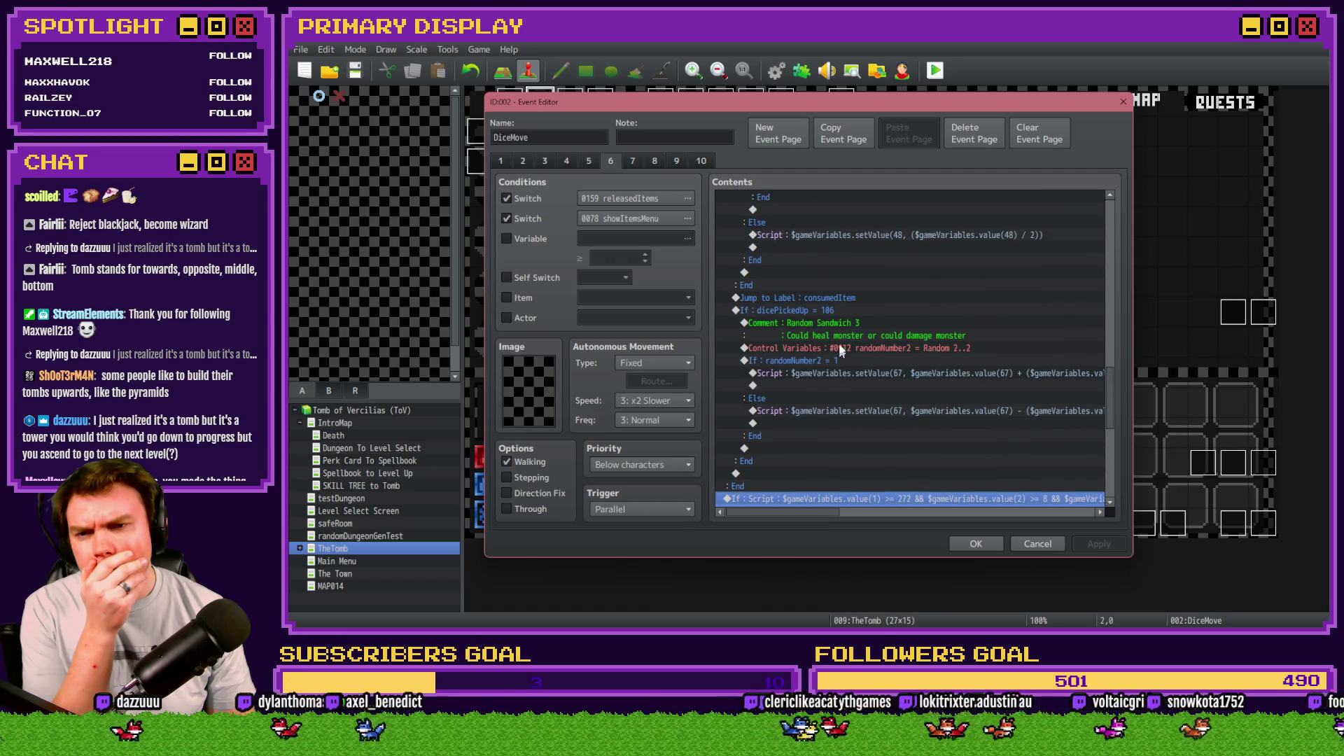
pyautogui.click(836, 299)
pyautogui.click(837, 313)
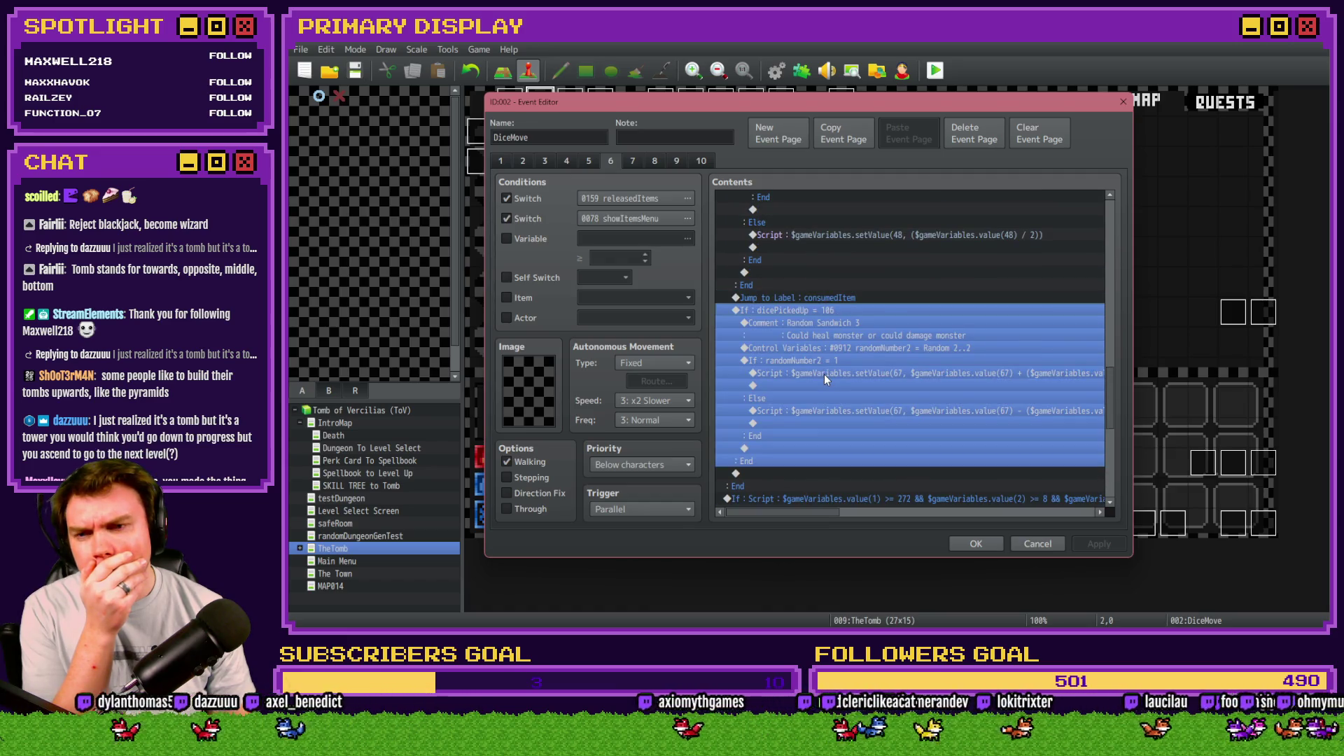
pyautogui.scroll(2, 825, 378)
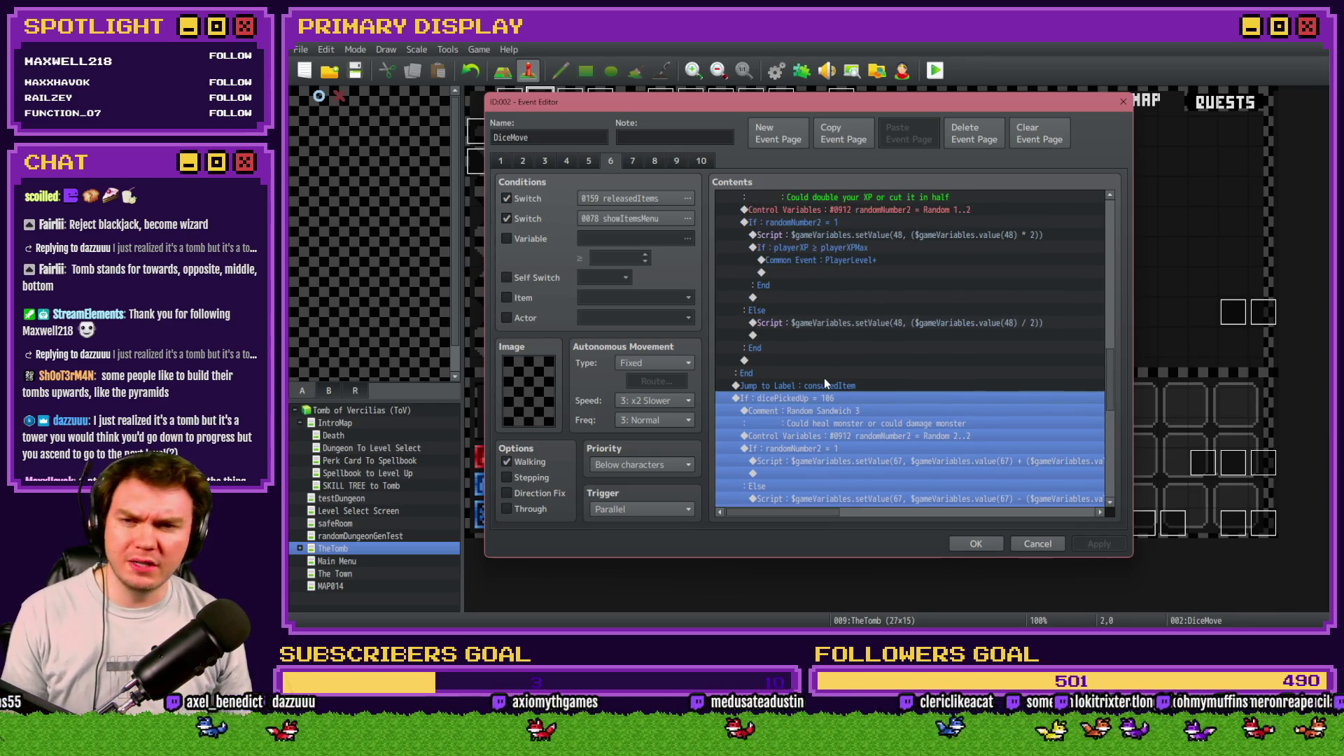
pyautogui.scroll(3, 824, 376)
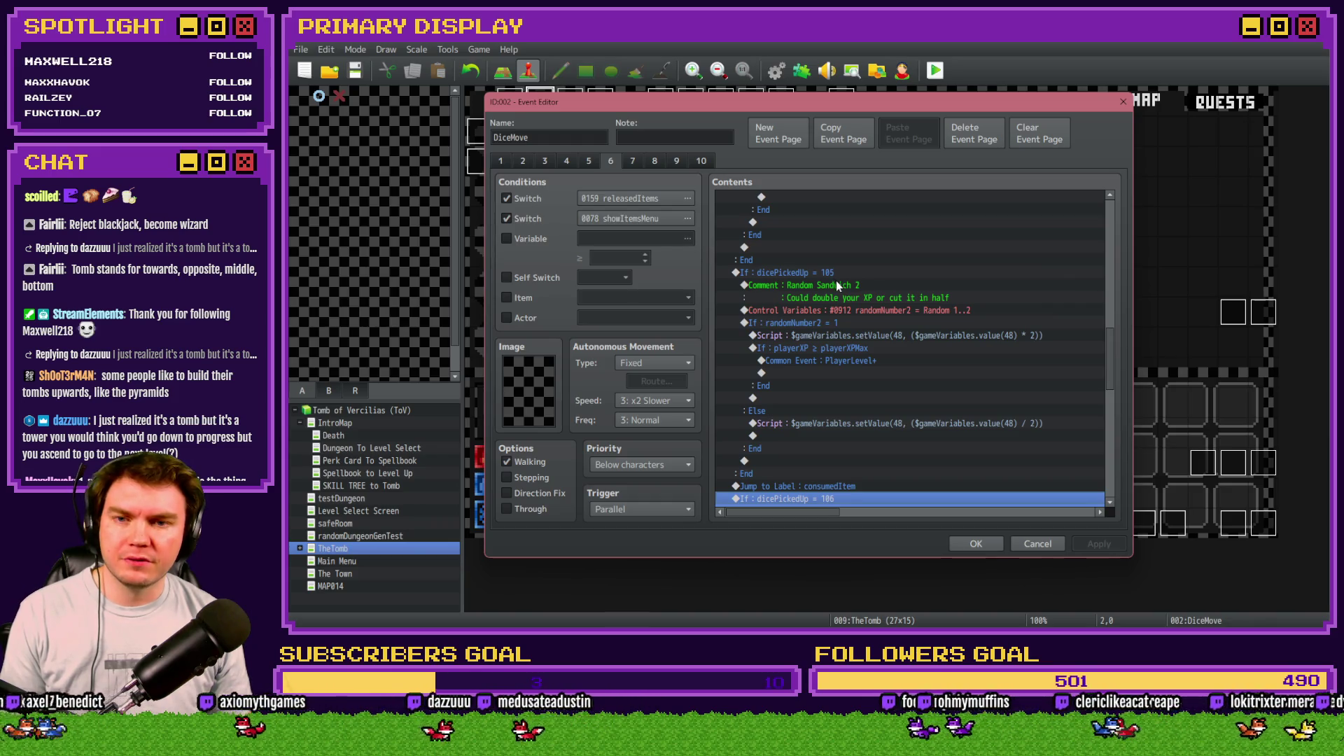
pyautogui.scroll(-2, 836, 282)
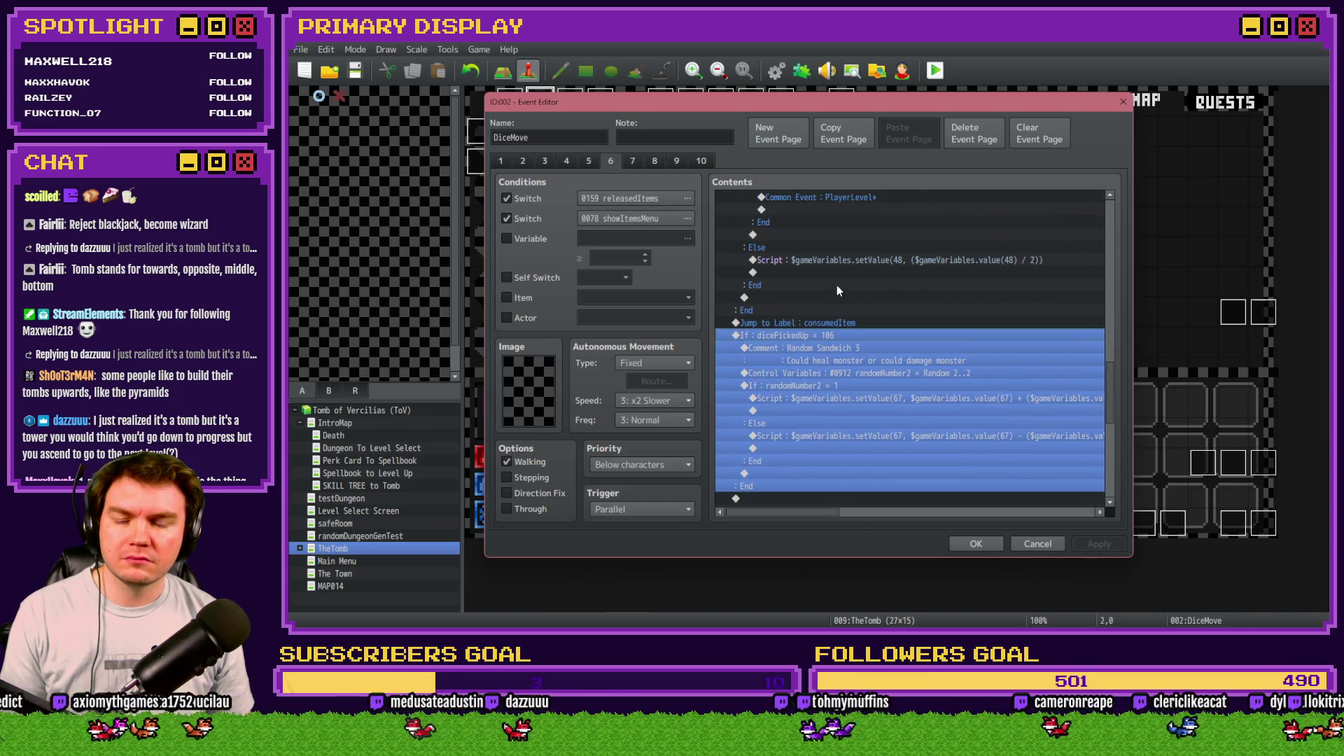
pyautogui.scroll(-3, 837, 290)
pyautogui.scroll(5, 842, 343)
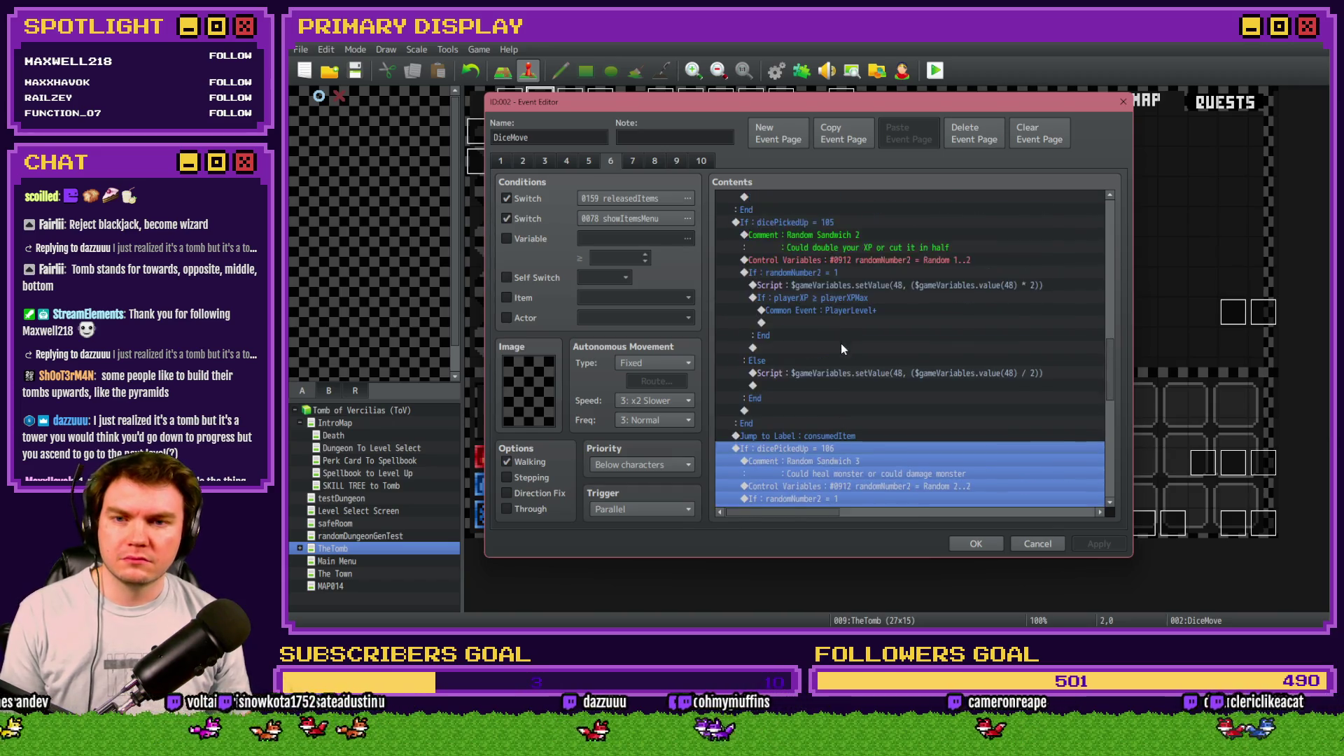
pyautogui.scroll(5, 841, 343)
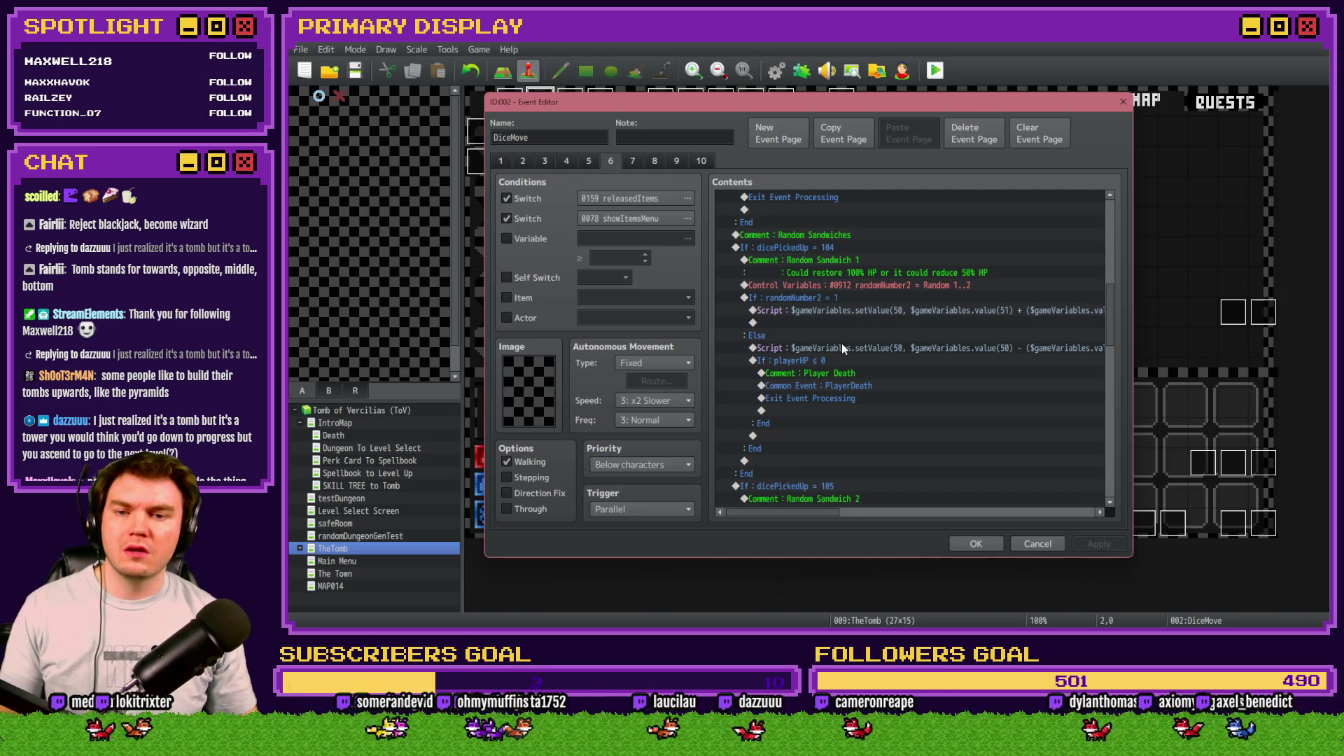
pyautogui.scroll(3, 851, 376)
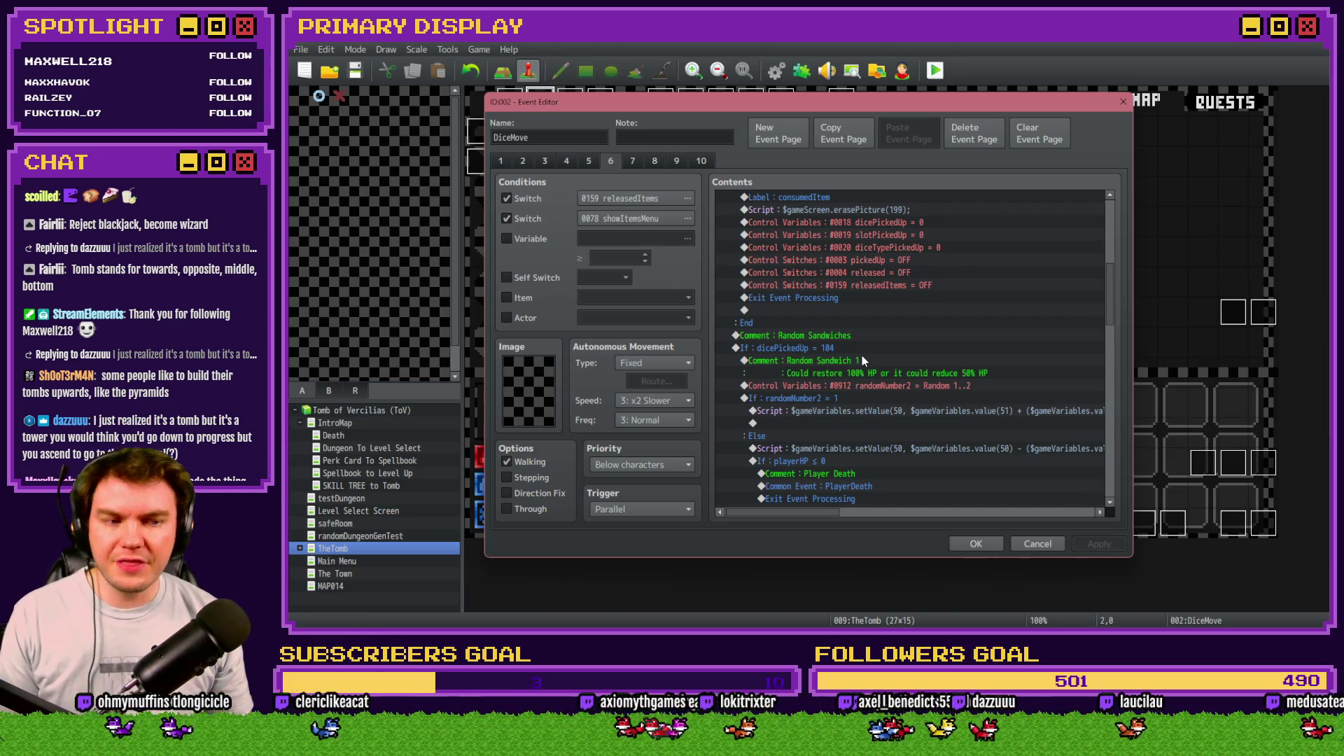
pyautogui.scroll(-5, 868, 371)
# Step: Move the dicePickedUp = 106 sandwich branch to just under the Monster Item Usage comment
pyautogui.click(867, 371)
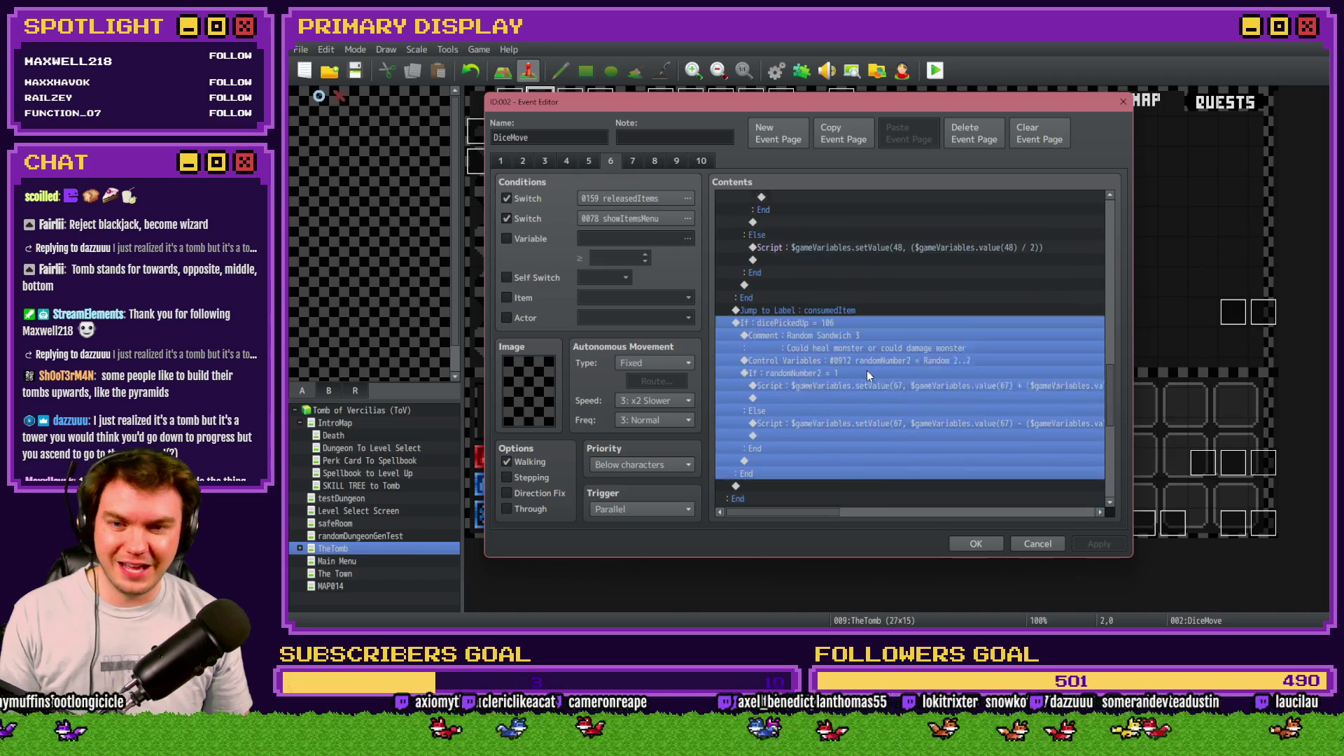
pyautogui.scroll(-2, 867, 371)
pyautogui.press('Delete')
pyautogui.scroll(-2, 846, 308)
pyautogui.click(846, 285)
pyautogui.click(843, 297)
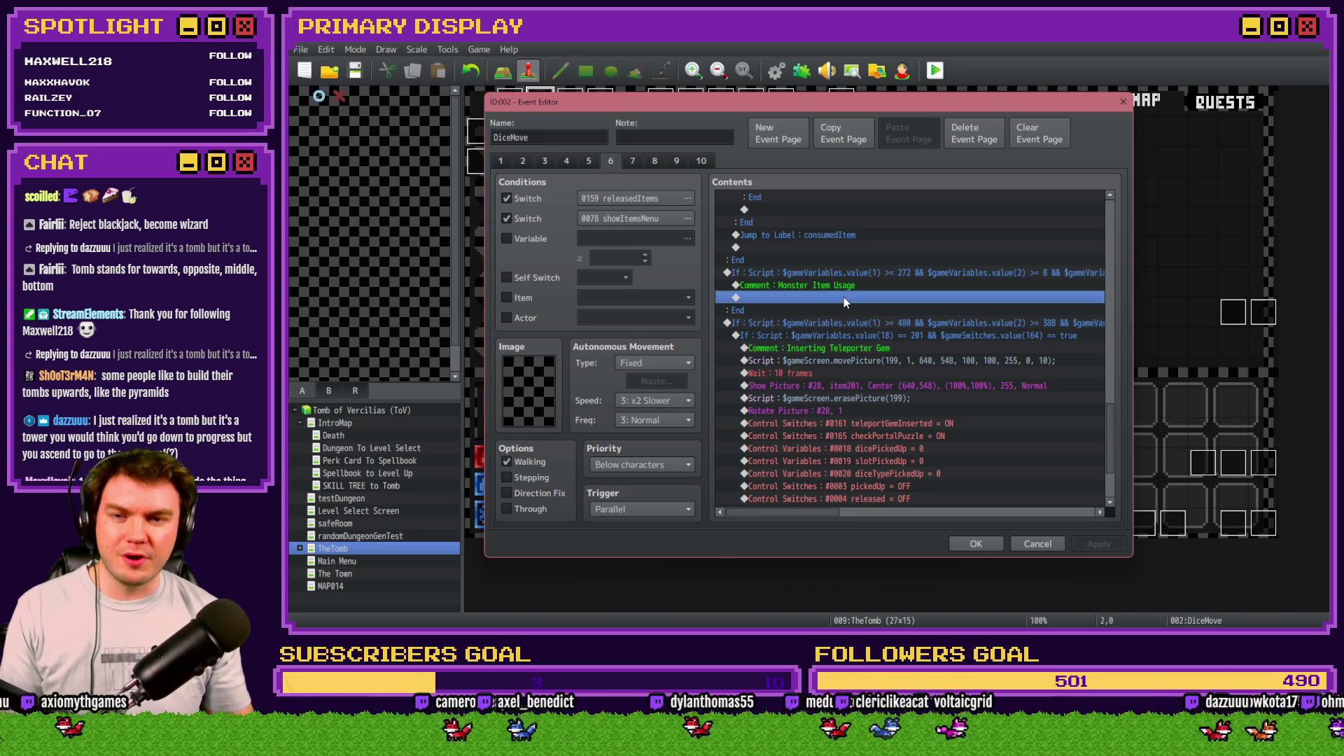
pyautogui.hotkey('ctrl', 'v')
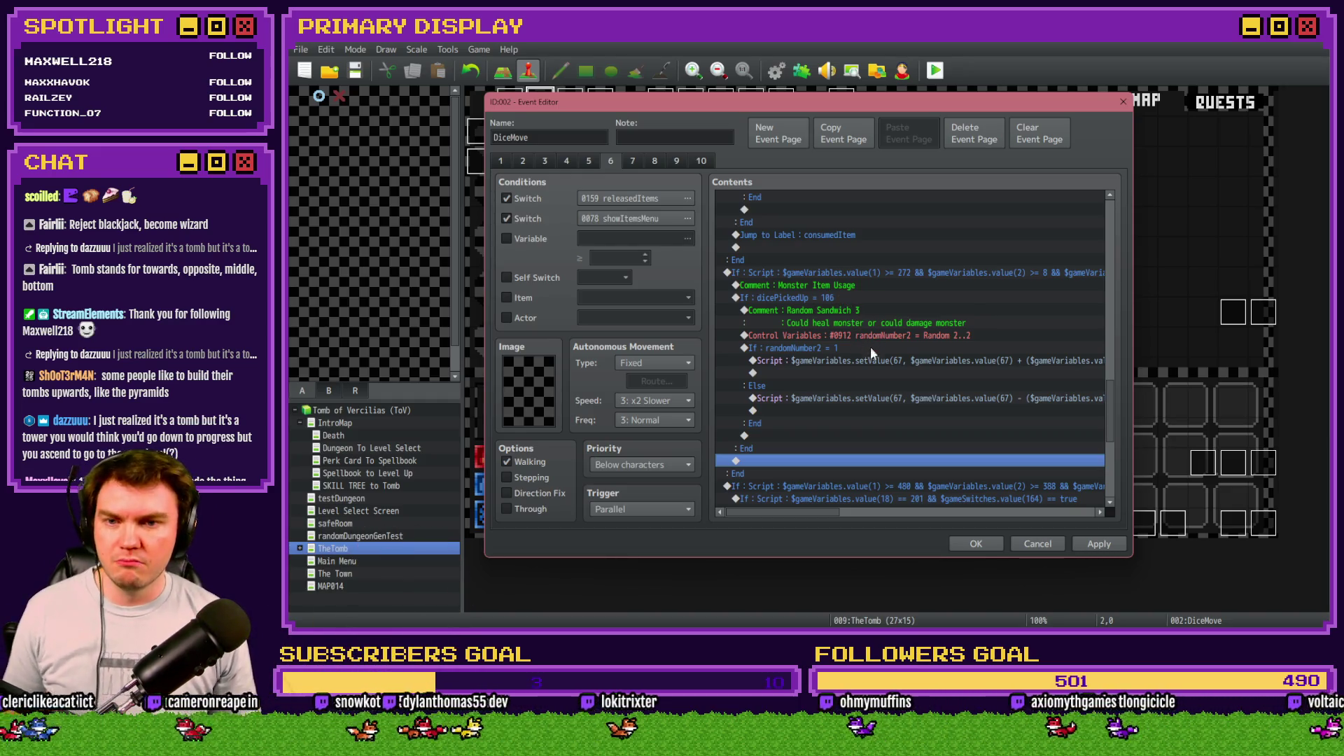
# Step: Check the item-usage block ends with Jump to Label consumedItem, then save the event
pyautogui.scroll(10, 832, 411)
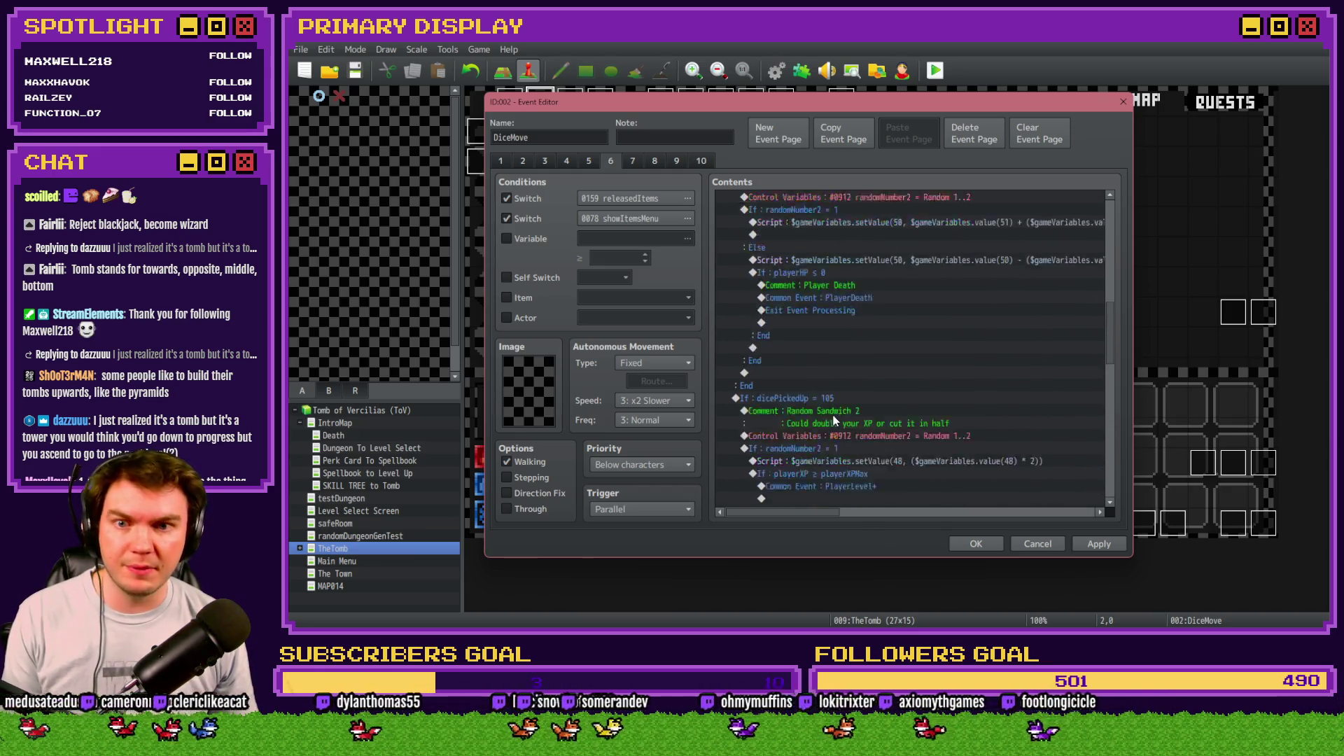
pyautogui.scroll(-5, 832, 411)
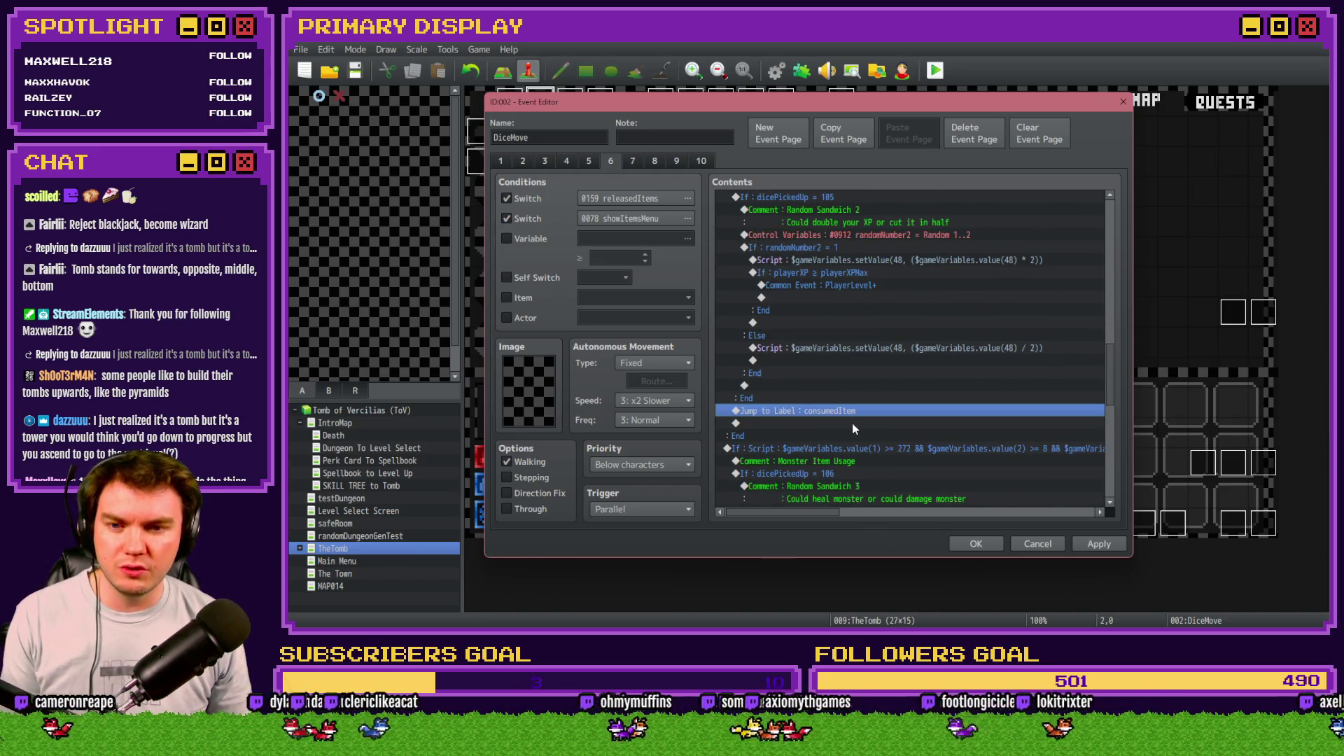
pyautogui.click(846, 366)
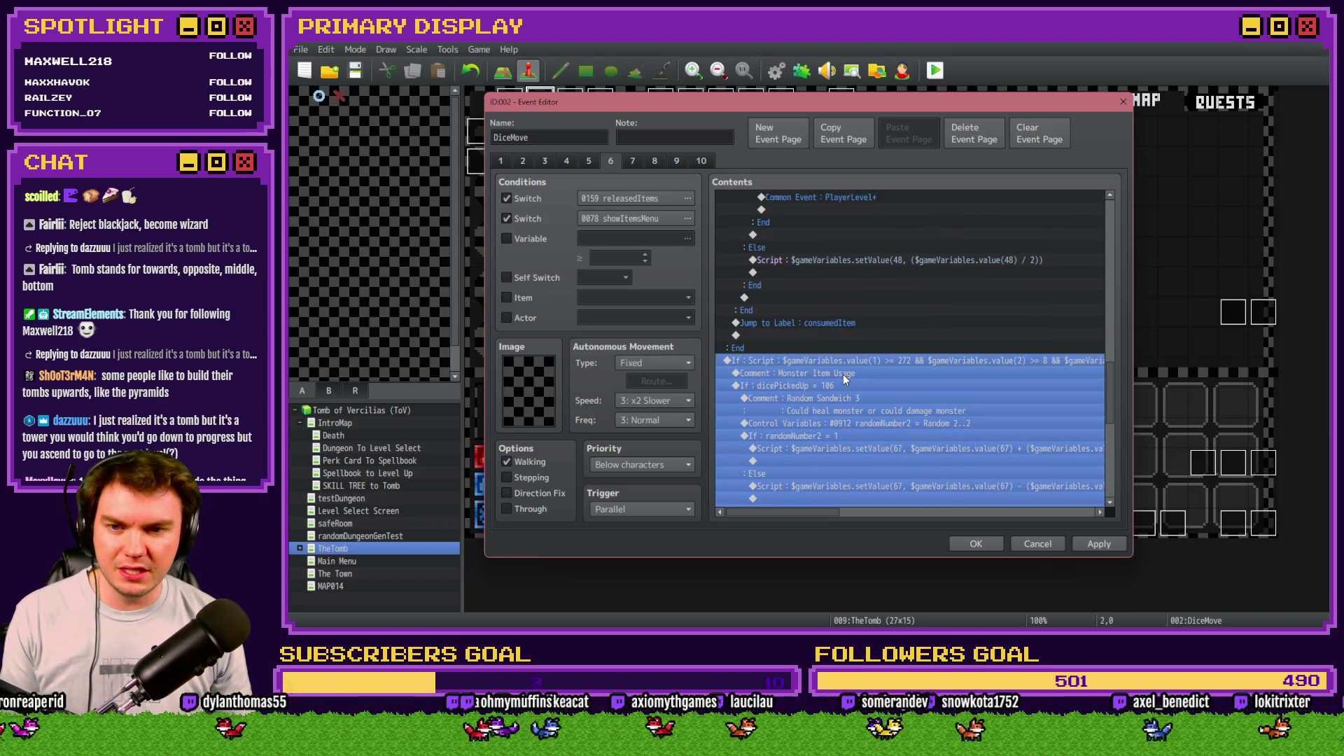
pyautogui.scroll(-5, 842, 392)
pyautogui.click(802, 360)
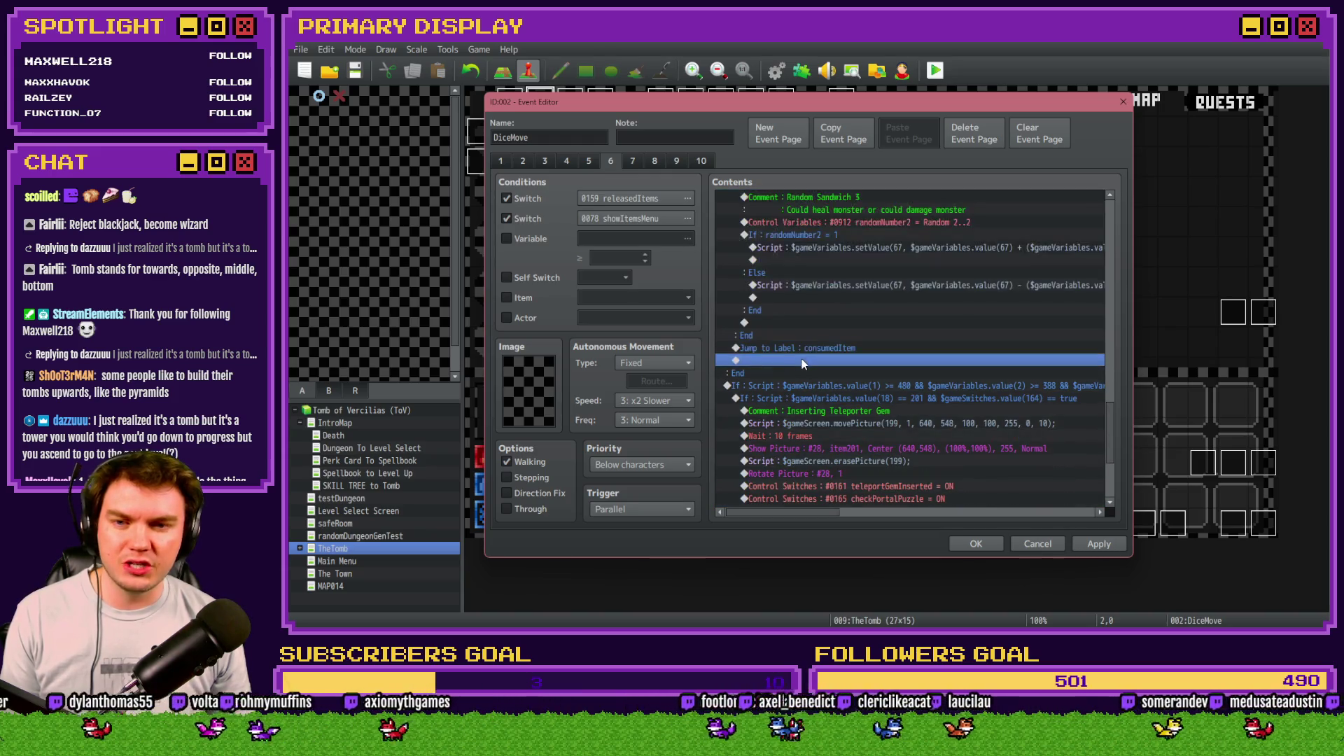
pyautogui.click(976, 544)
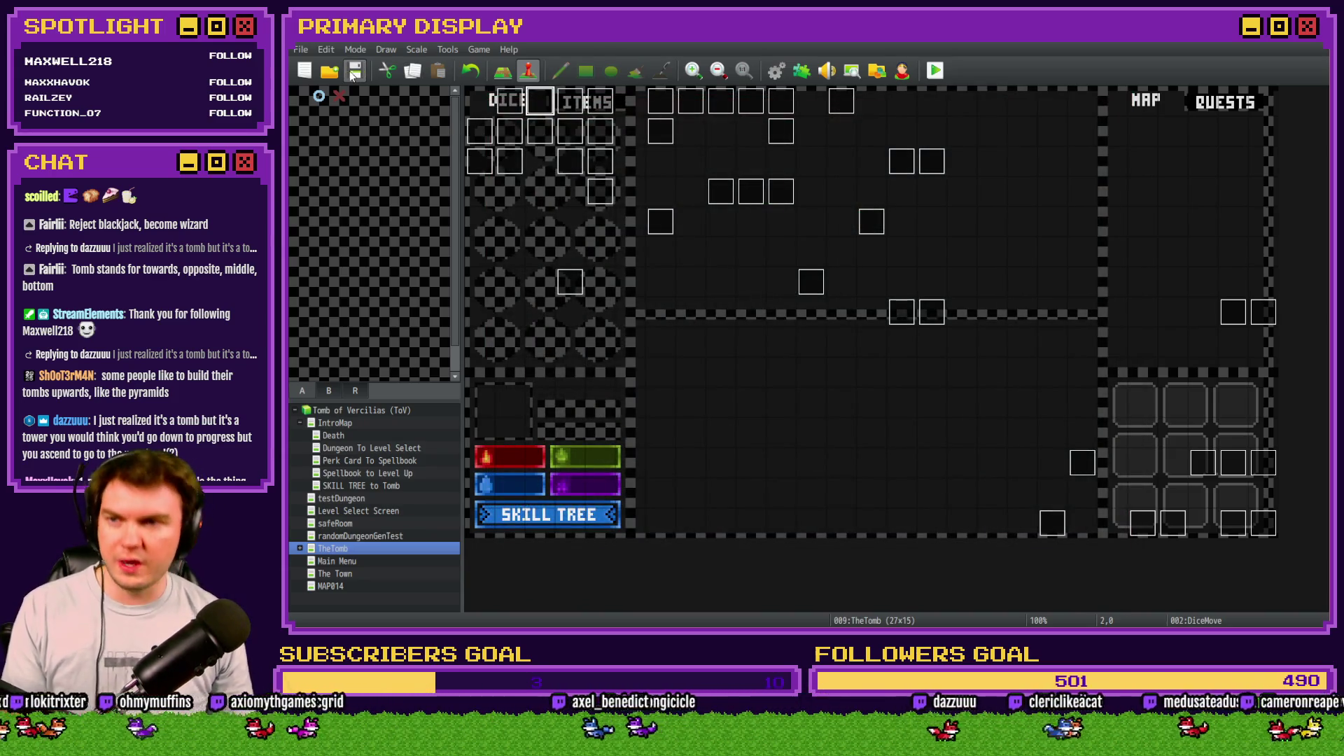
pyautogui.click(937, 70)
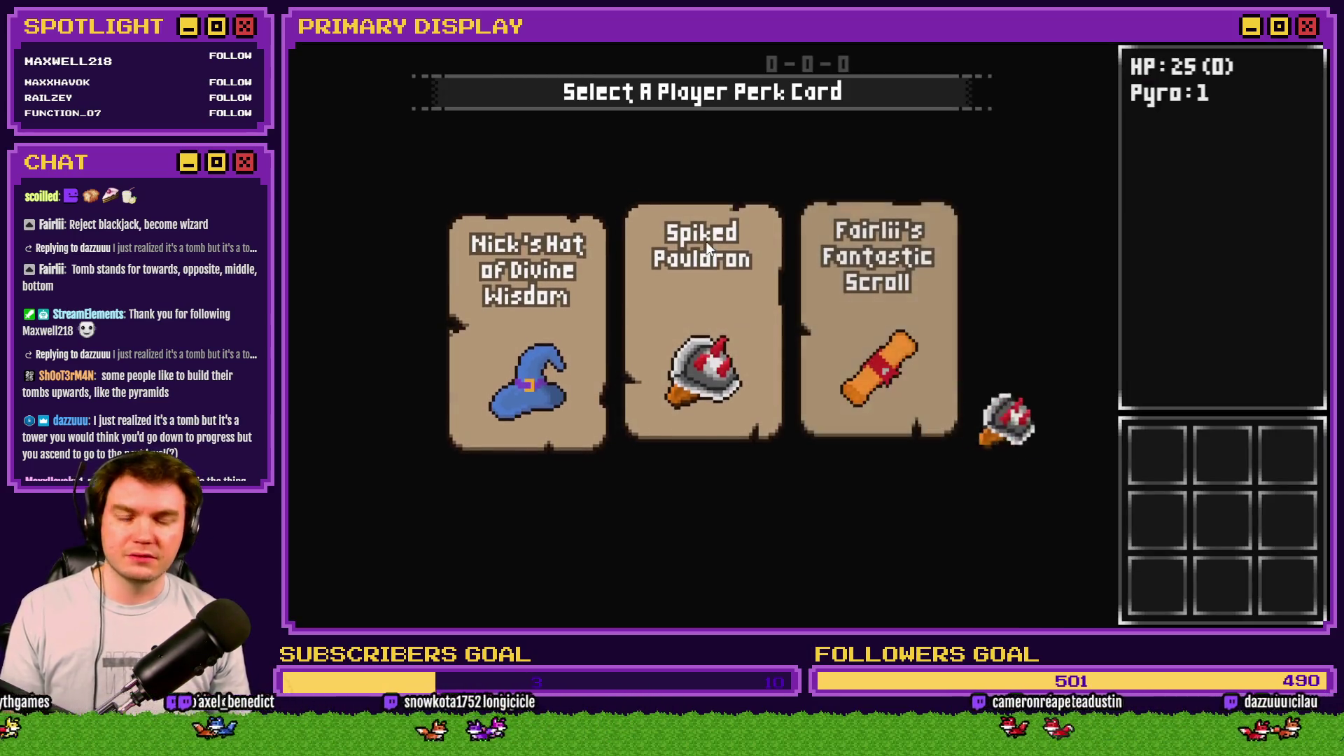
pyautogui.click(706, 245)
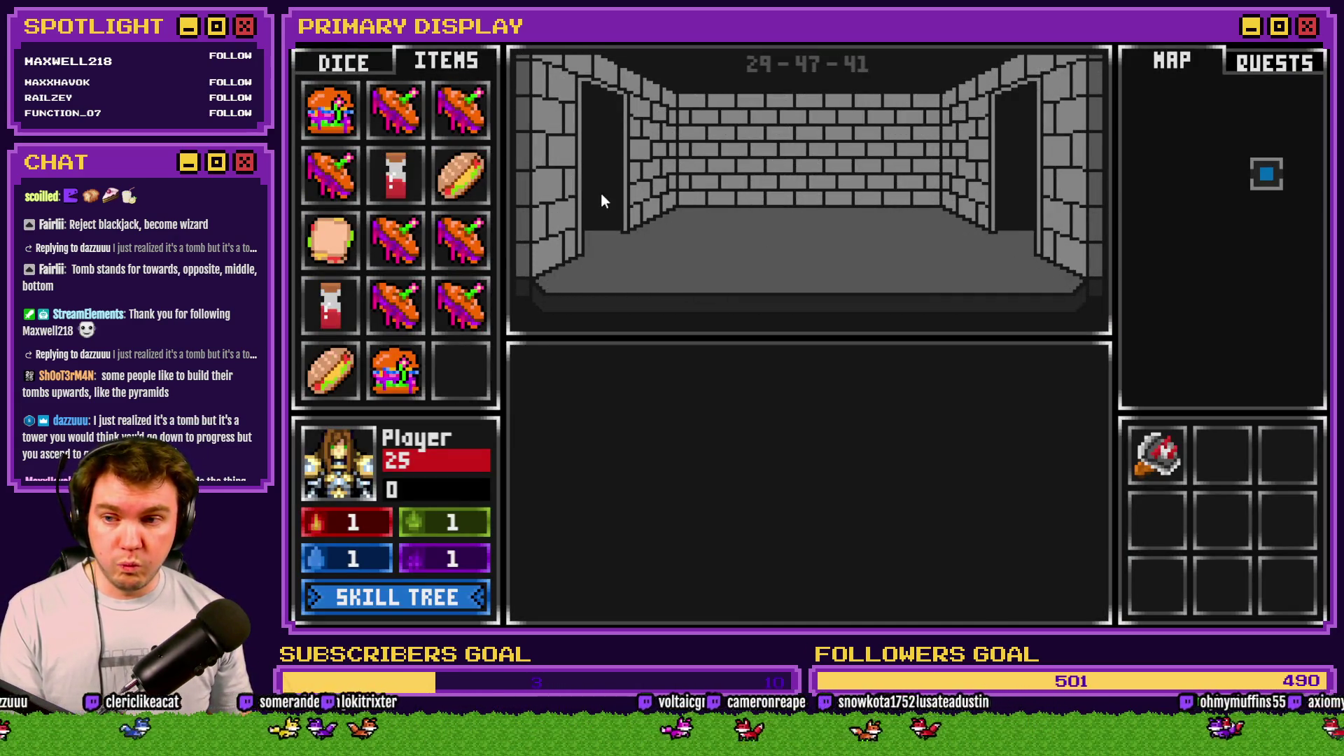
pyautogui.moveTo(459, 327)
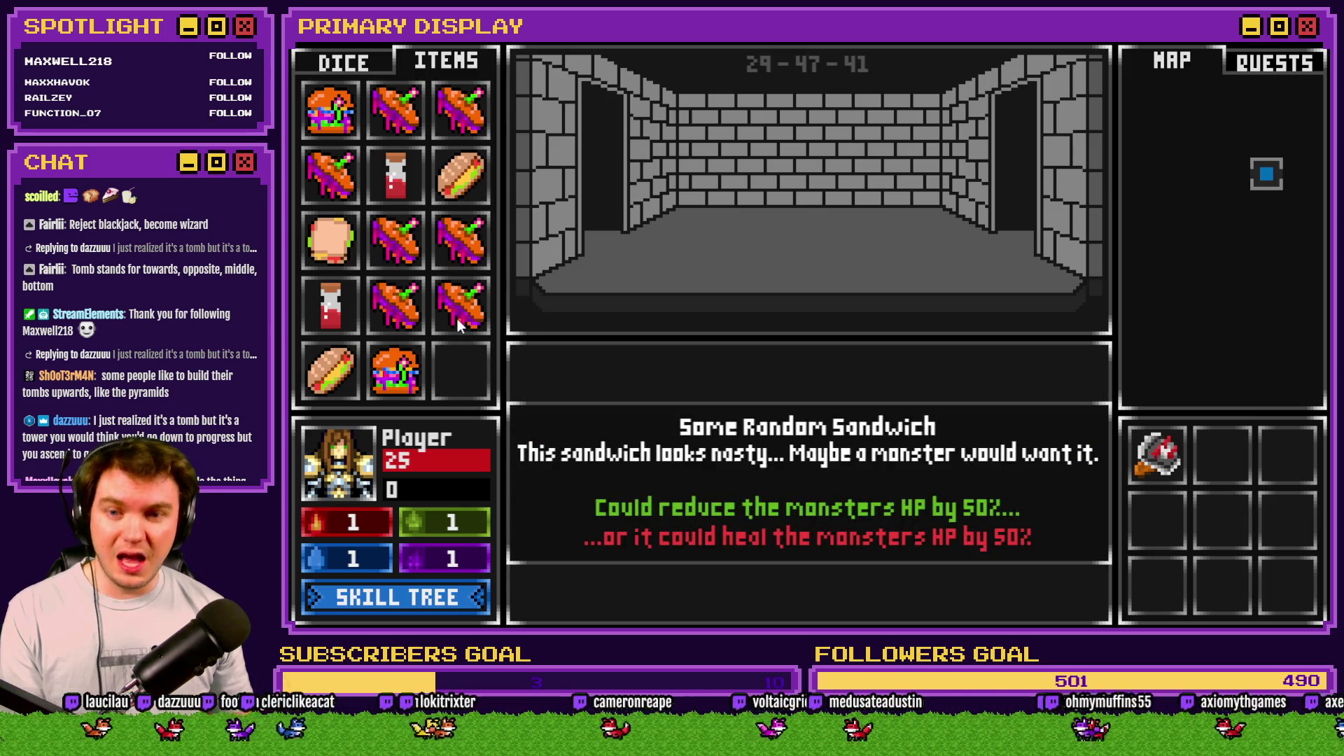
pyautogui.press('w')
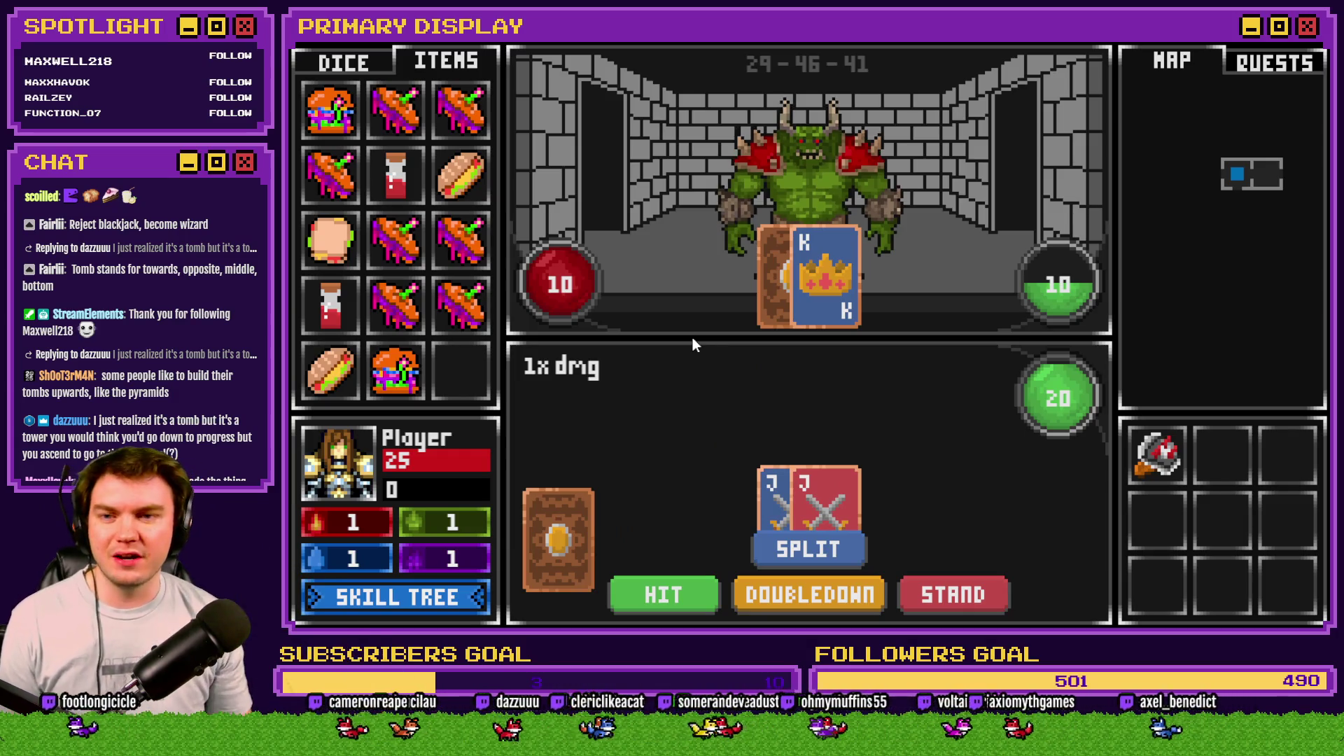
pyautogui.moveTo(426, 387)
pyautogui.mouseDown()
pyautogui.moveTo(549, 385)
pyautogui.moveTo(689, 280)
pyautogui.moveTo(784, 178)
pyautogui.mouseUp()
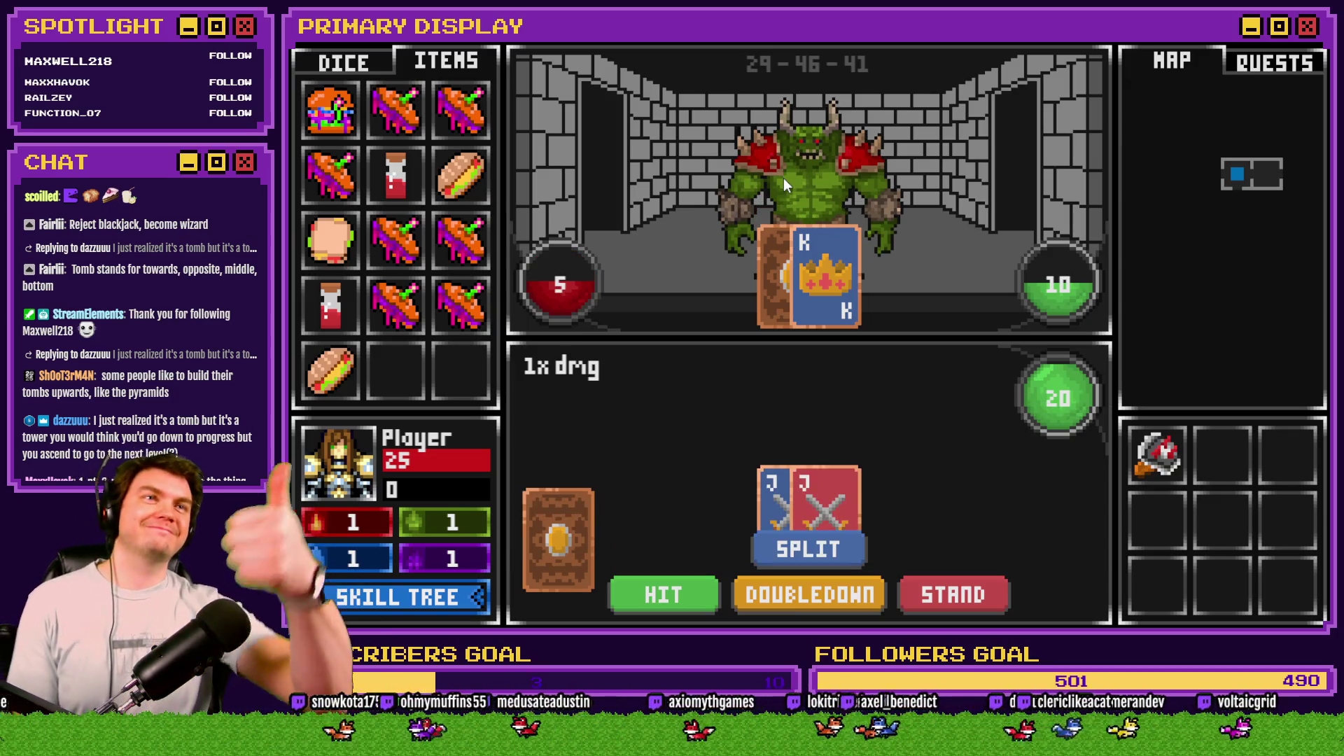
pyautogui.moveTo(329, 109)
pyautogui.mouseDown()
pyautogui.moveTo(540, 122)
pyautogui.moveTo(775, 168)
pyautogui.mouseUp()
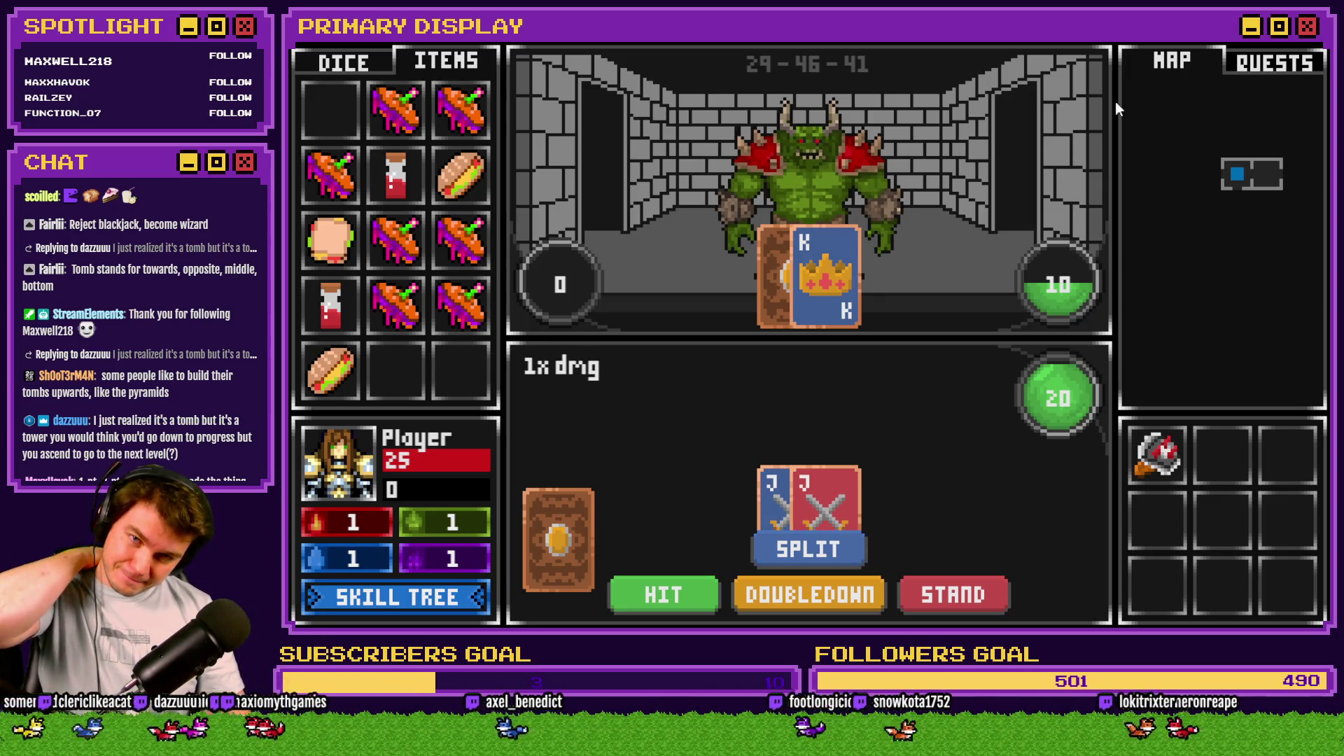
pyautogui.hotkey('alt', 'F4')
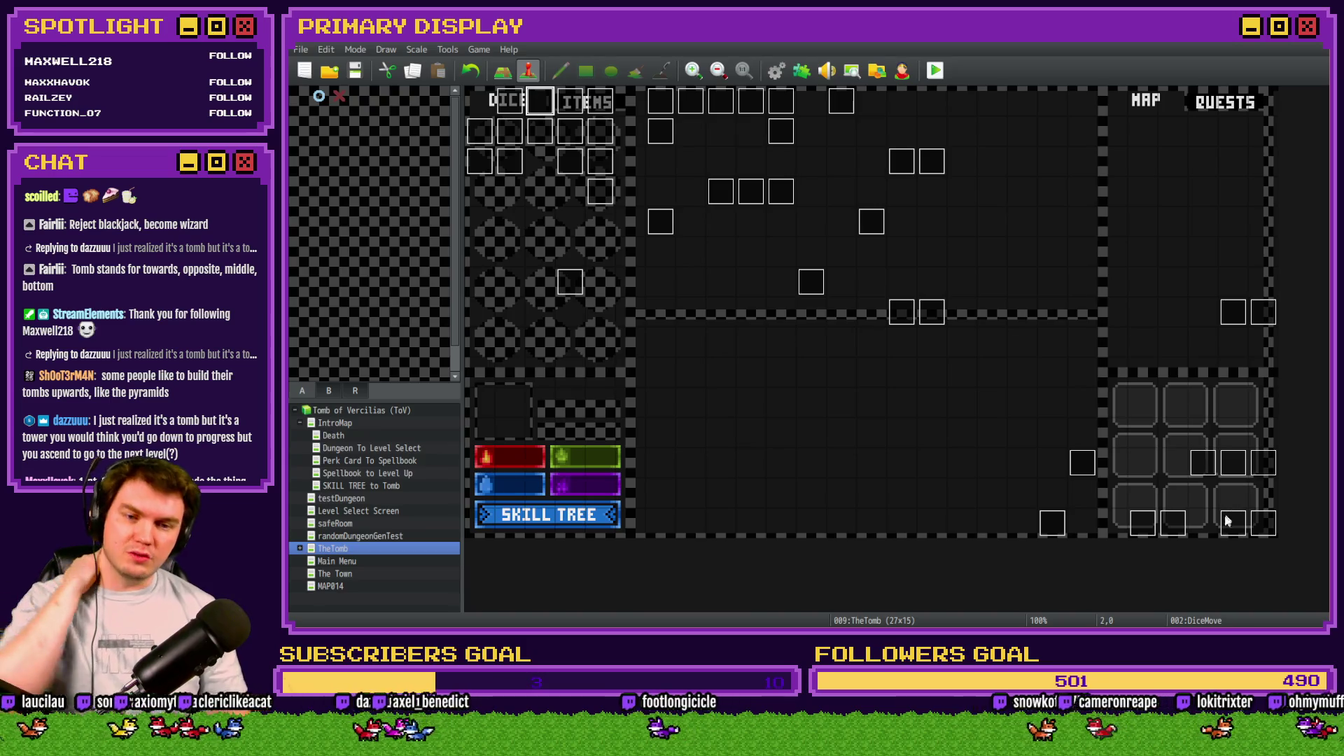
# Step: Copy Draw And Attack's two Tint Picture commands that flash picture #25 red, then close it
pyautogui.doubleClick(1231, 524)
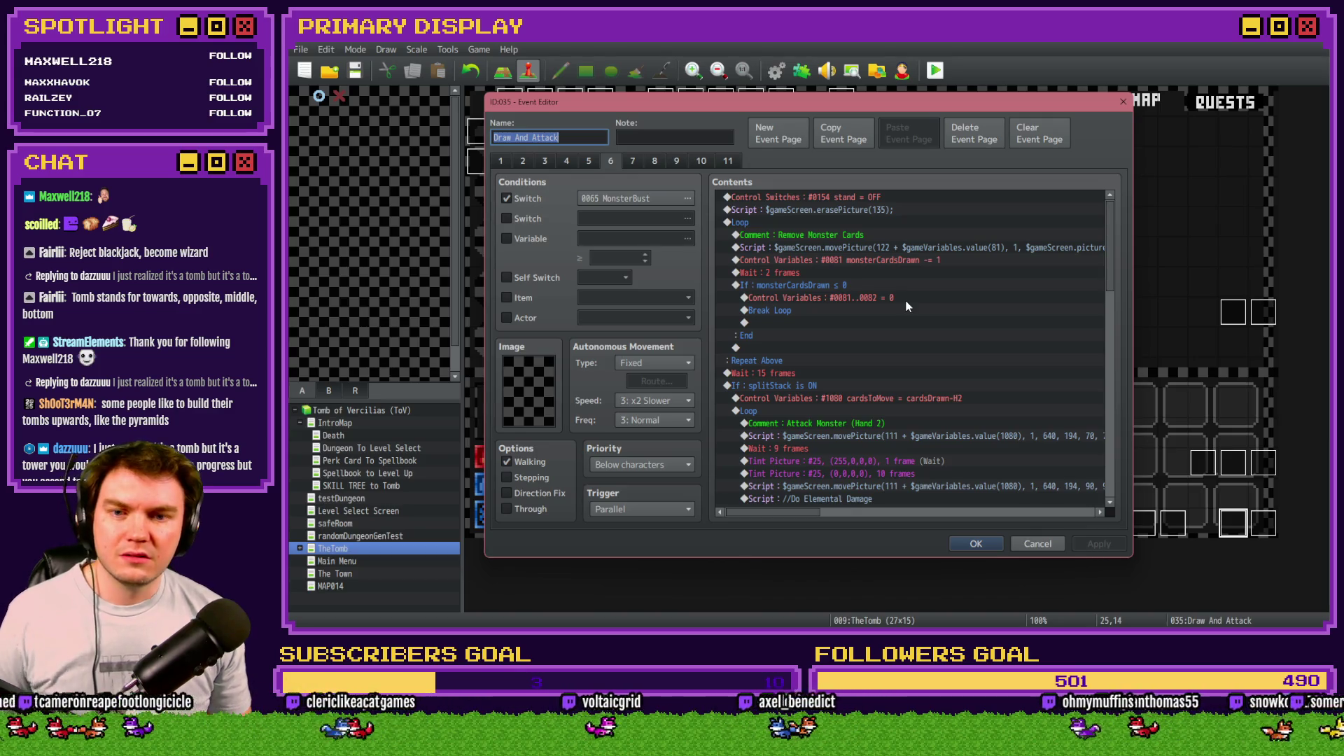
pyautogui.scroll(-2, 905, 300)
pyautogui.scroll(2, 905, 300)
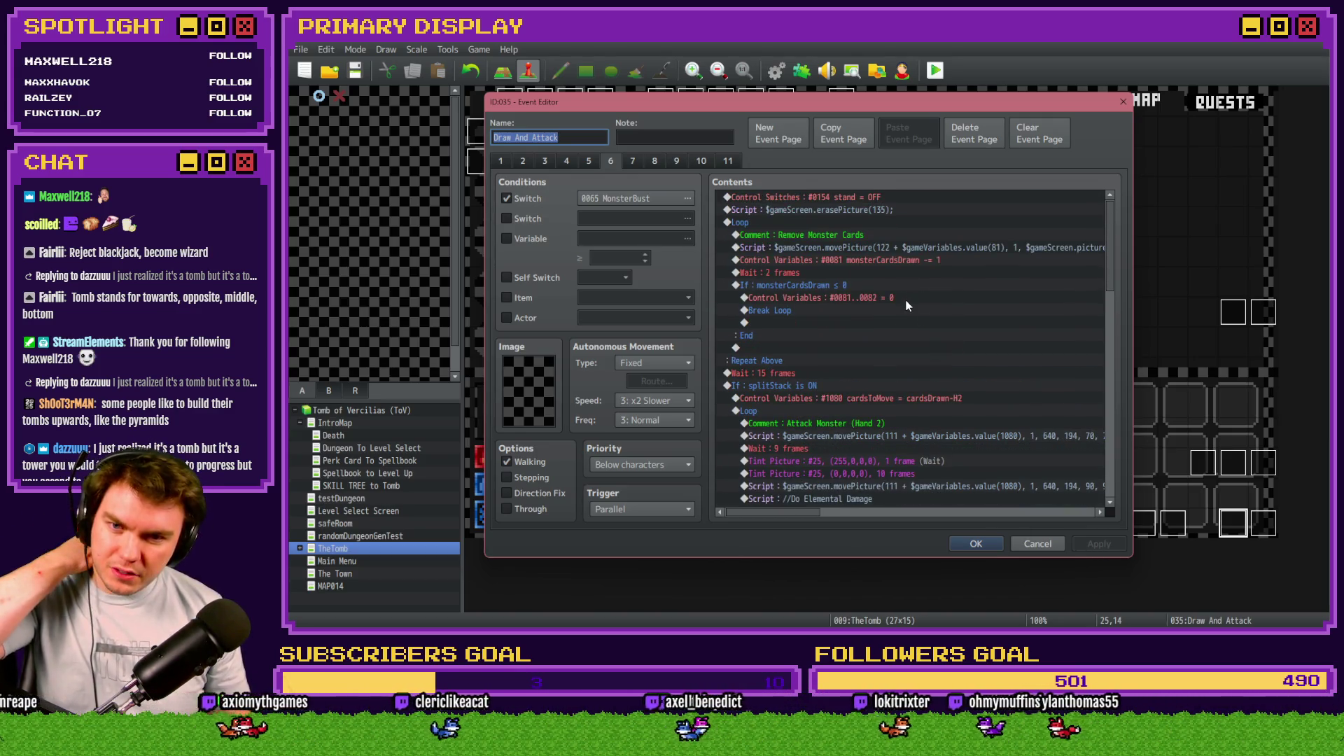
pyautogui.scroll(-4, 905, 300)
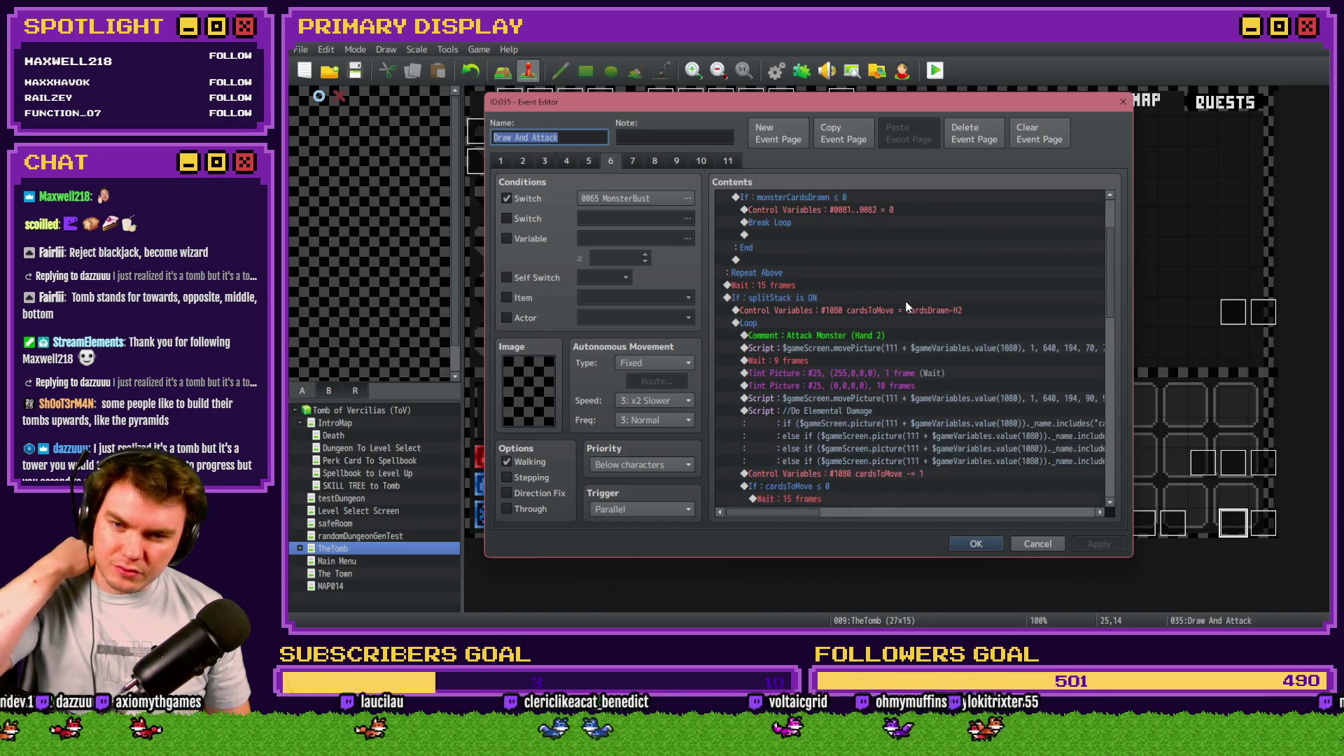
pyautogui.click(847, 313)
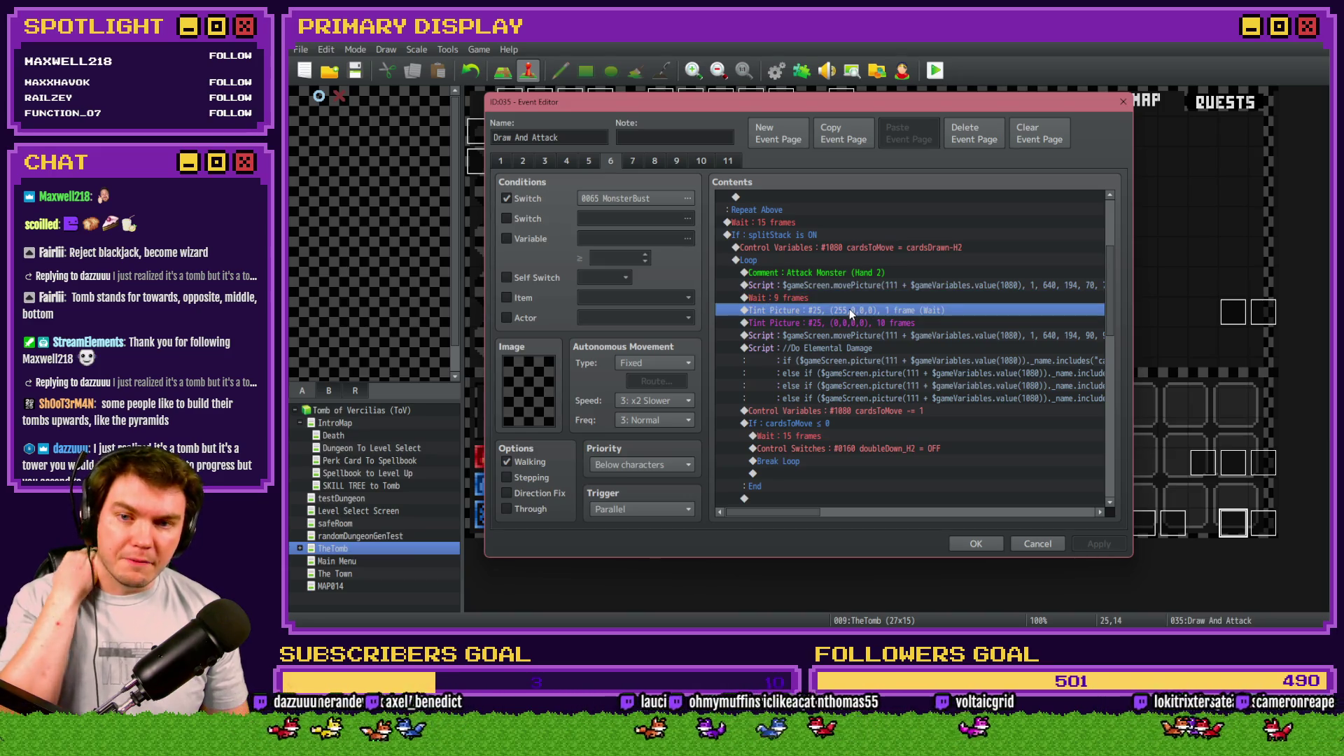
pyautogui.press('Return')
pyautogui.press('Escape')
pyautogui.keyDown('shift'); pyautogui.click(858, 322); pyautogui.keyUp('shift')
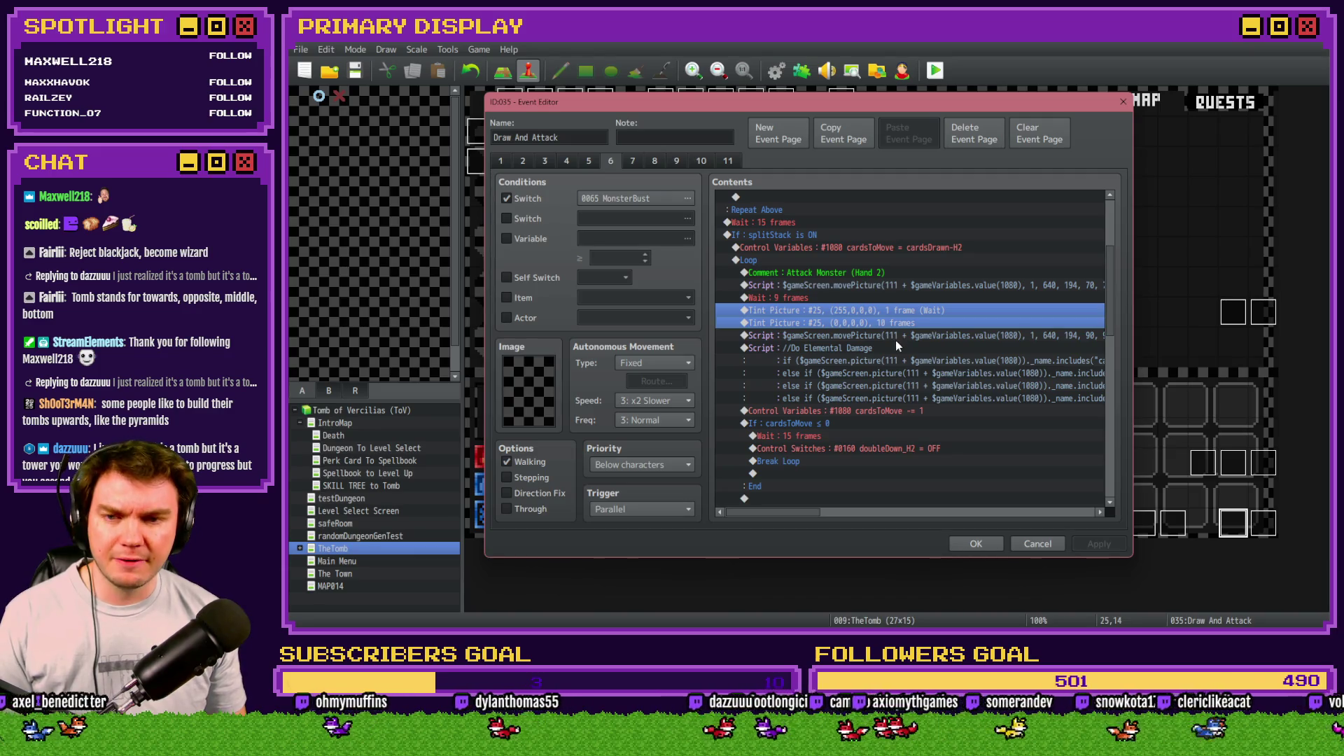
pyautogui.scroll(-2, 896, 341)
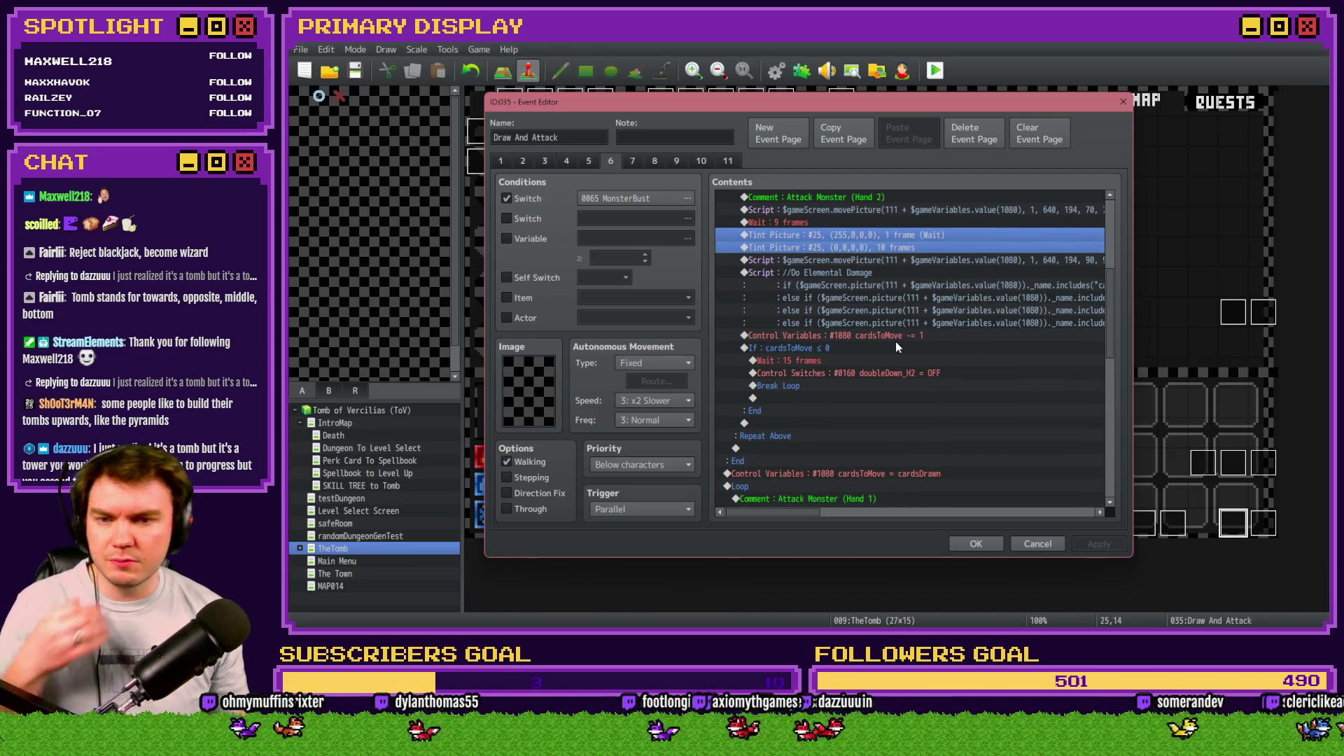
pyautogui.scroll(-3, 896, 342)
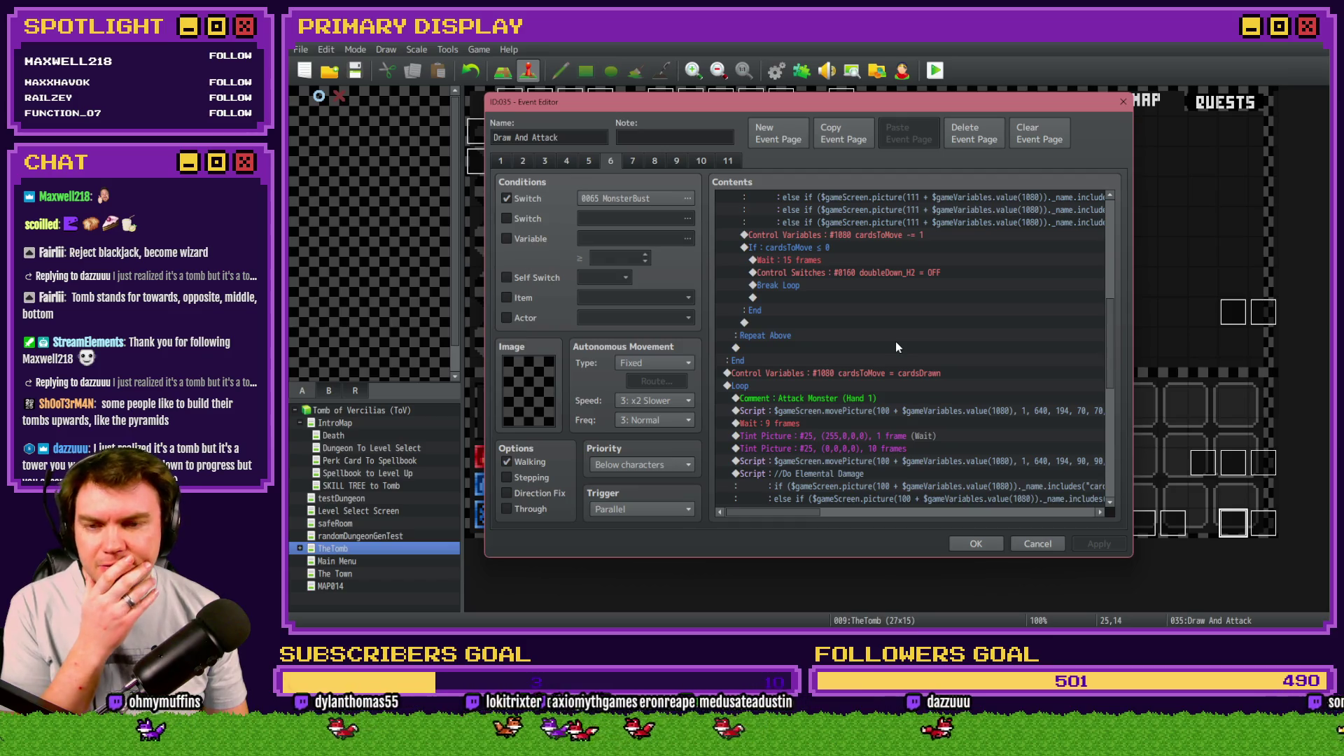
pyautogui.click(976, 543)
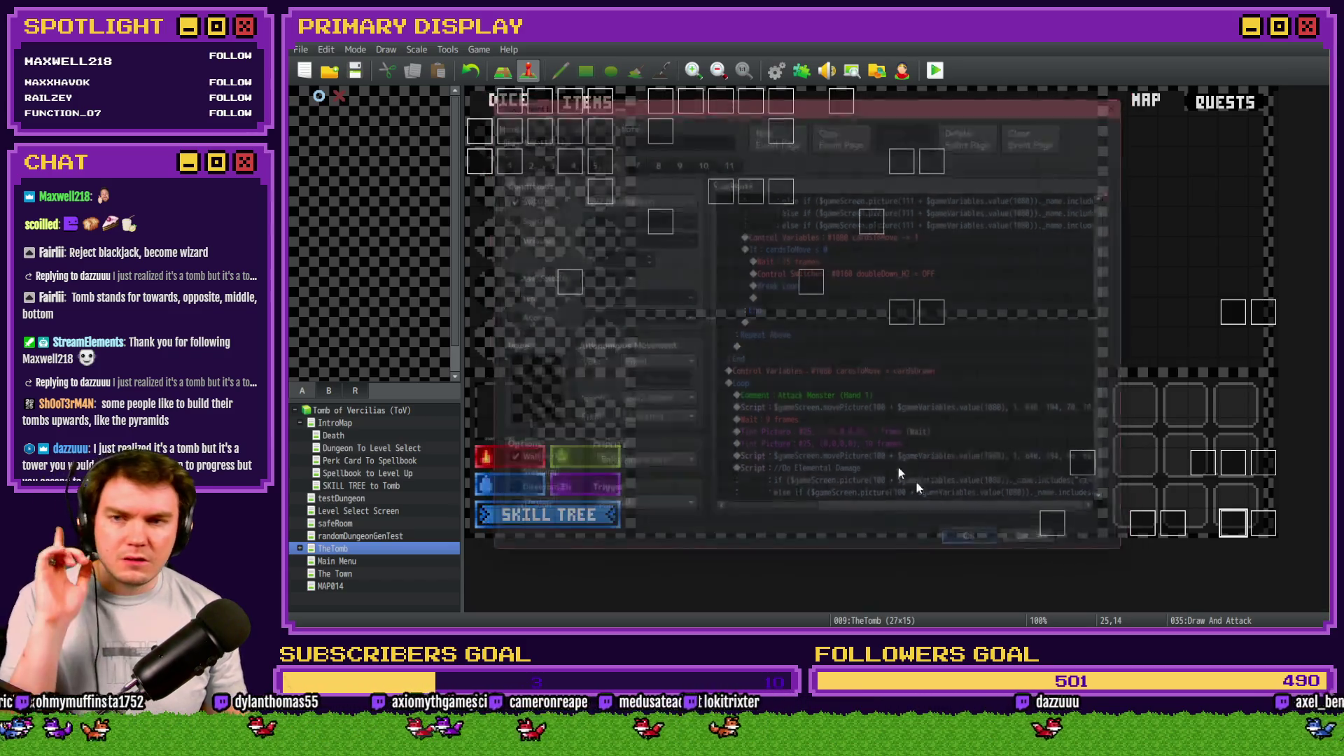
# Step: Paste the two red Tint Picture commands under the Else script on DiceMove page 6
pyautogui.doubleClick(539, 100)
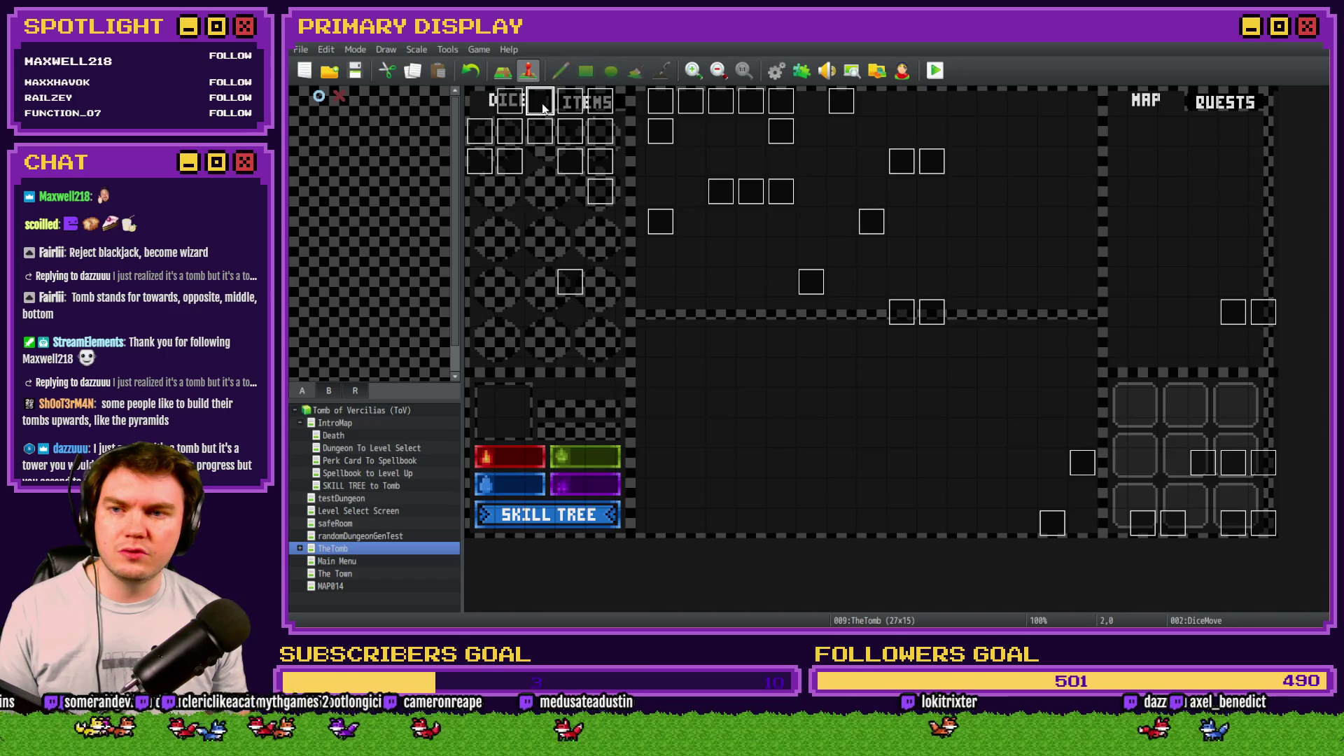
pyautogui.click(619, 160)
pyautogui.moveTo(1112, 228); pyautogui.dragTo(1128, 421)
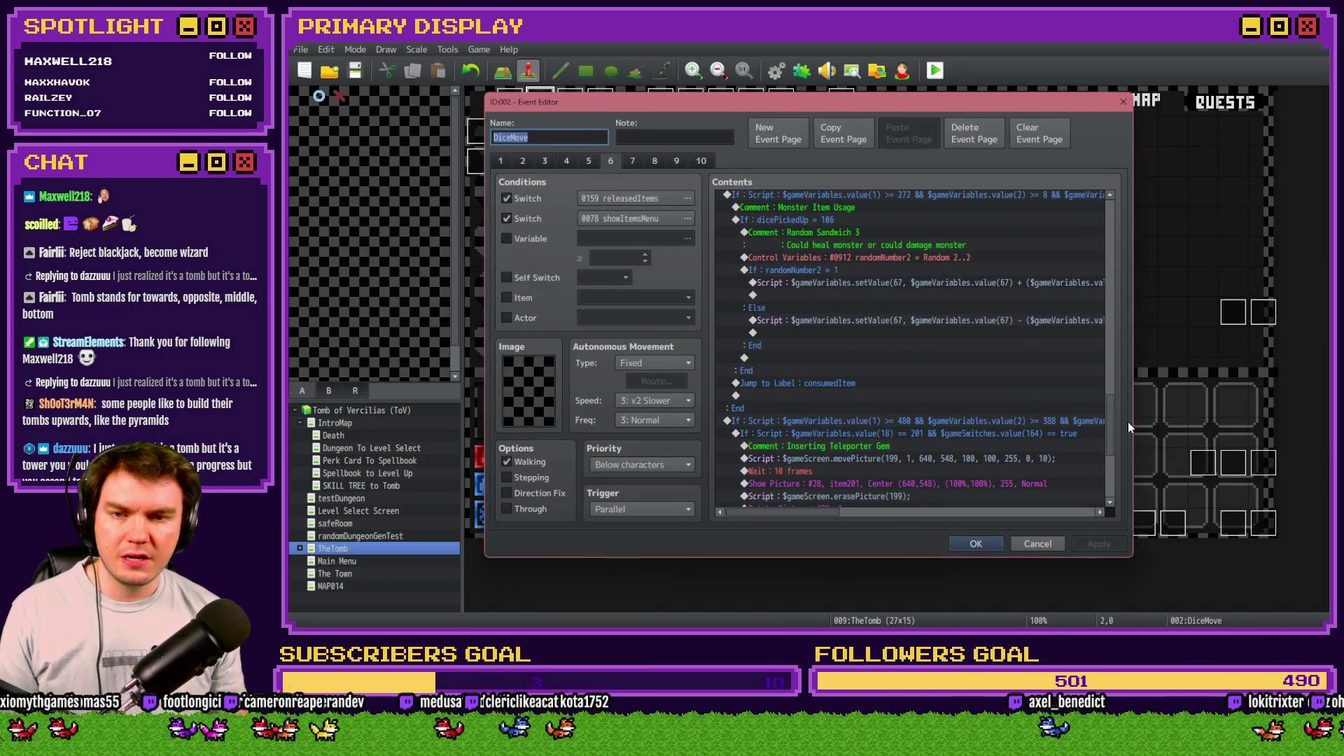
pyautogui.click(851, 281)
pyautogui.click(854, 293)
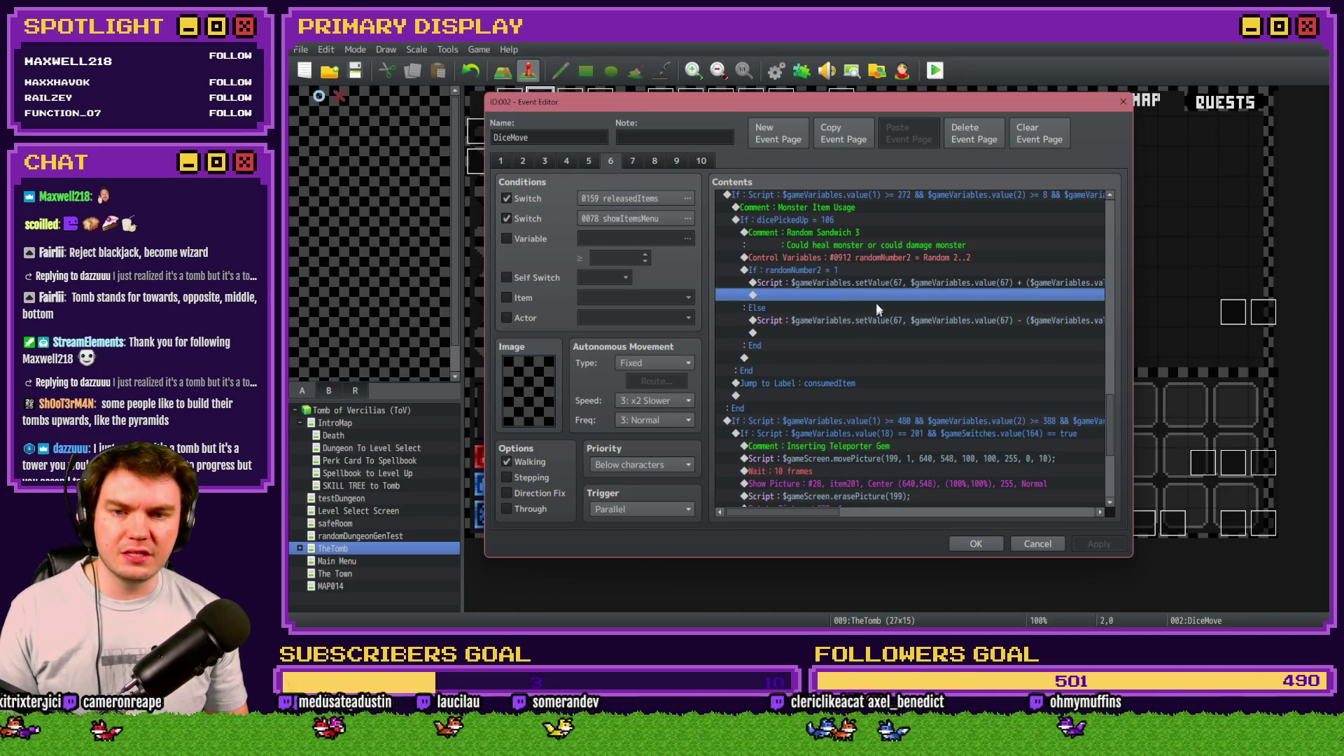
pyautogui.click(833, 320)
pyautogui.click(822, 333)
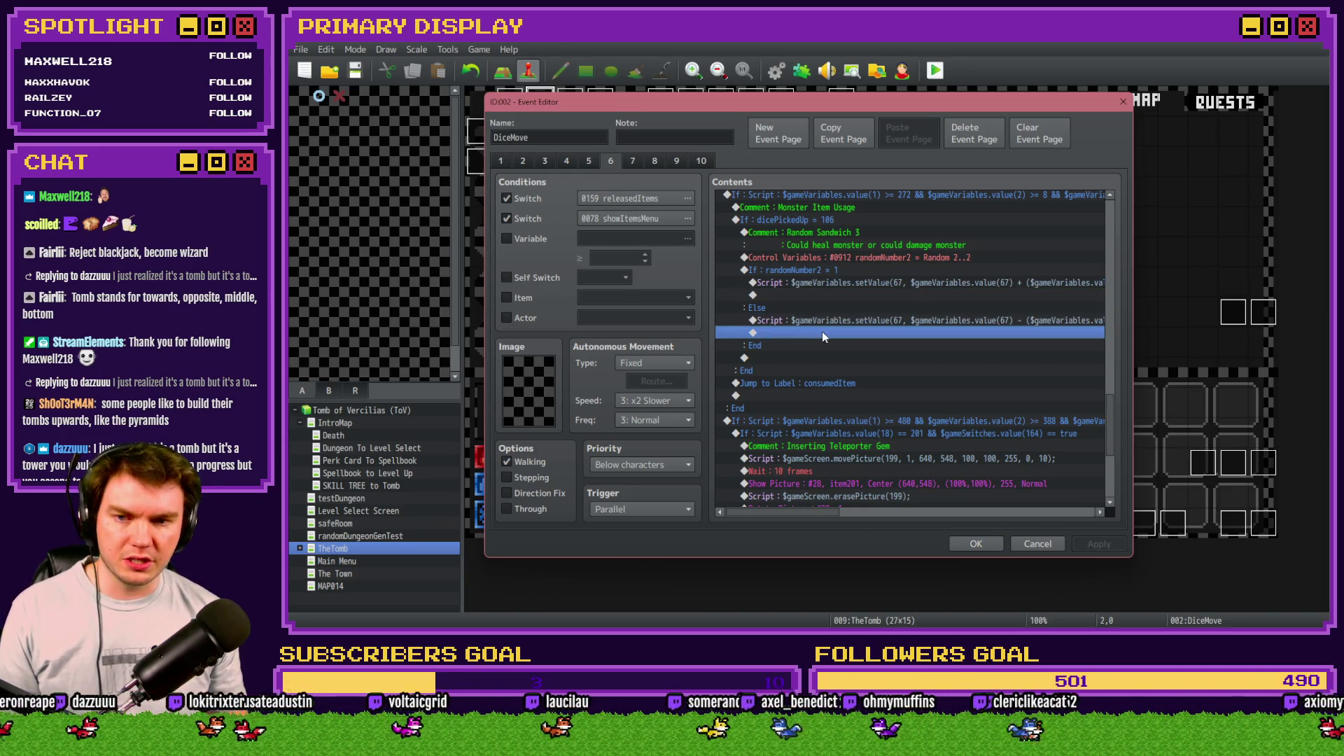
pyautogui.hotkey('ctrl', 'v')
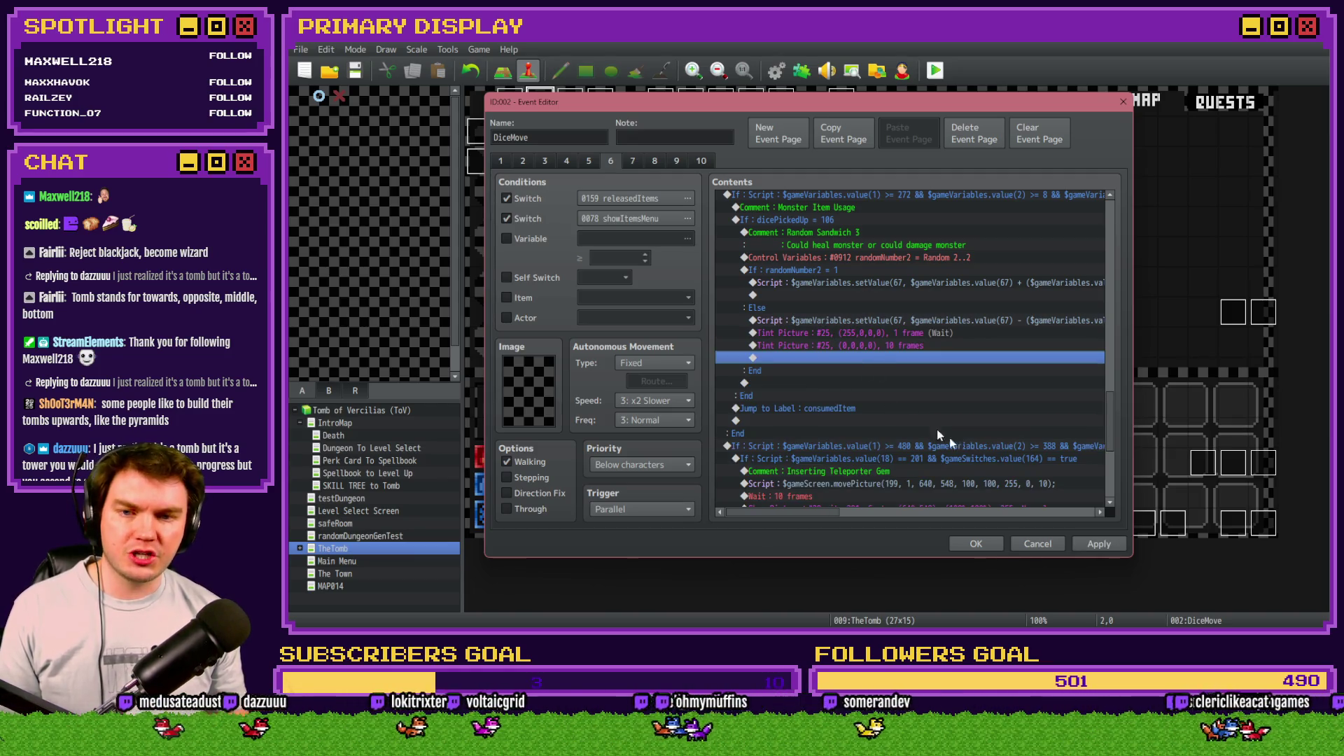
pyautogui.click(976, 544)
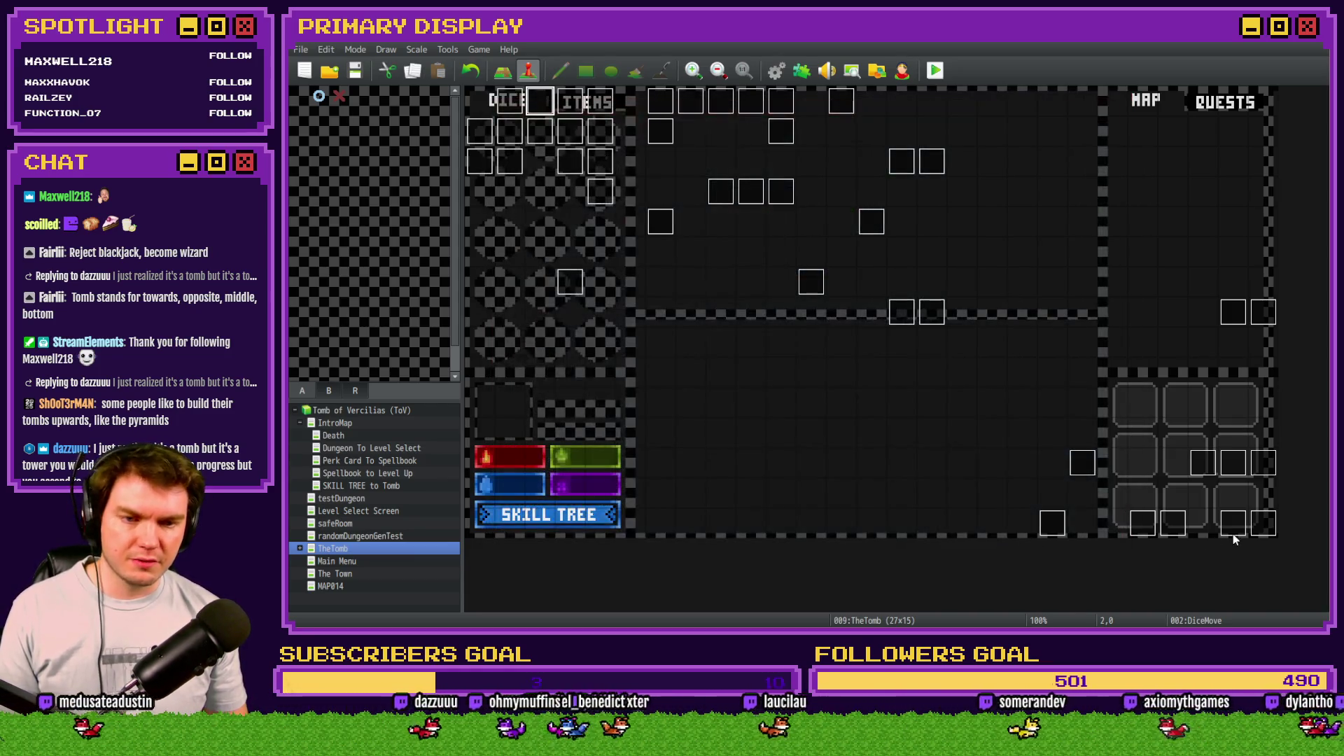
pyautogui.doubleClick(1233, 532)
# Step: Copy Draw And Attack's If monsterHP ≤ 0 deadMonster block and review page 10 before closing
pyautogui.scroll(-10, 870, 390)
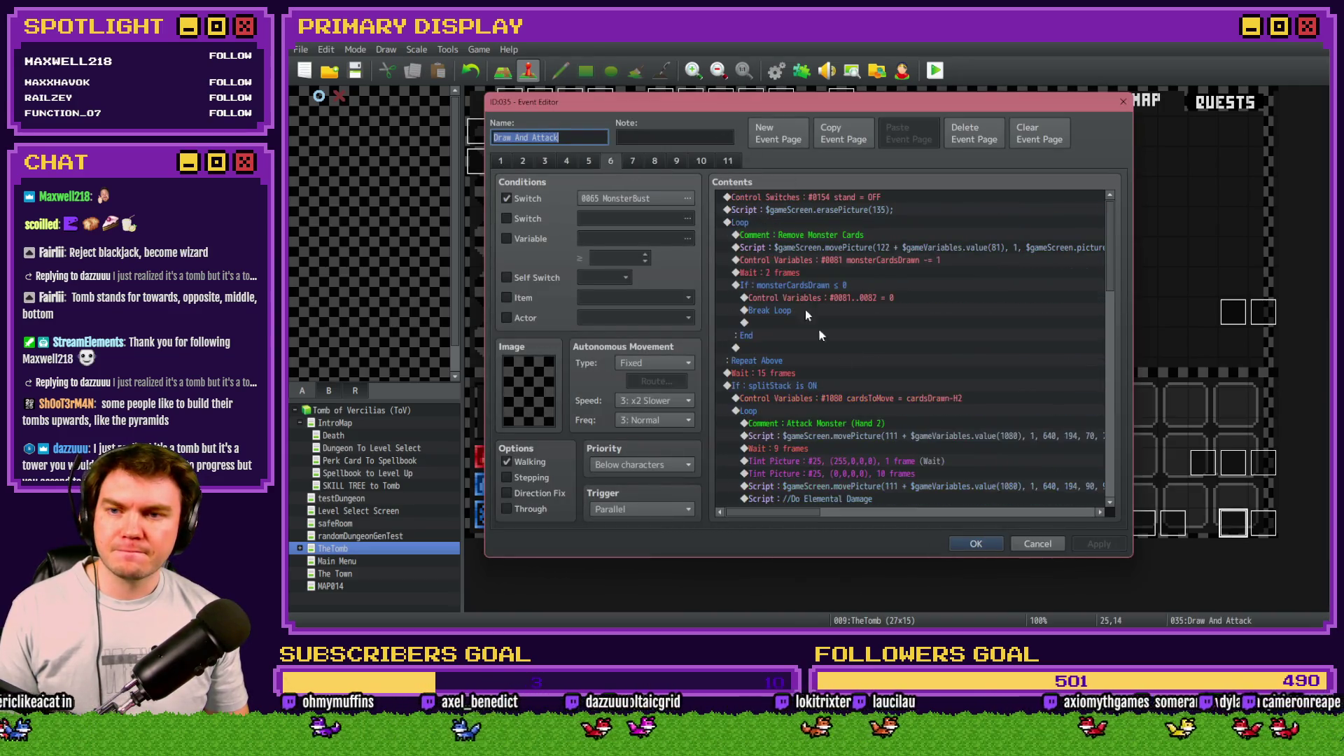
pyautogui.scroll(-15, 871, 390)
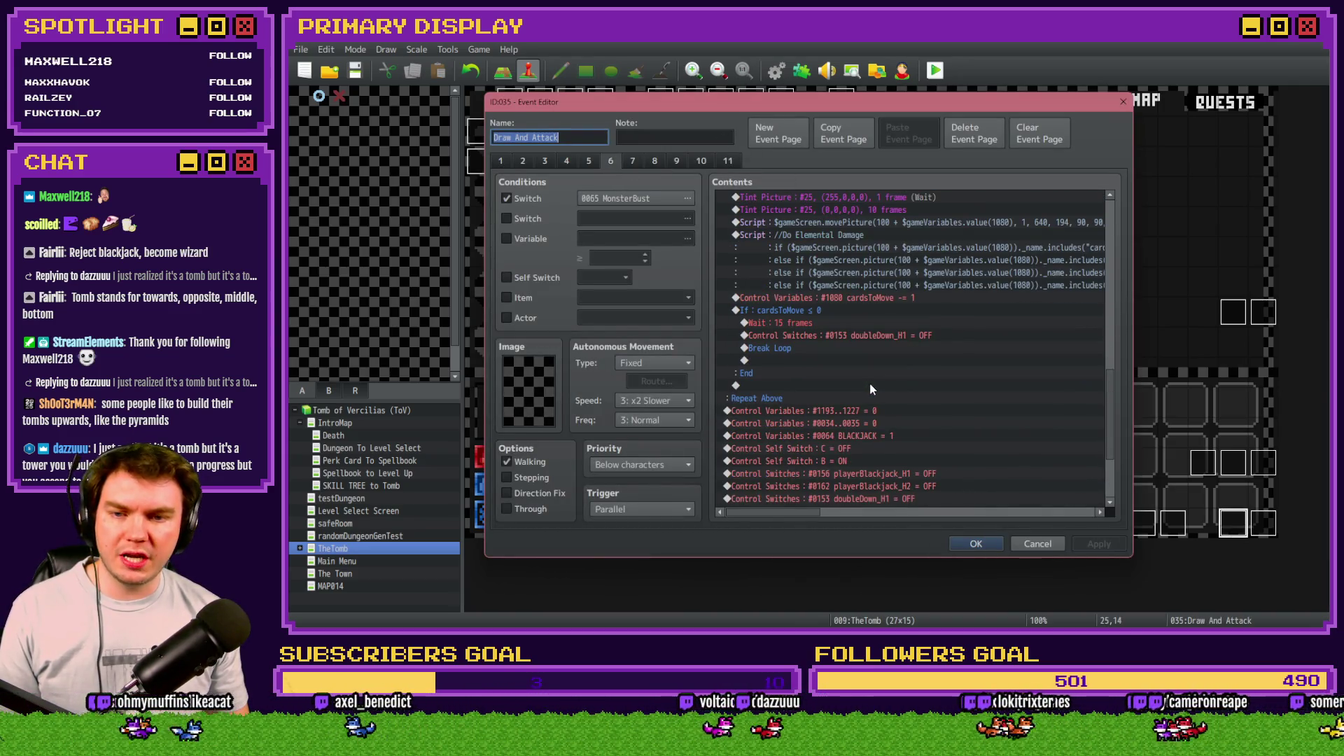
pyautogui.scroll(3, 870, 392)
pyautogui.scroll(-3, 871, 394)
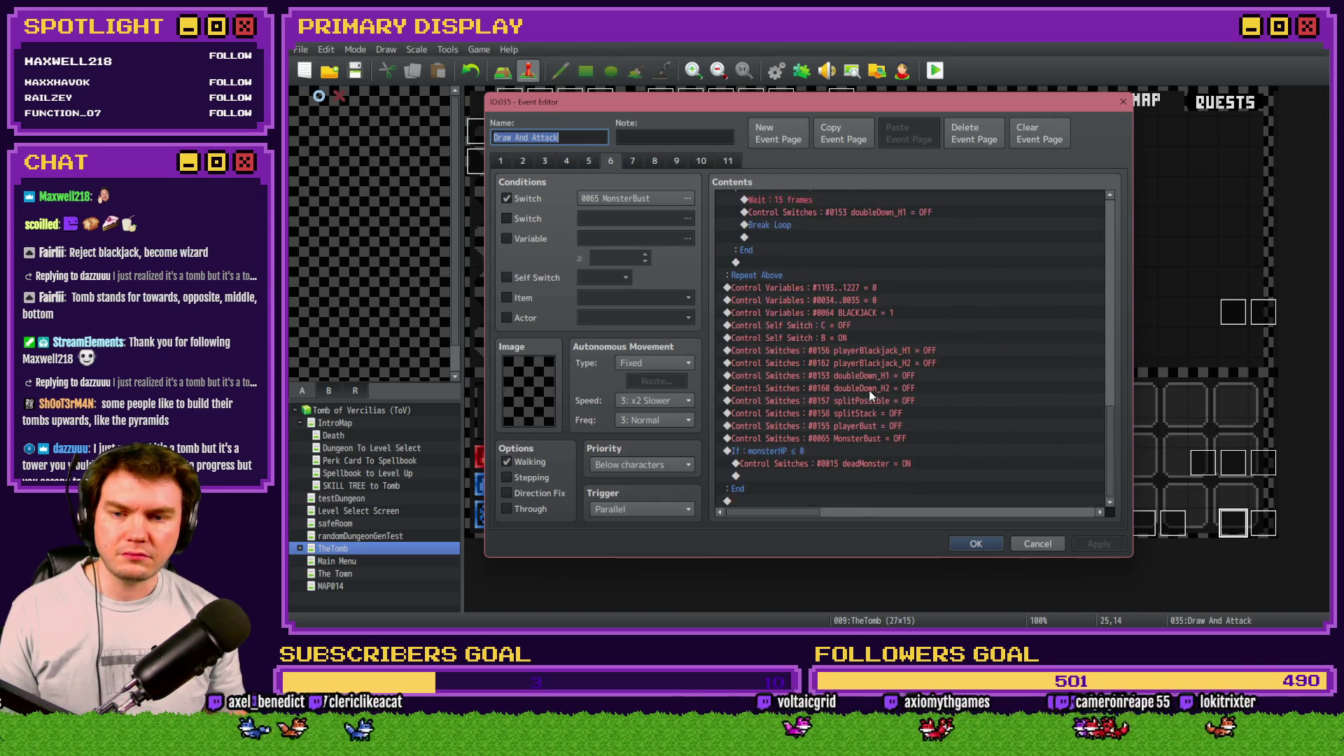
pyautogui.click(788, 452)
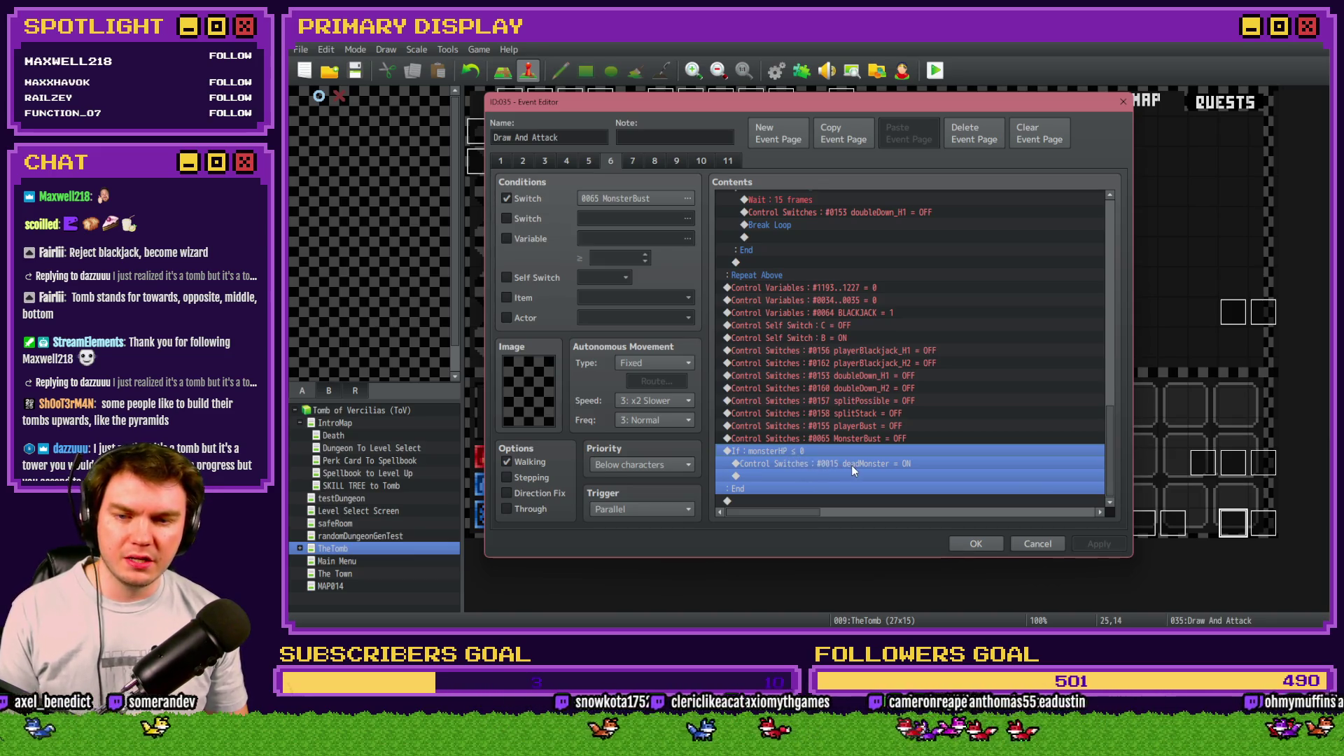
pyautogui.click(696, 161)
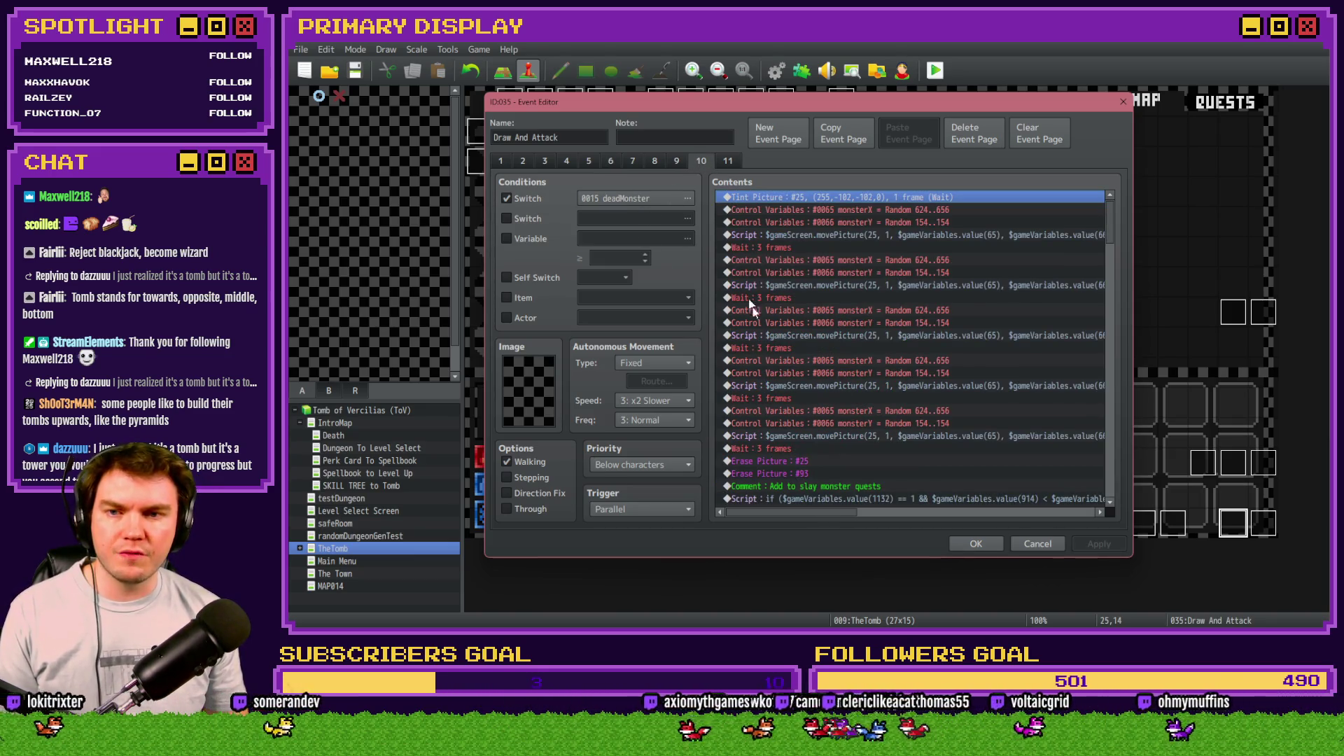
pyautogui.moveTo(1110, 235)
pyautogui.mouseDown()
pyautogui.moveTo(1120, 296)
pyautogui.moveTo(1128, 209)
pyautogui.moveTo(1132, 430)
pyautogui.moveTo(1116, 497)
pyautogui.mouseUp()
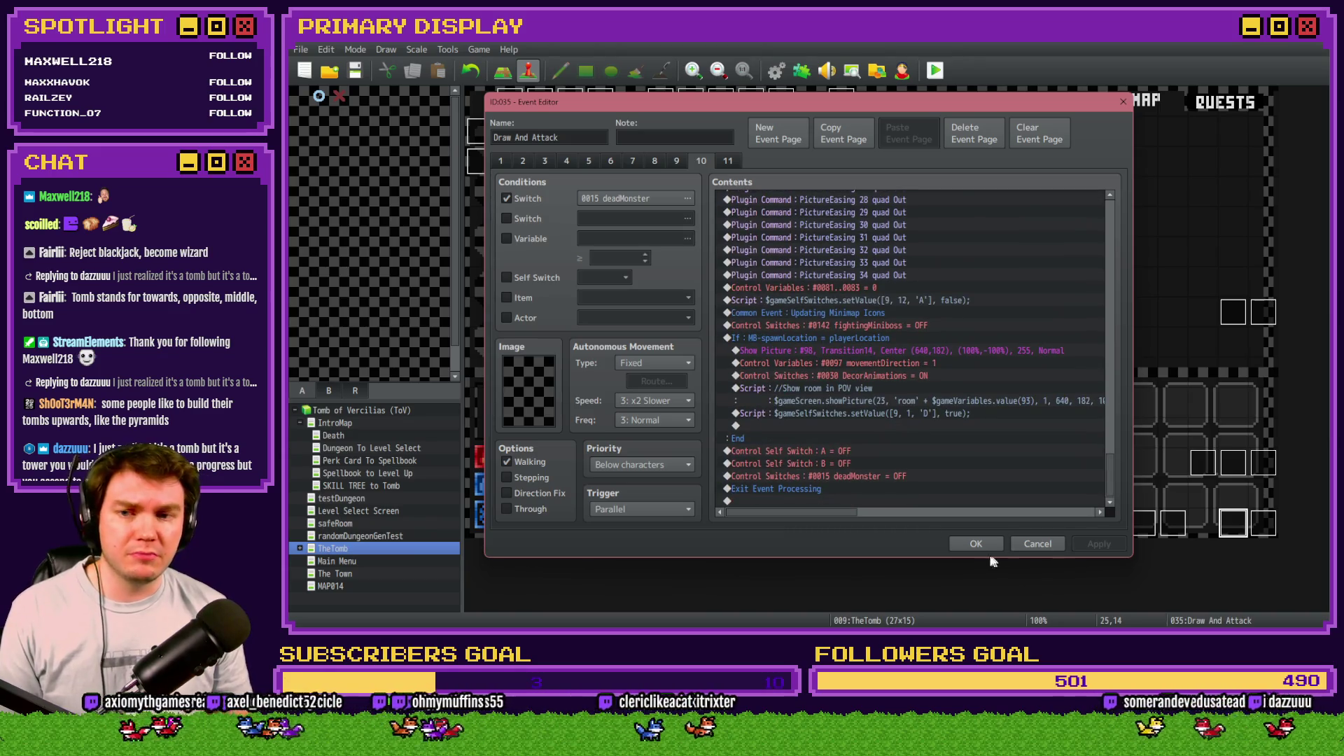
pyautogui.click(975, 544)
# Step: Paste the monsterHP ≤ 0 deadMonster check below the Tint Pictures on DiceMove page 6, then playtest
pyautogui.doubleClick(536, 101)
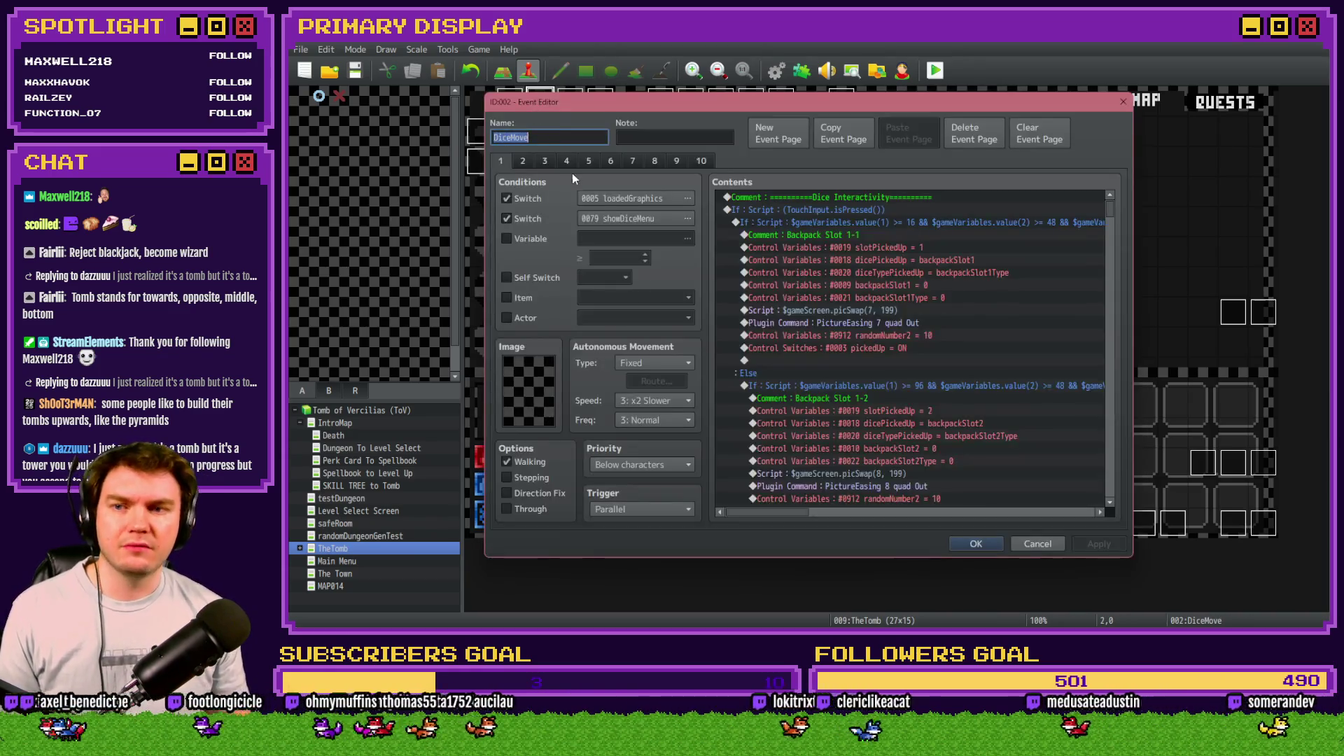
pyautogui.click(609, 161)
pyautogui.moveTo(1109, 210); pyautogui.dragTo(1109, 424)
pyautogui.moveTo(846, 266); pyautogui.dragTo(851, 292)
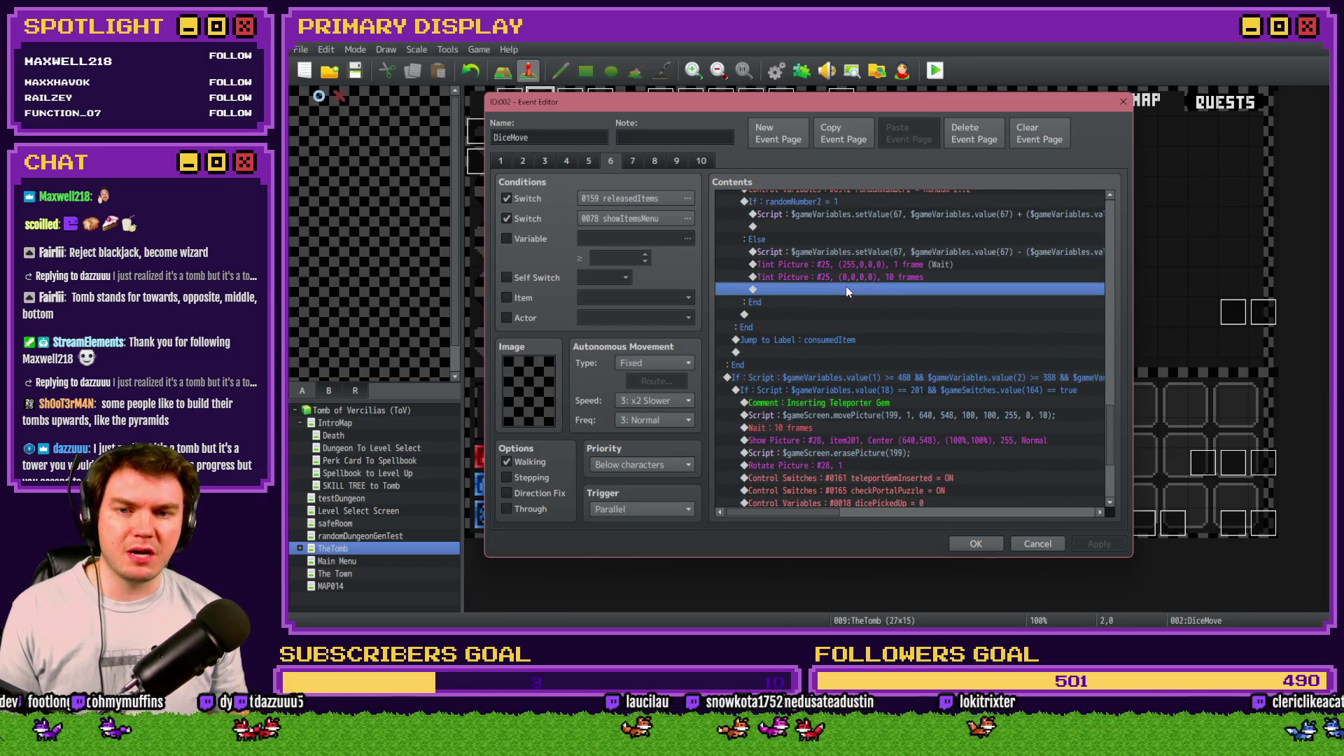
pyautogui.hotkey('ctrl', 'v')
pyautogui.click(864, 292)
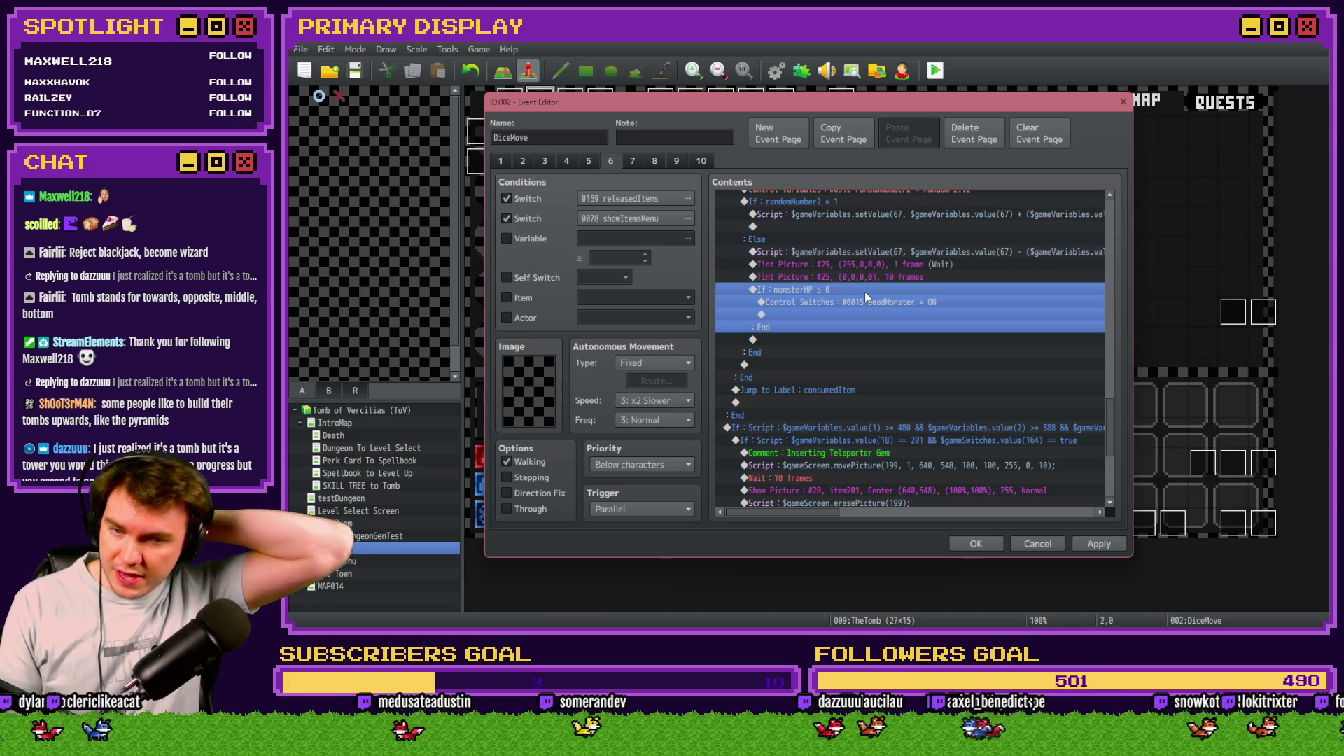
pyautogui.click(976, 544)
pyautogui.click(935, 71)
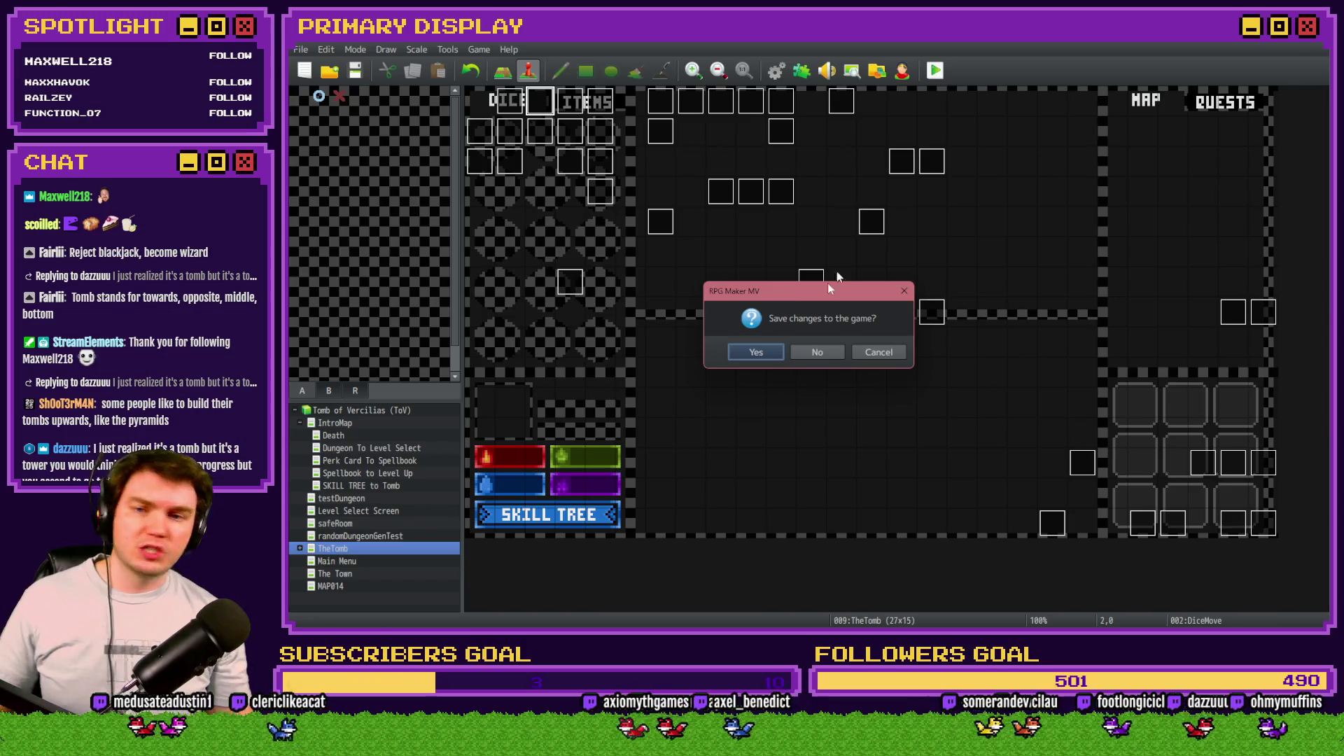
# Step: Save the project, take the Wheel of Cheese perk, and feed the Random Sandwich to the skull
pyautogui.click(763, 357)
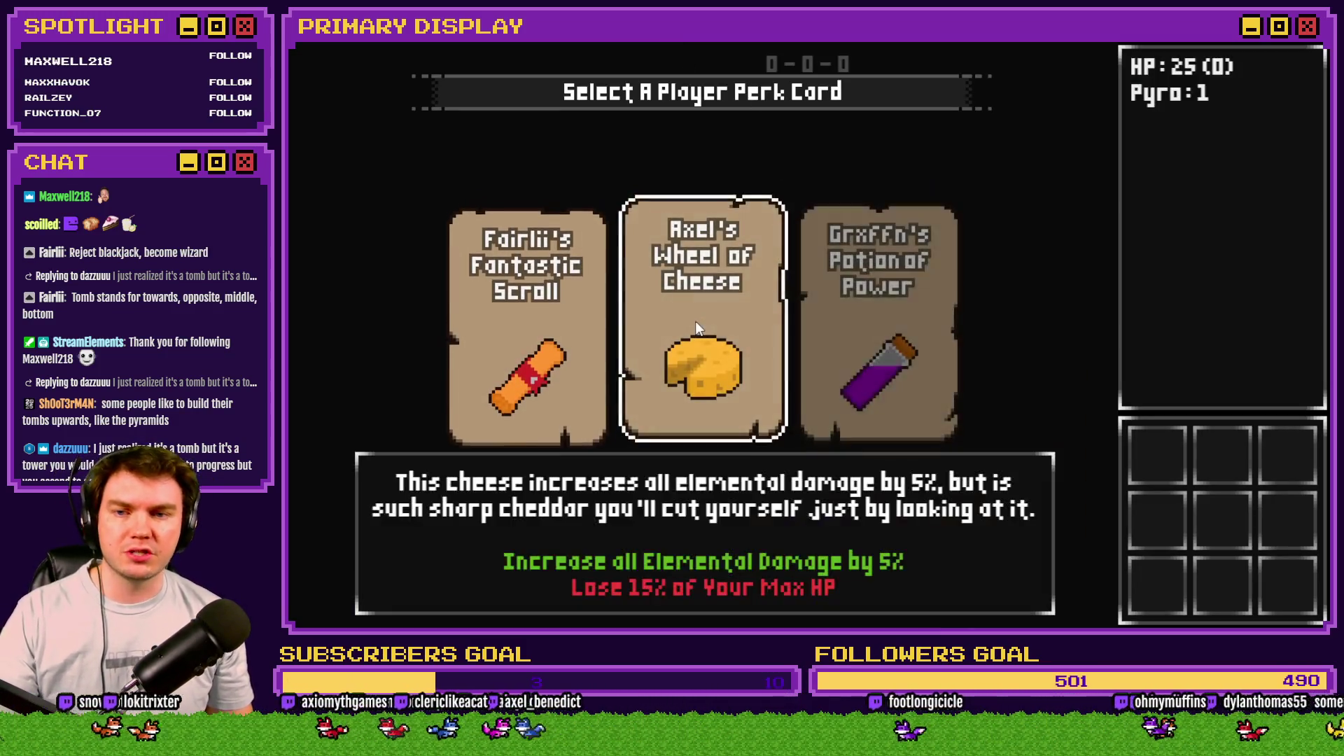
pyautogui.click(697, 319)
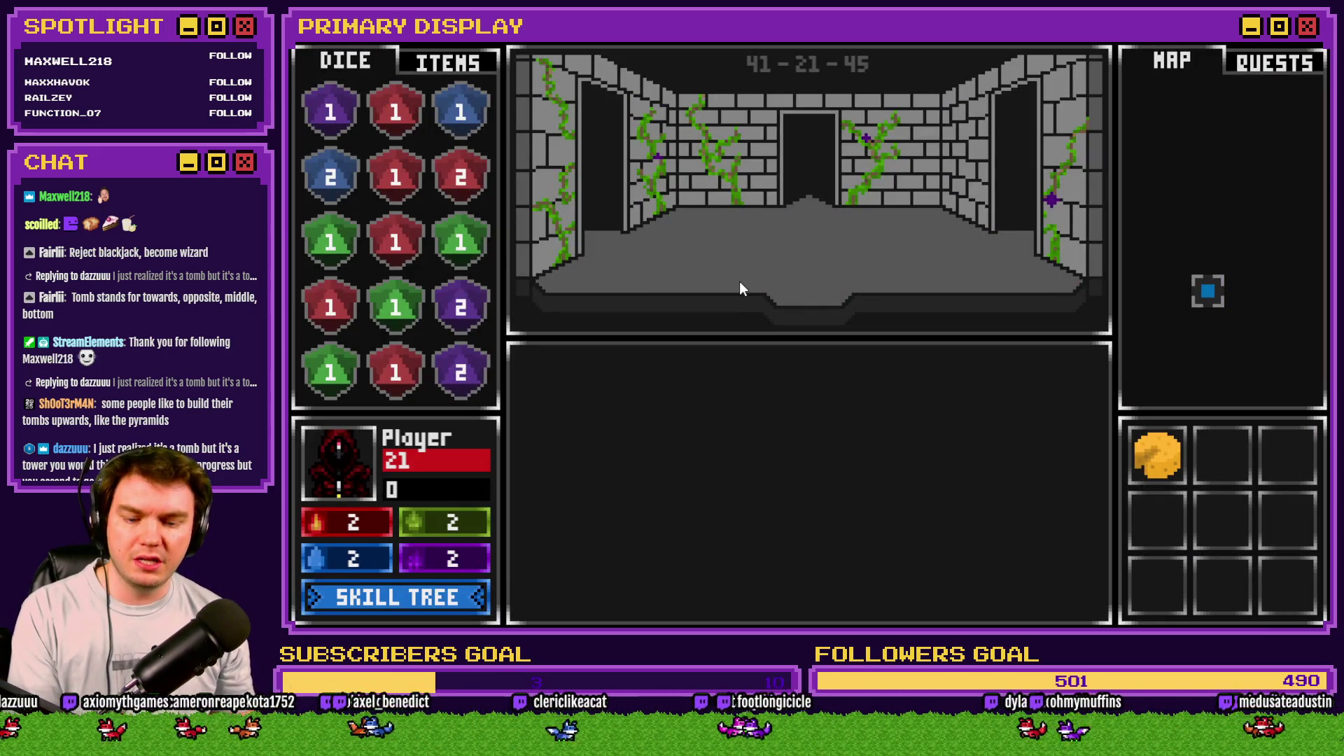
pyautogui.press('w')
pyautogui.click(462, 62)
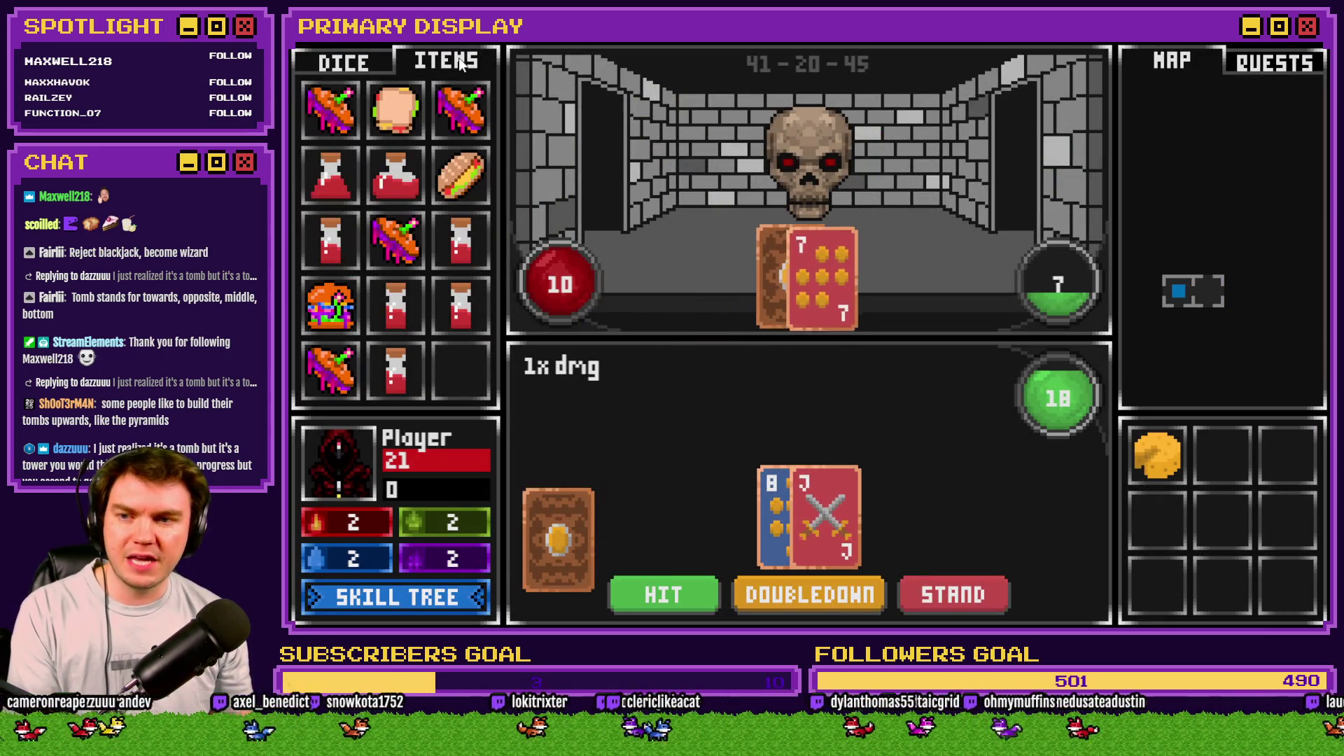
pyautogui.moveTo(343, 318)
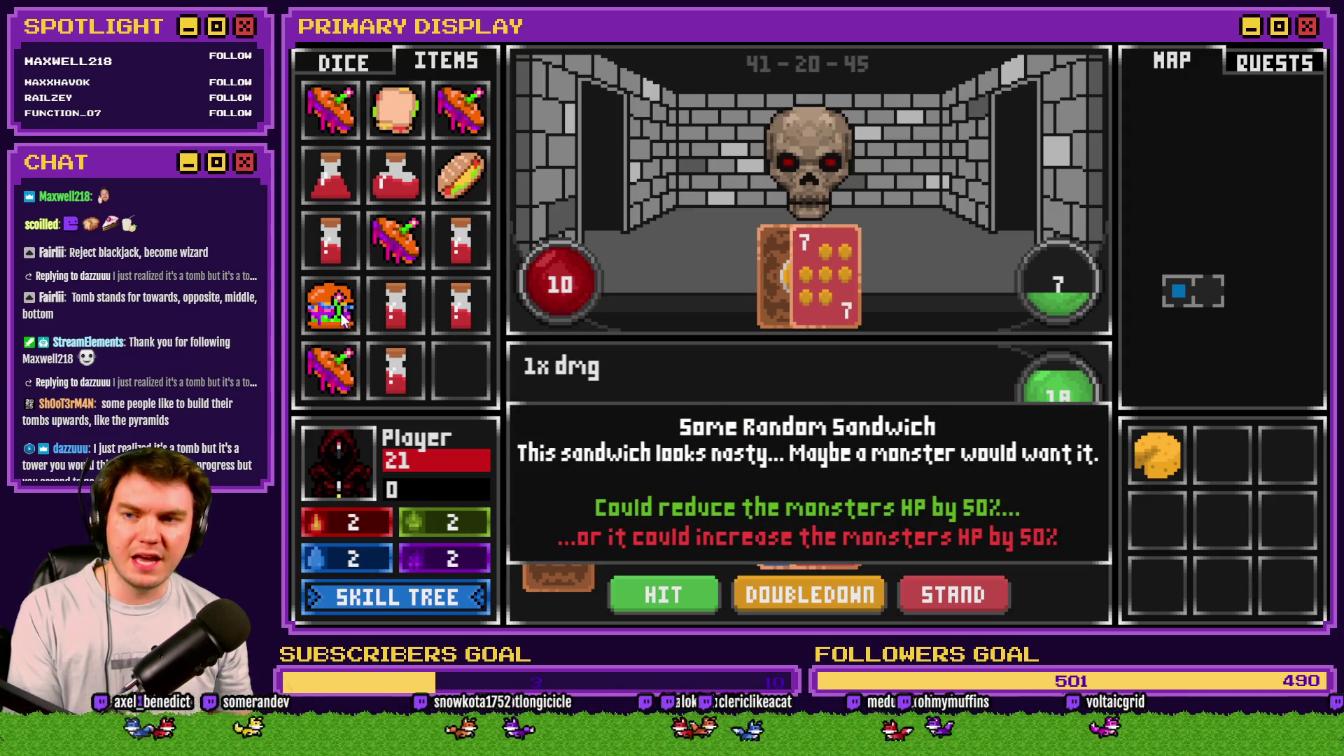
pyautogui.click(343, 318)
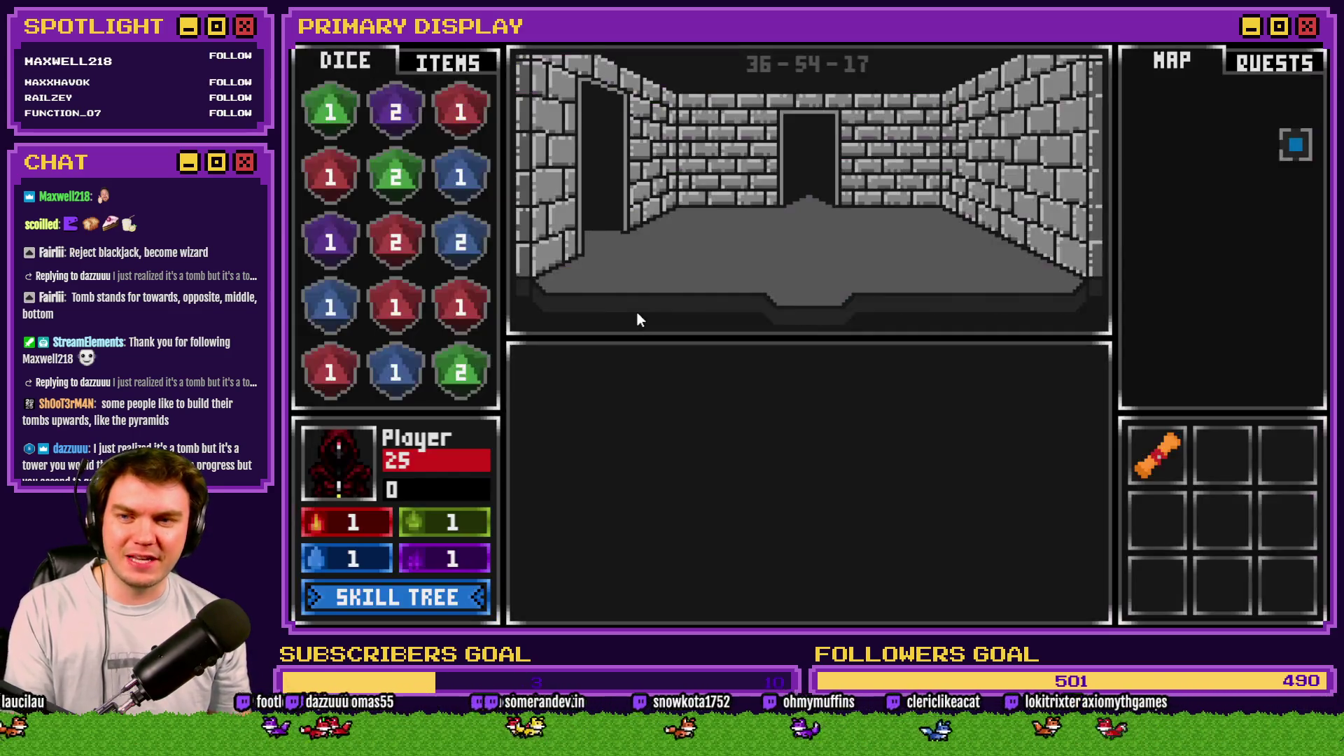
pyautogui.click(453, 64)
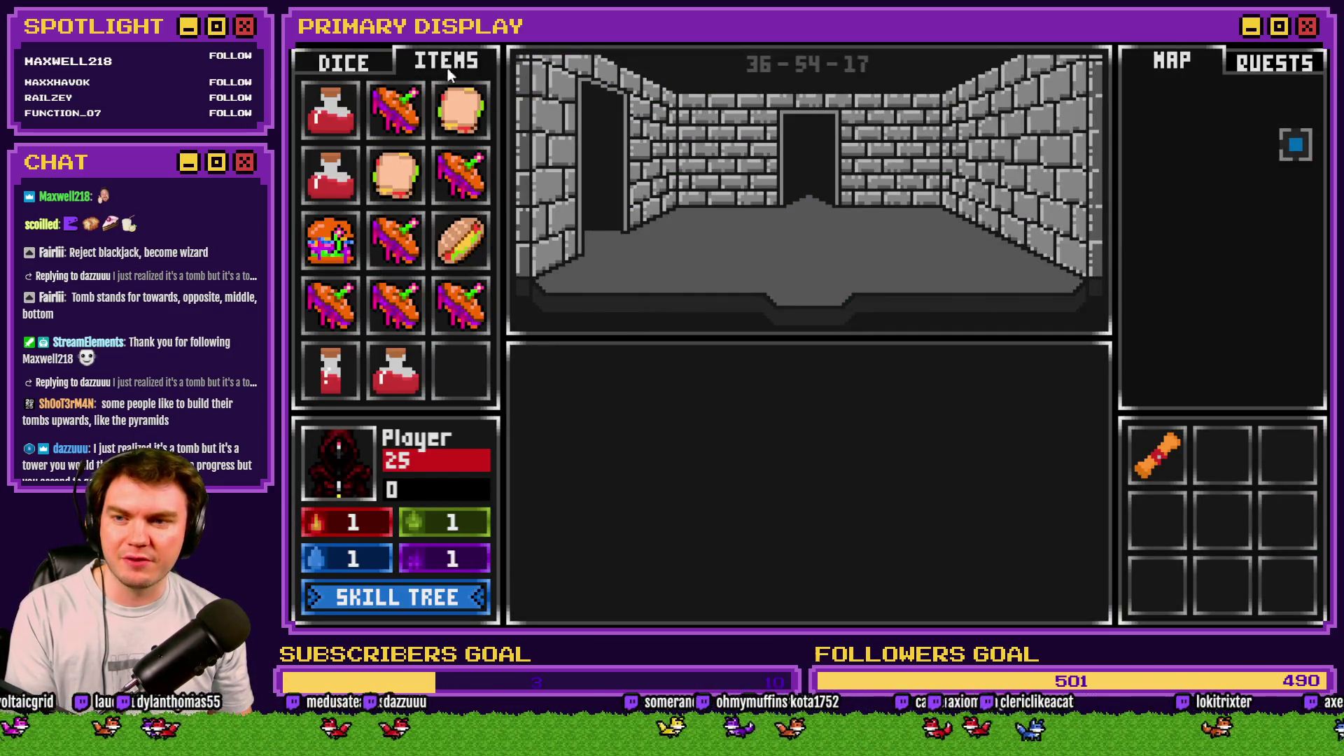
pyautogui.click(329, 237)
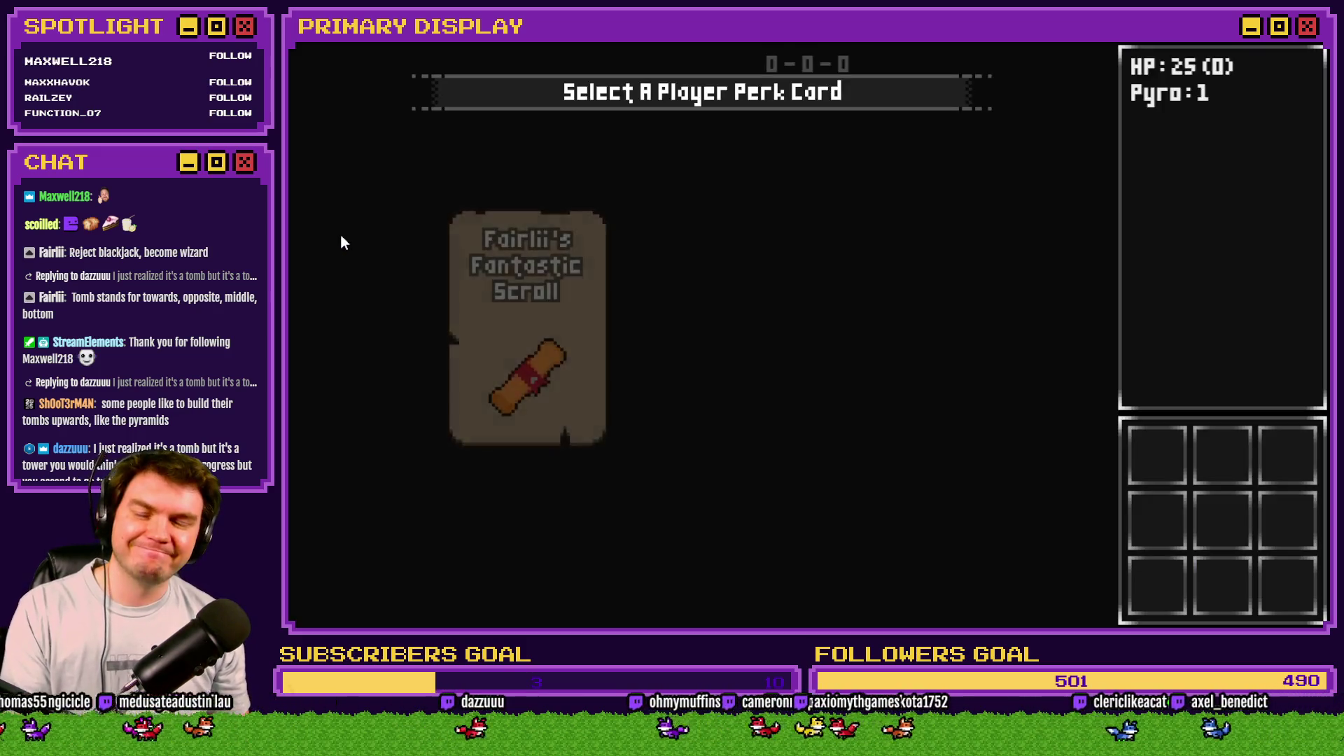
# Step: Choose Grxffn's Potion of Power perk, check the inventory, and advance to the ogre room
pyautogui.click(690, 347)
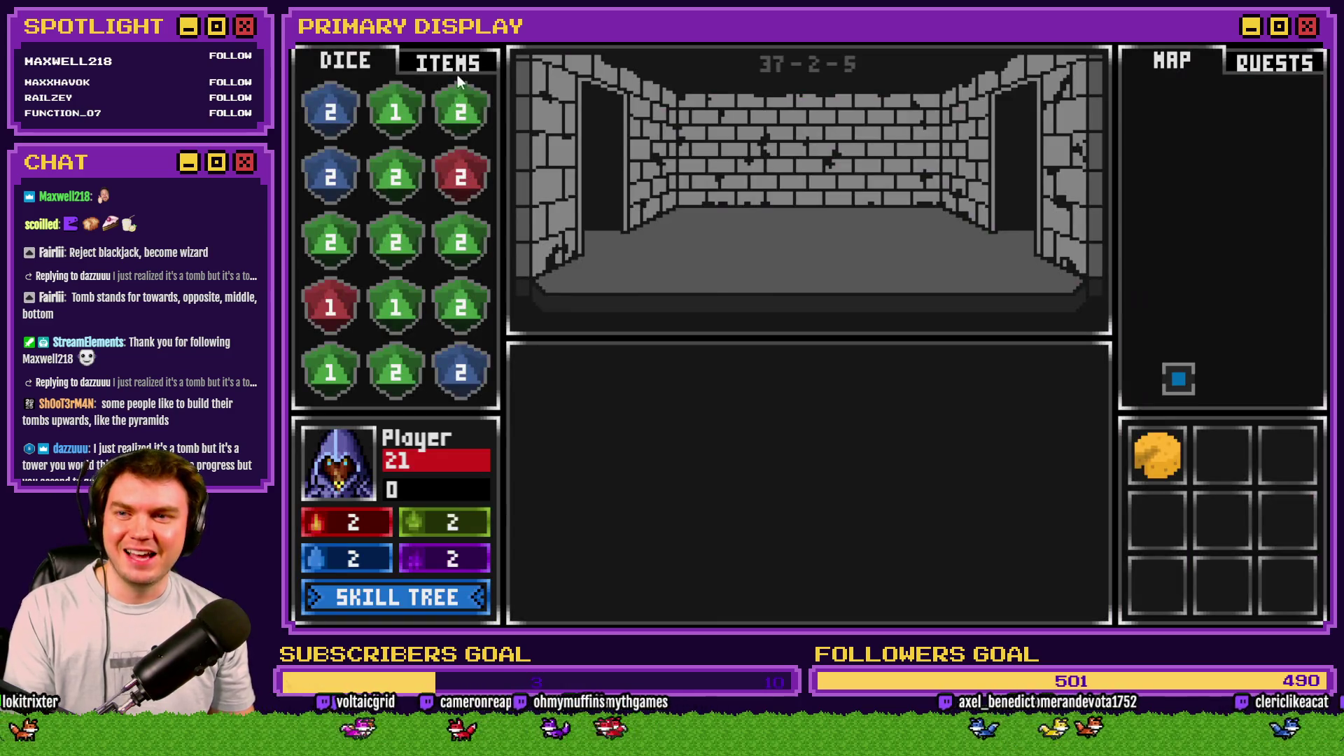
pyautogui.click(460, 63)
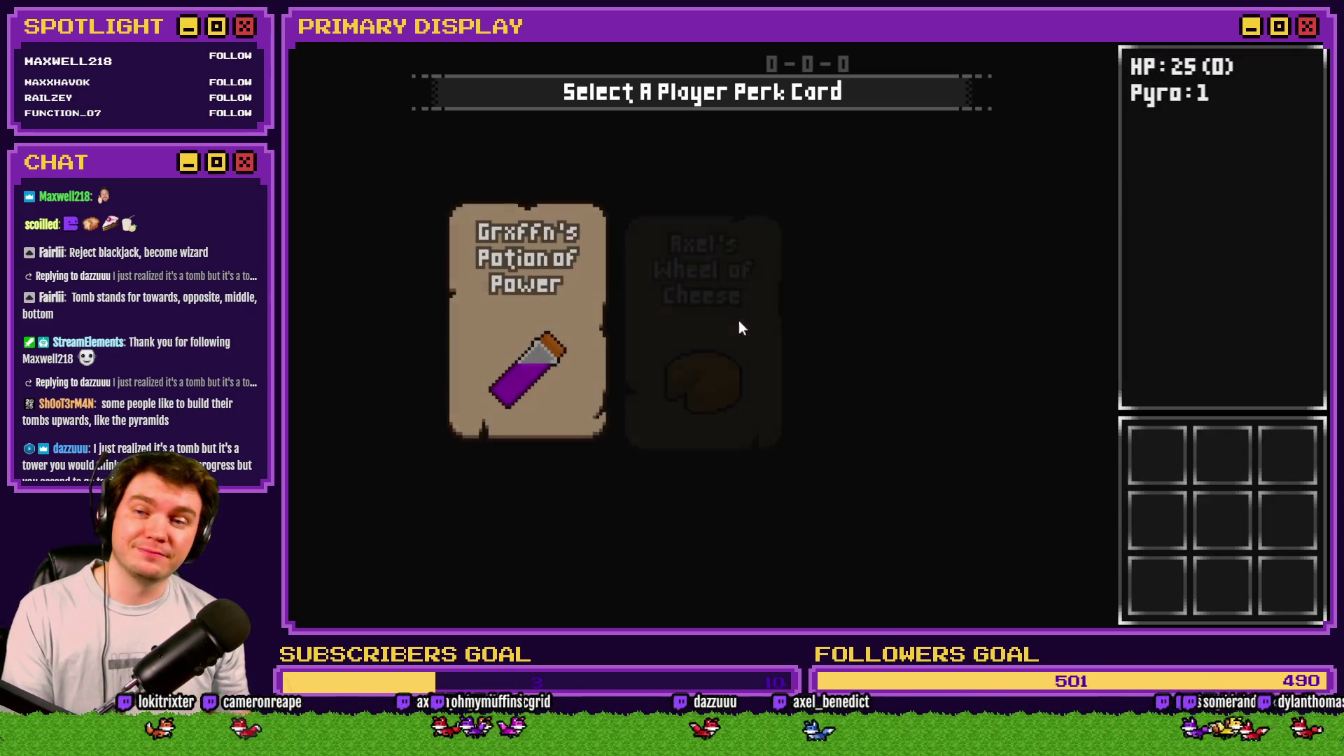
pyautogui.click(546, 293)
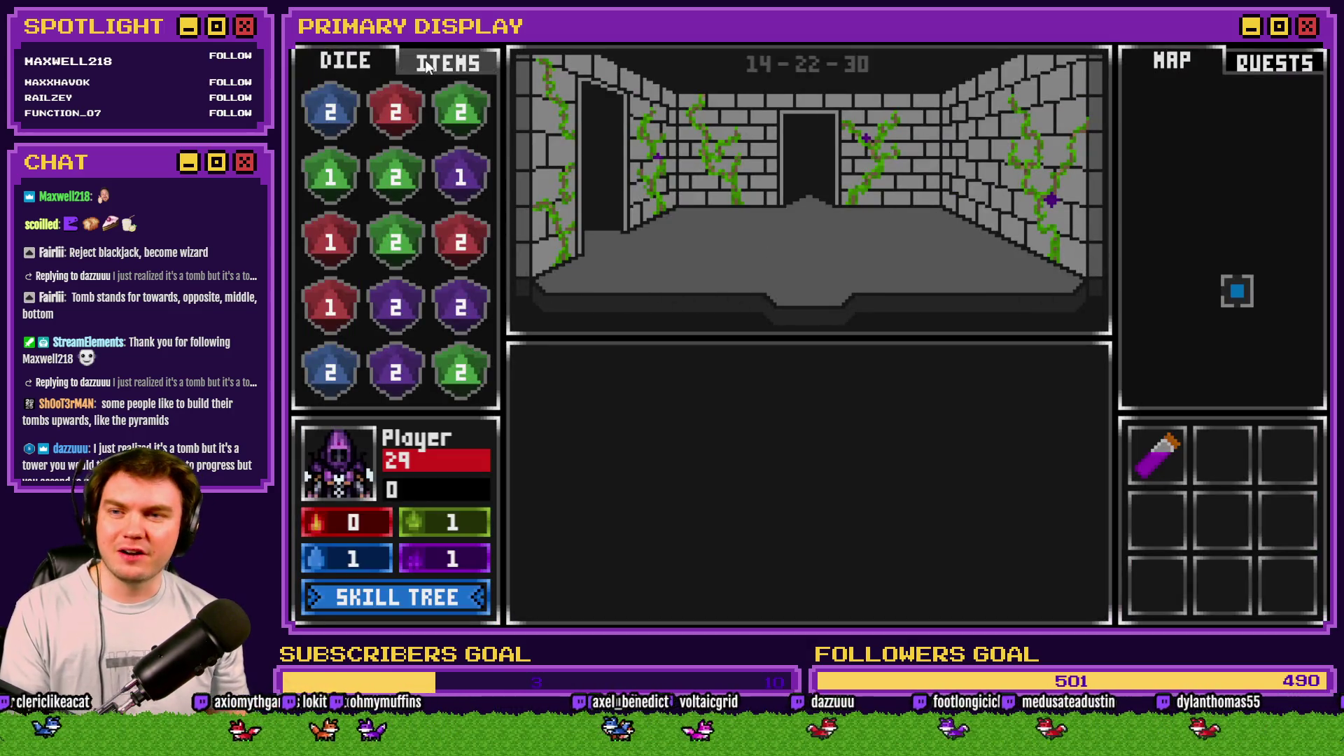
pyautogui.click(425, 64)
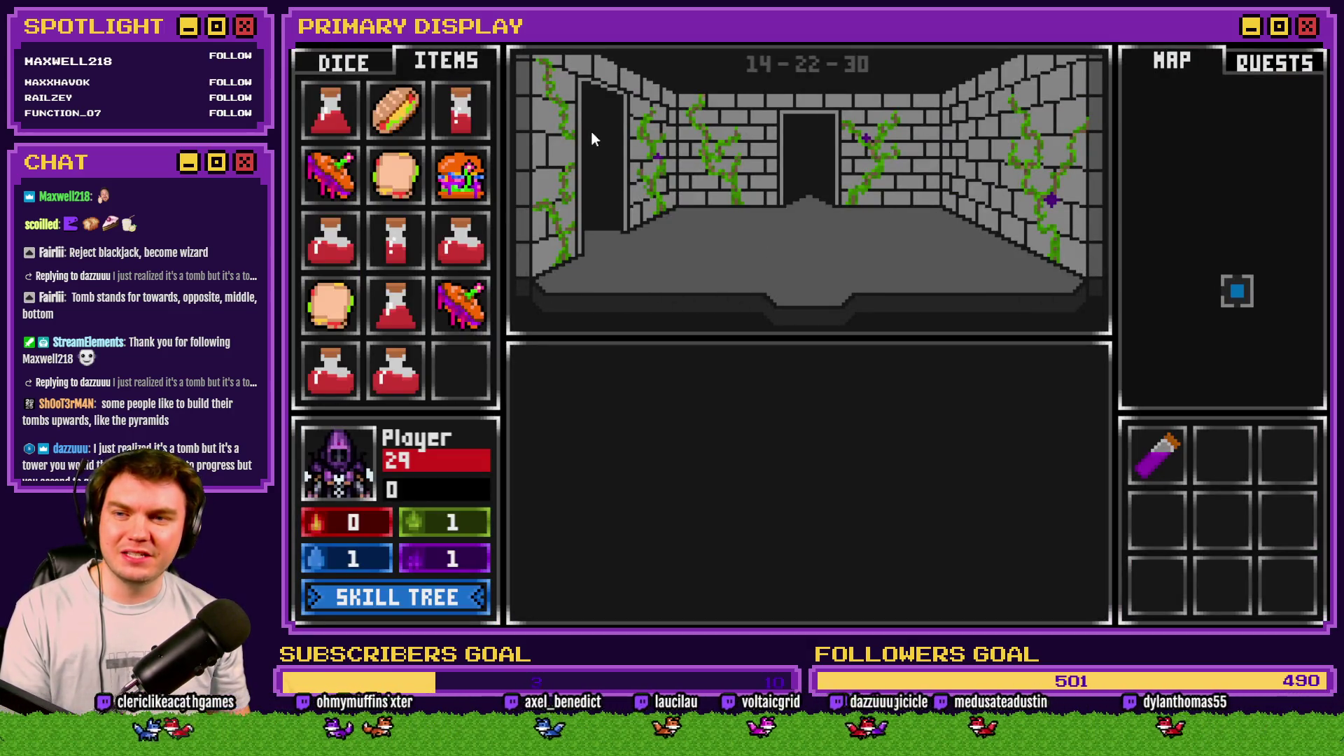
pyautogui.click(592, 137)
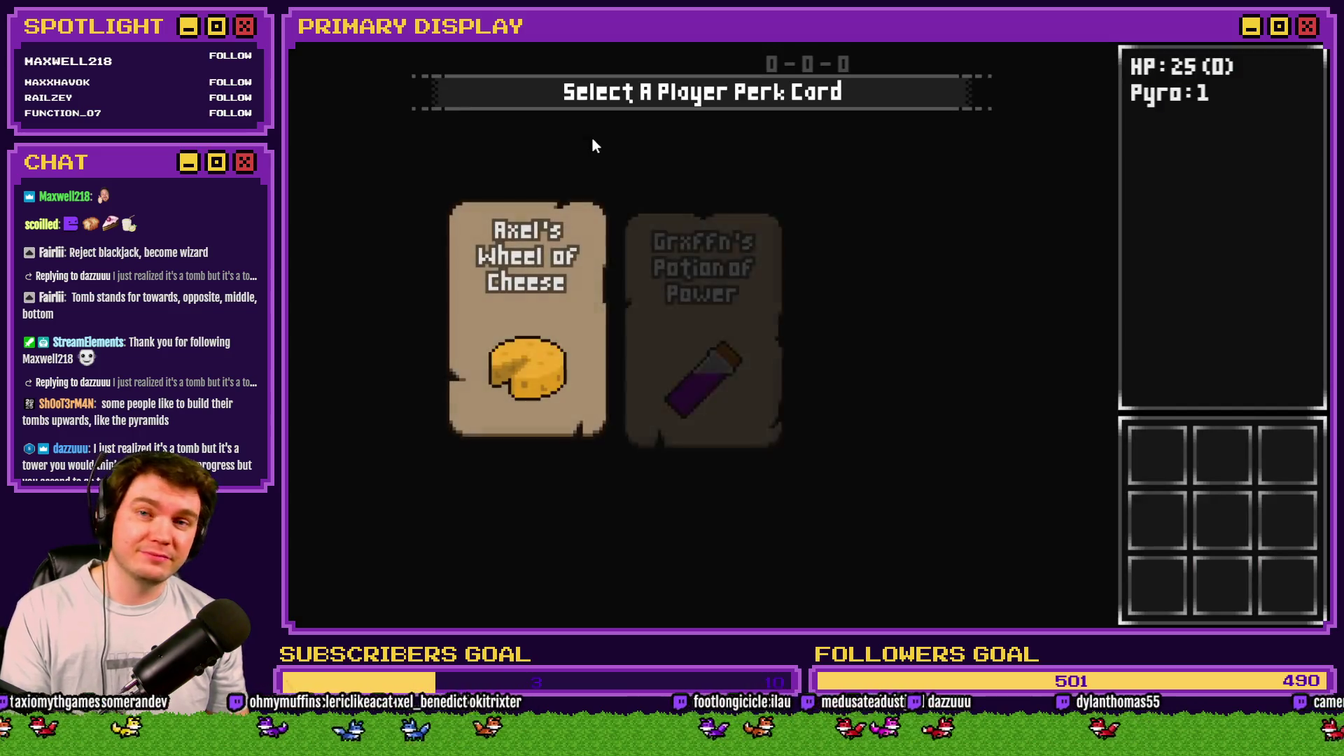
pyautogui.click(691, 267)
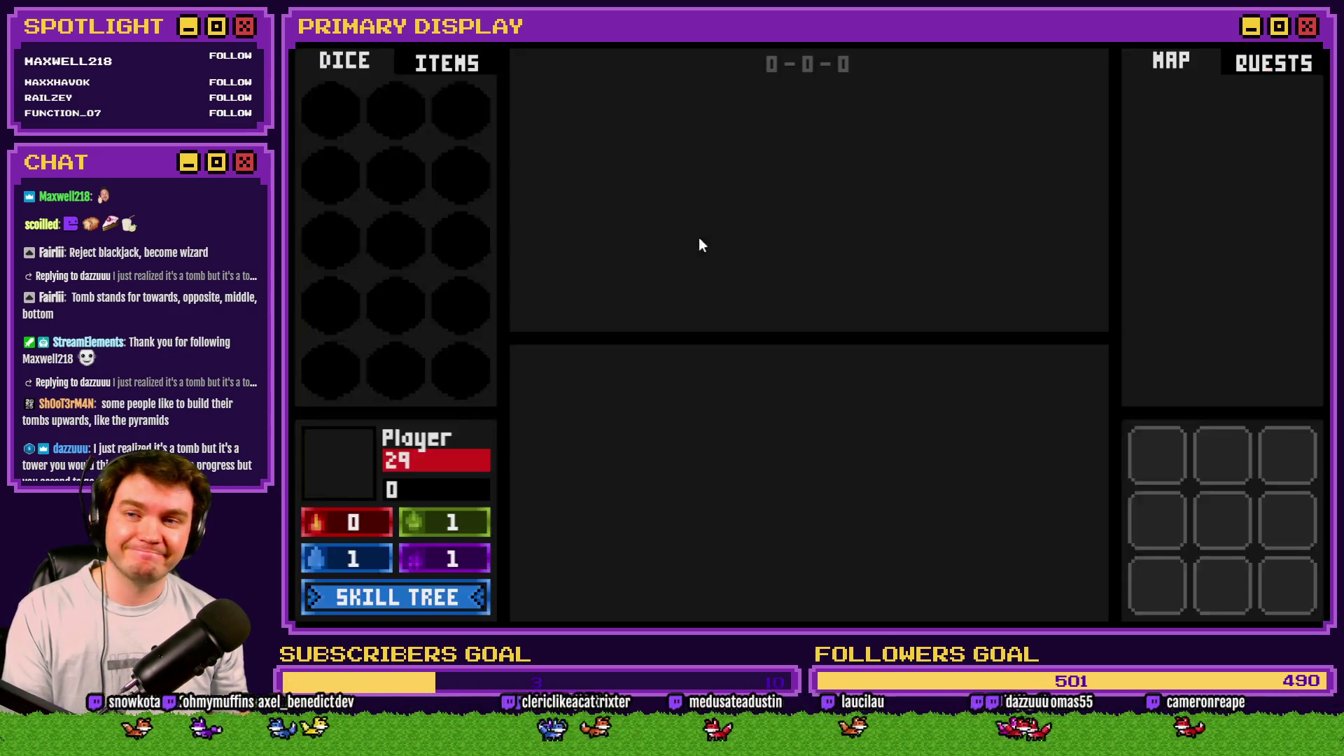
pyautogui.click(462, 65)
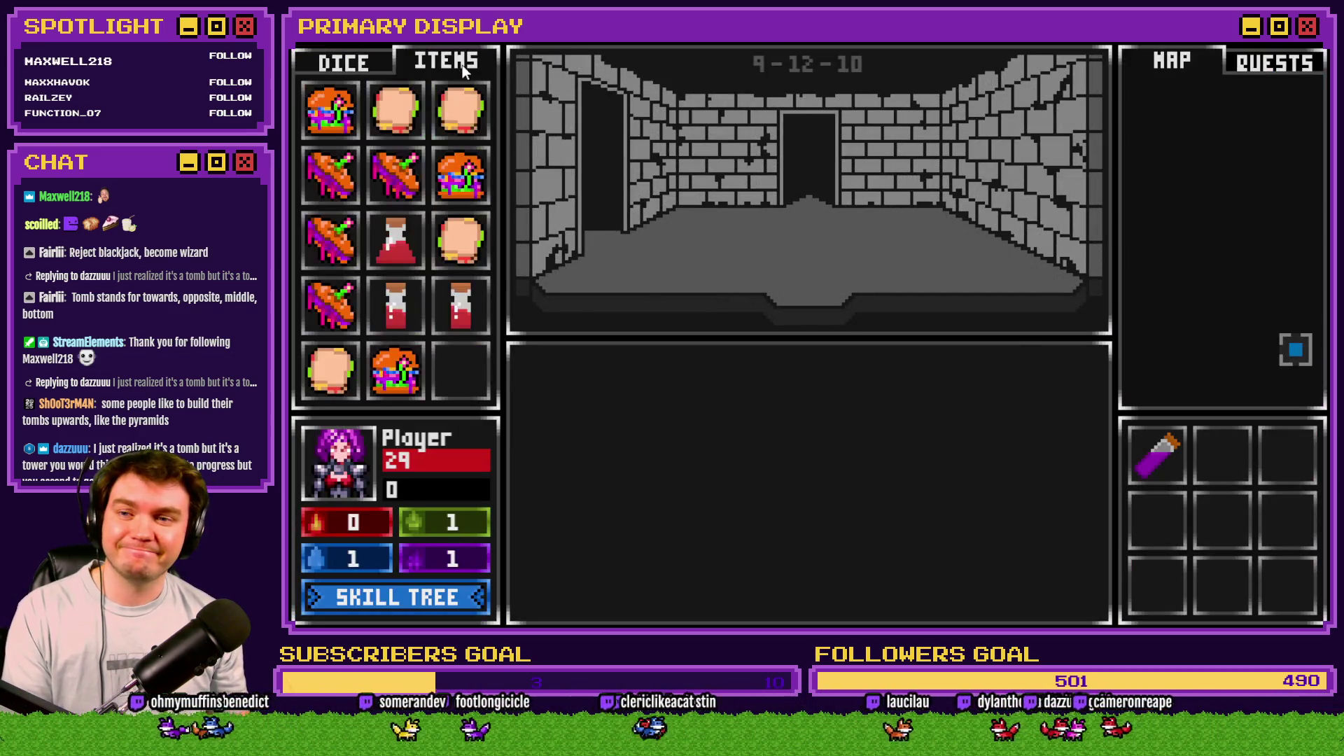
pyautogui.click(558, 119)
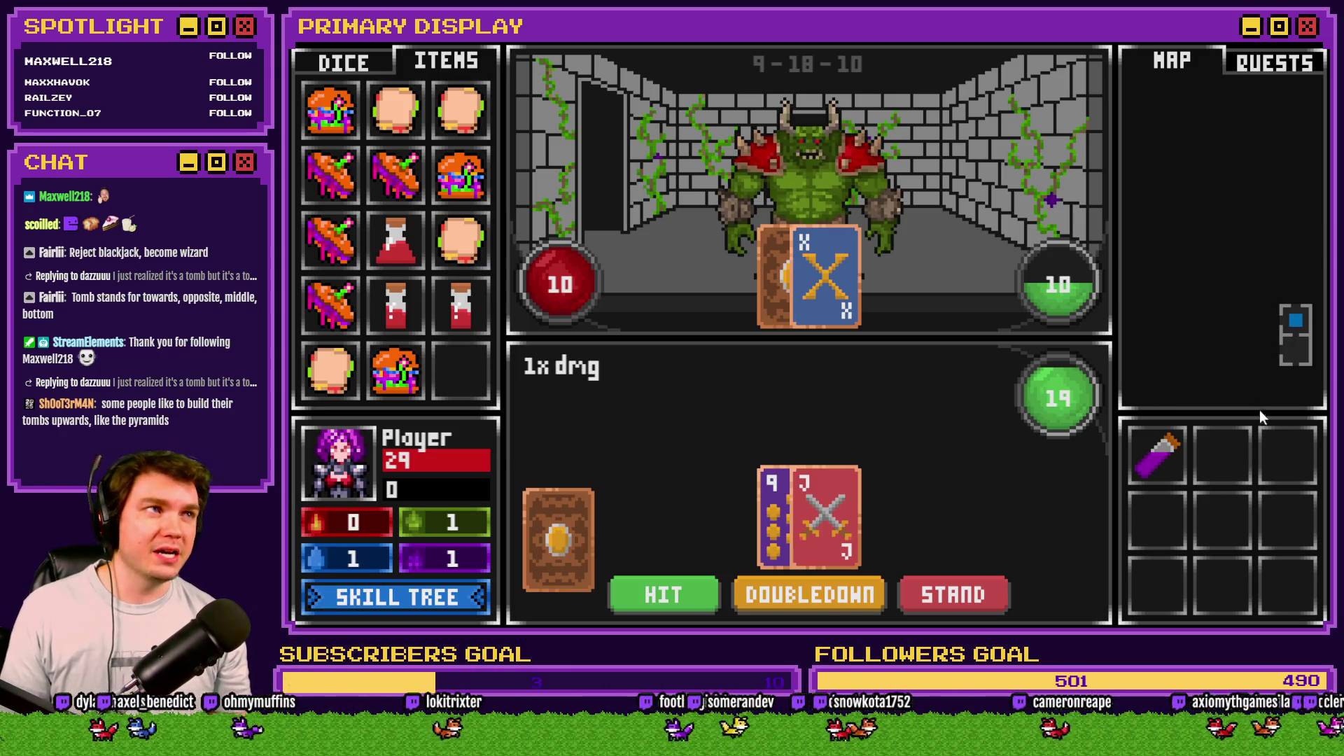
# Step: Drag the sandwich onto the ogre in the card fight, then close the playtest with Alt+F4
pyautogui.moveTo(1165, 458)
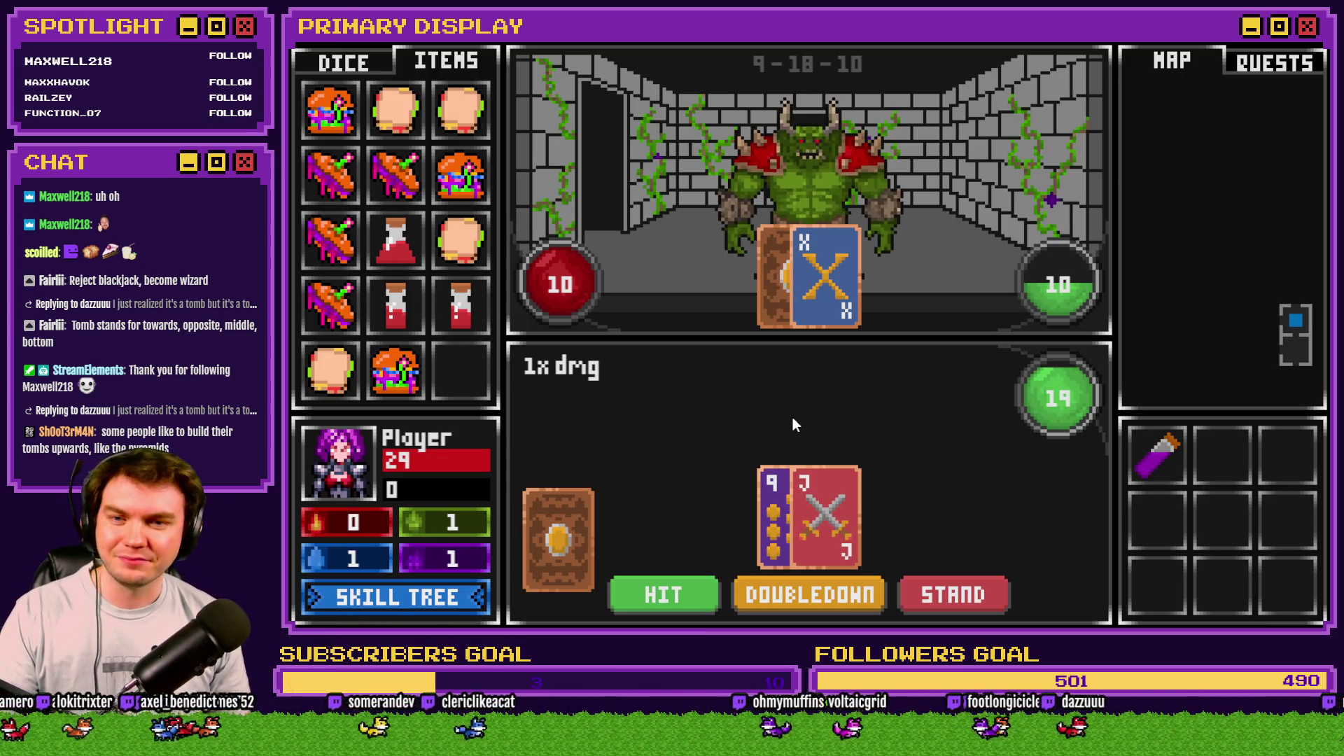
pyautogui.moveTo(503, 180); pyautogui.dragTo(805, 170)
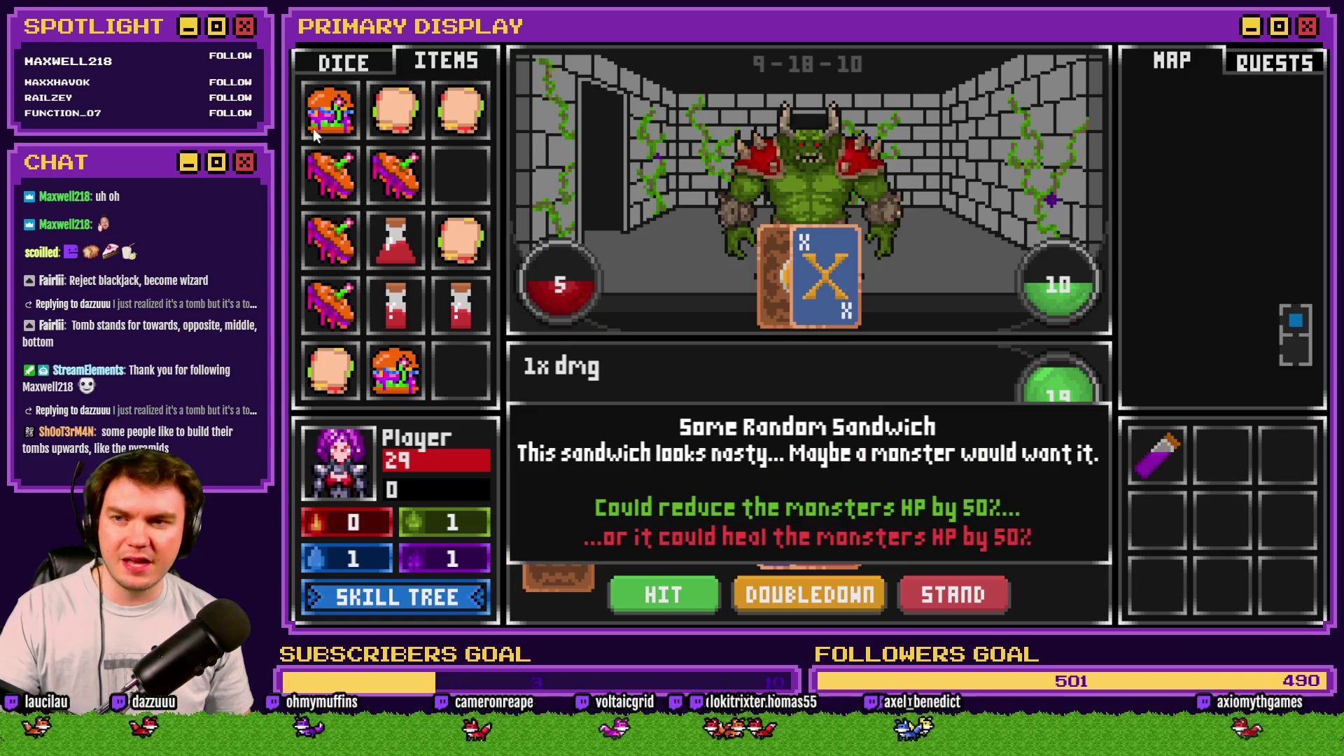
pyautogui.moveTo(329, 108)
pyautogui.mouseDown()
pyautogui.moveTo(665, 252)
pyautogui.moveTo(825, 176)
pyautogui.mouseUp()
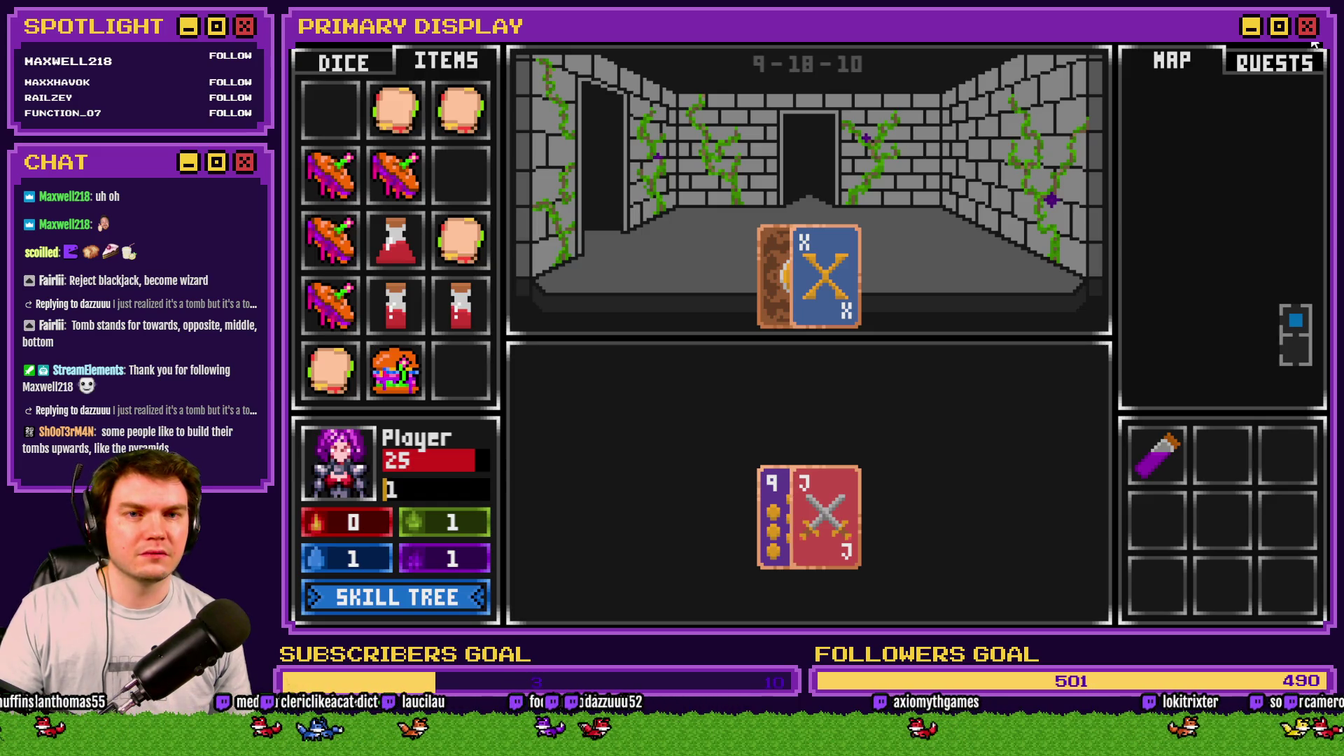
pyautogui.hotkey('alt', 'F4')
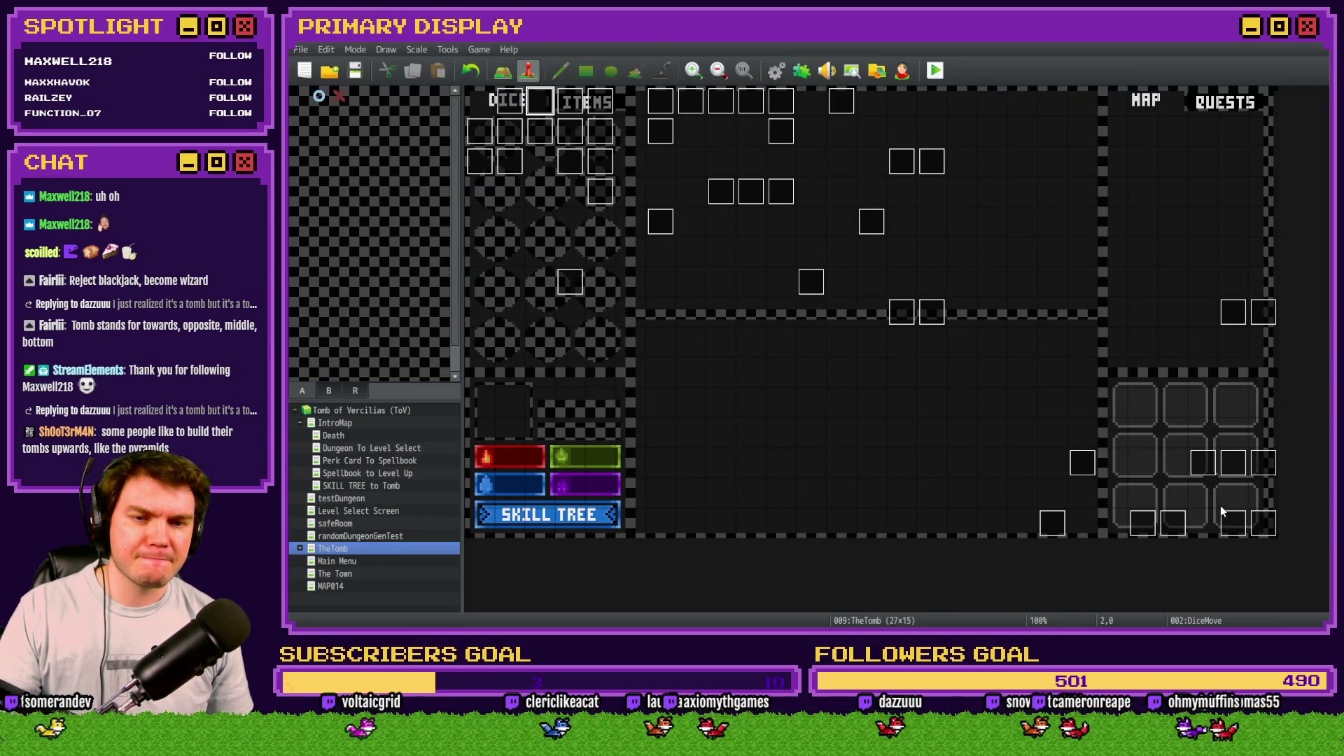
# Step: Open the Draw And Attack event and scroll through page 5's conditions and commands
pyautogui.doubleClick(1229, 524)
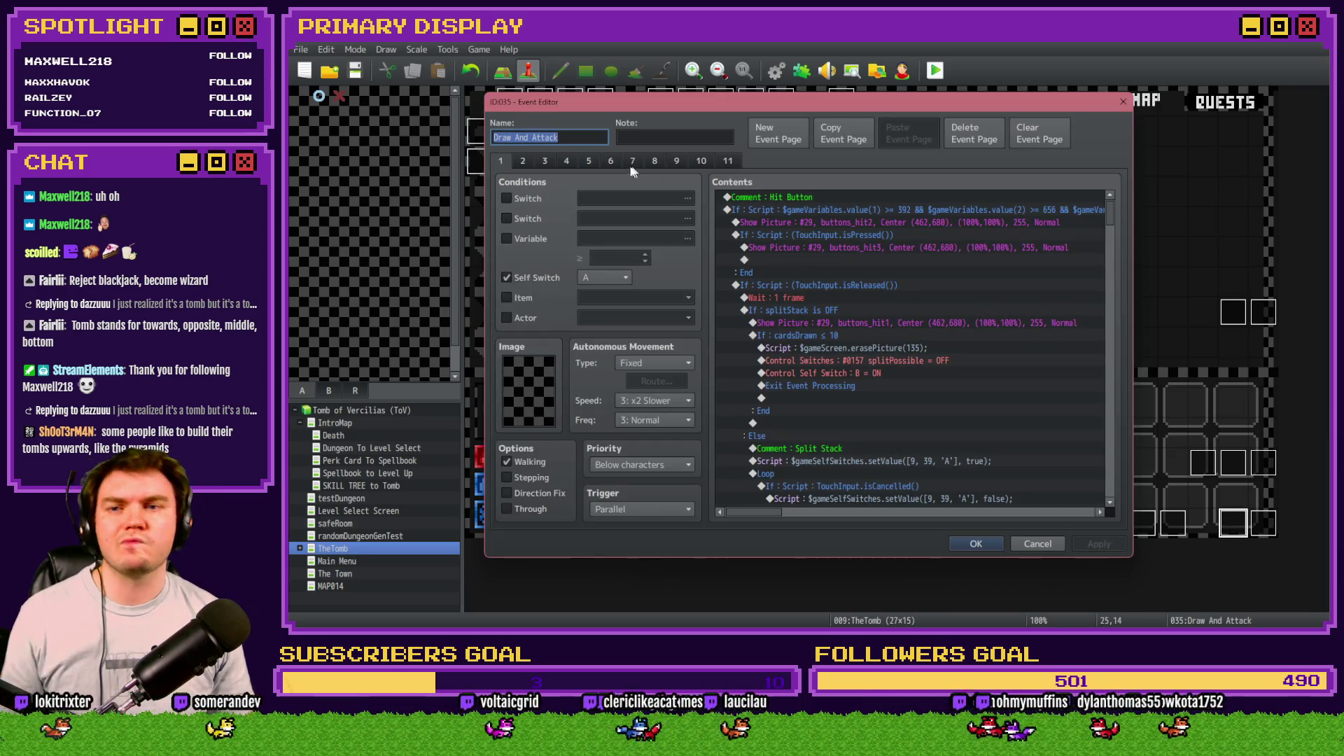
pyautogui.click(589, 162)
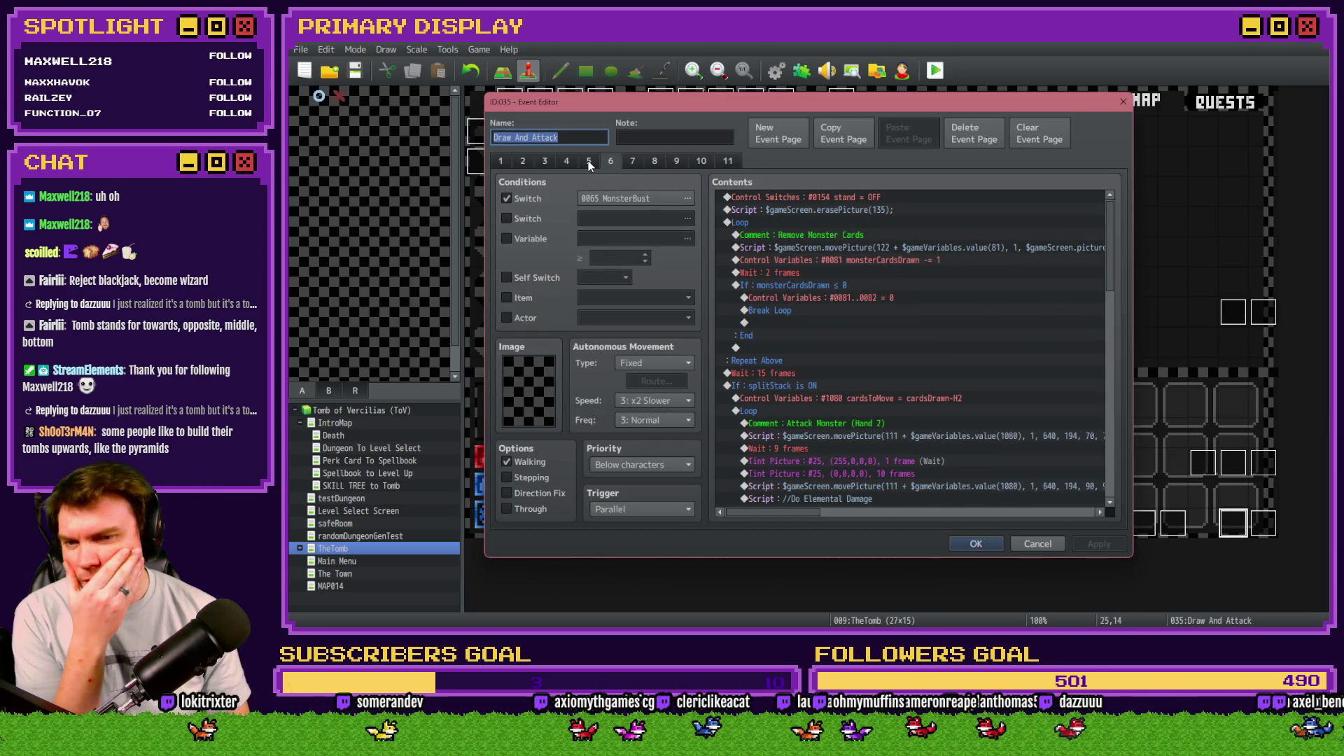
pyautogui.scroll(-10, 770, 273)
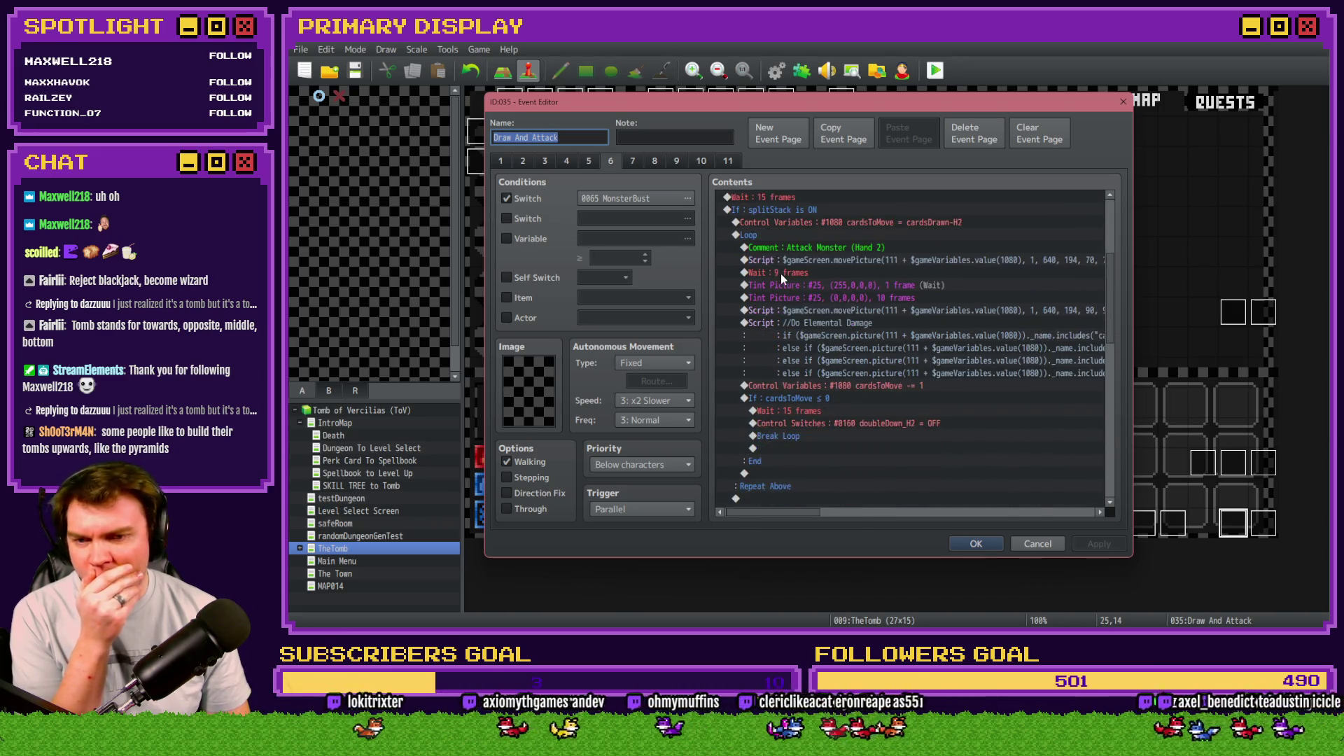
pyautogui.scroll(-6, 785, 279)
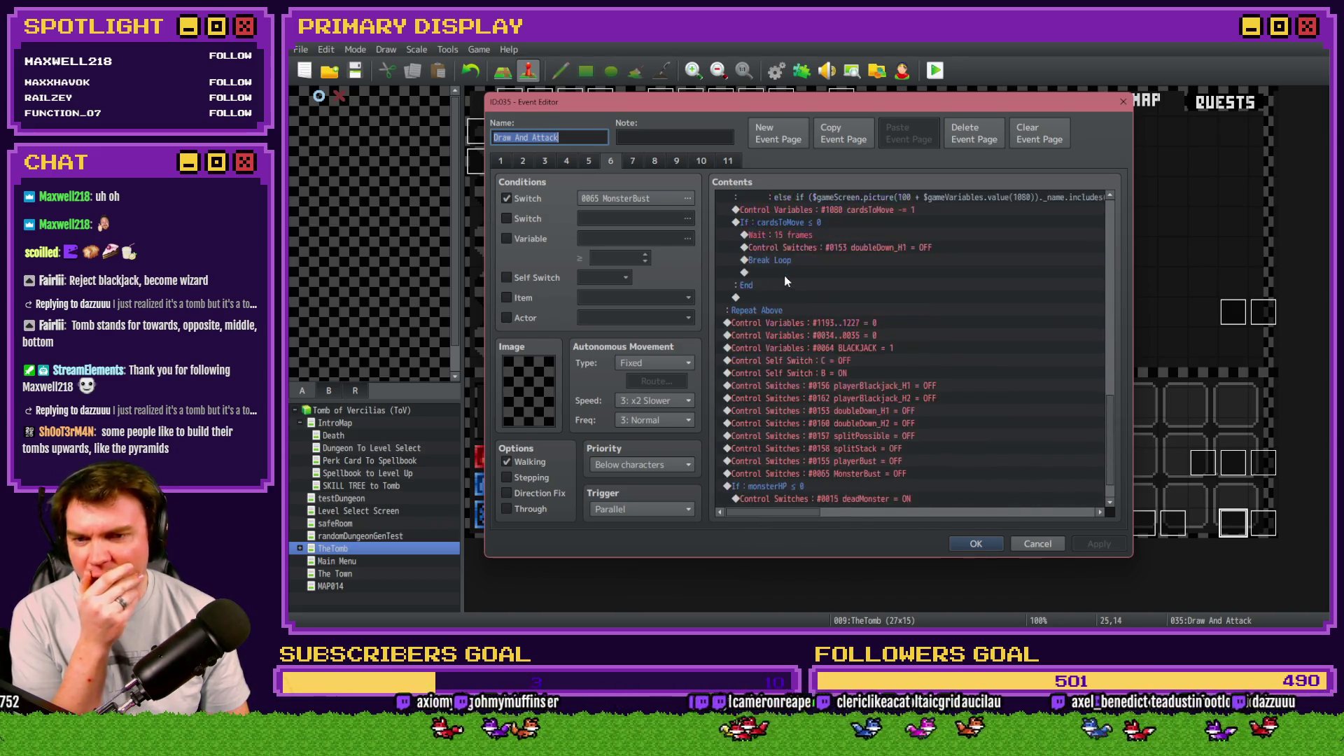
pyautogui.scroll(5, 770, 312)
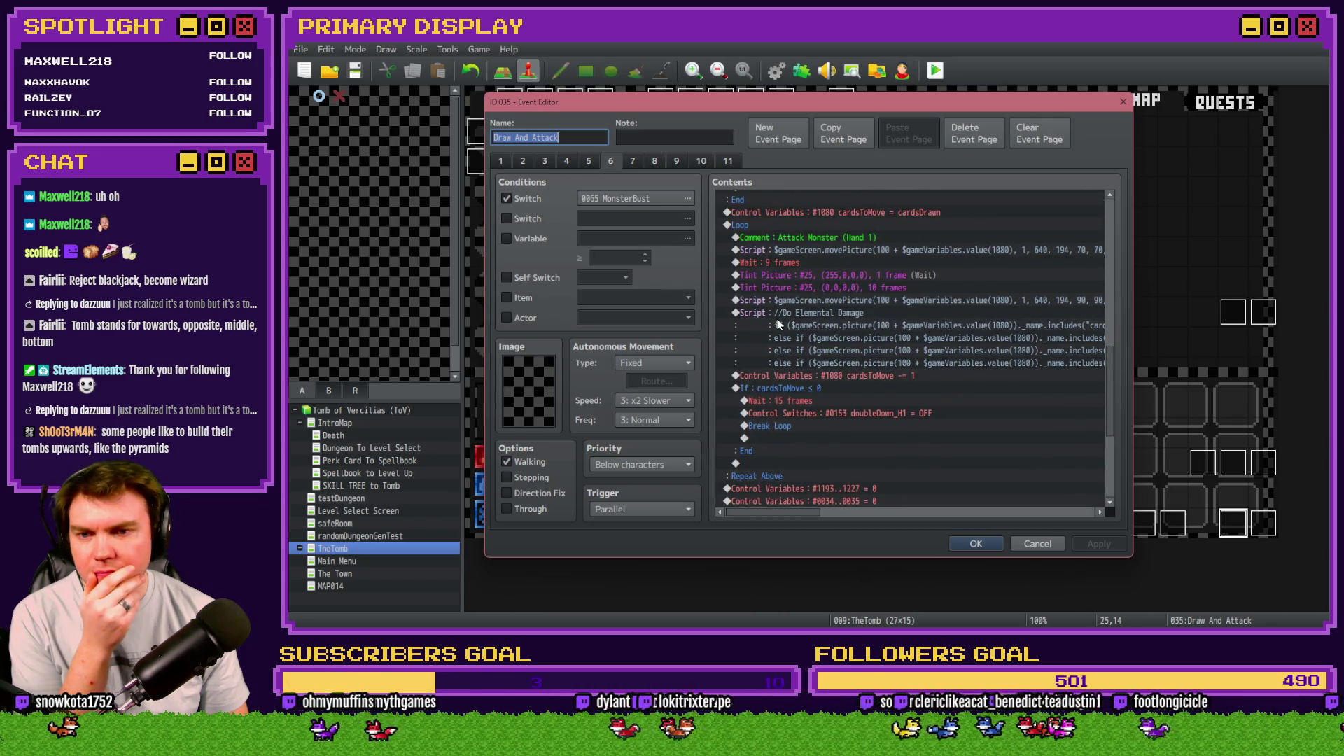
pyautogui.click(588, 160)
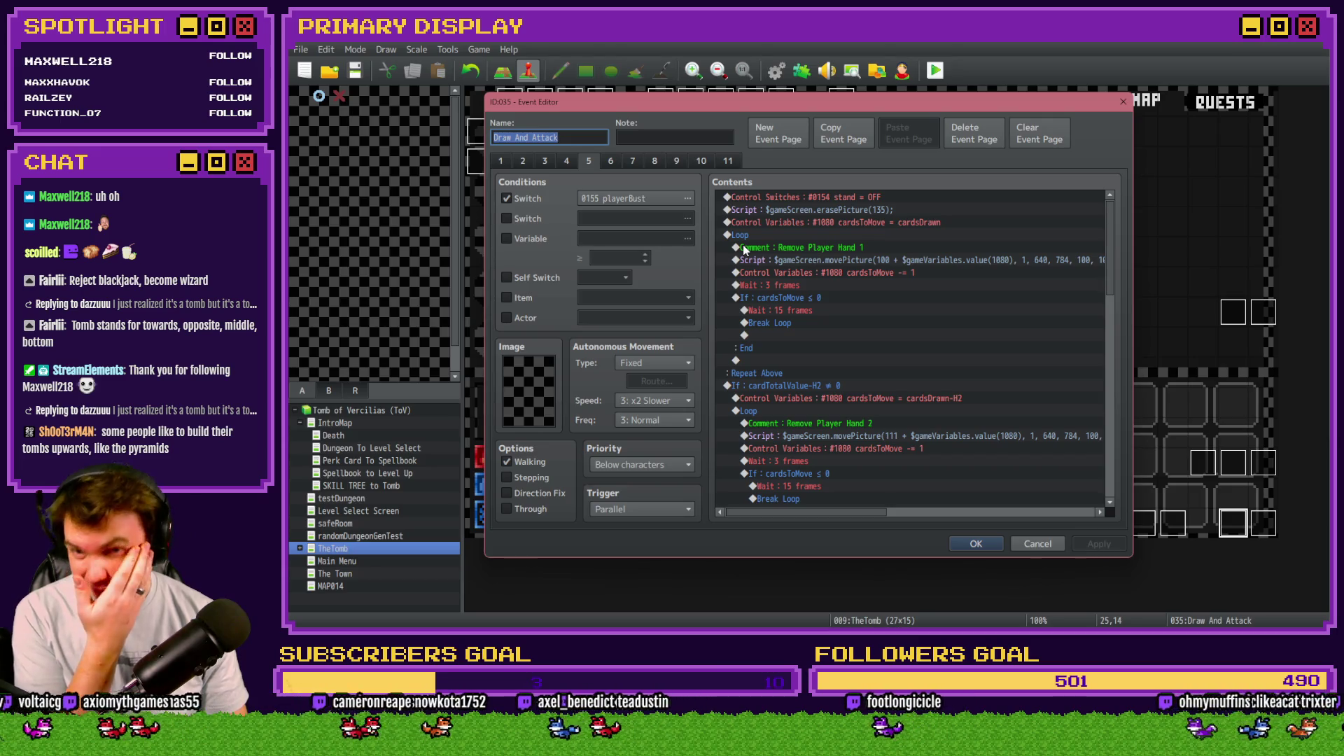
pyautogui.scroll(-10, 742, 245)
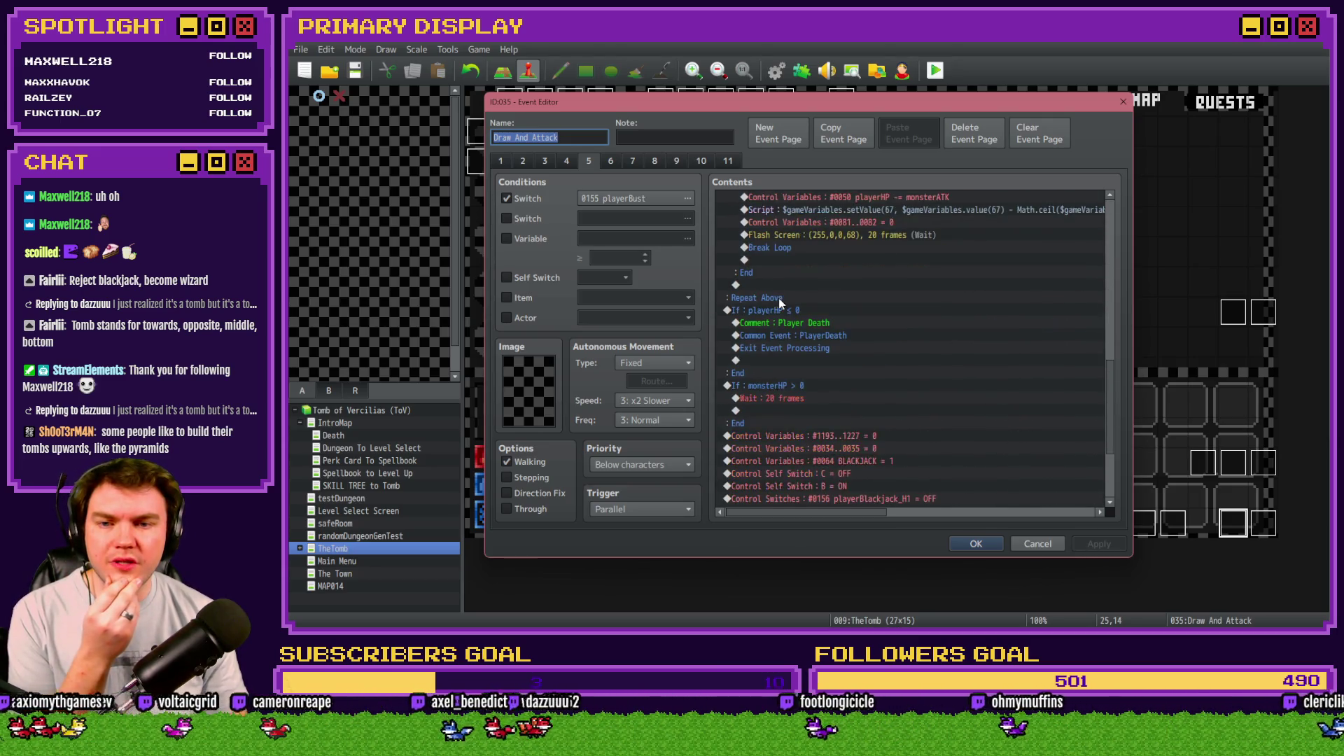
pyautogui.scroll(-3, 780, 303)
# Step: Review the rock-paper-scissors tie page and the dice-roll tie page's command lists
pyautogui.click(673, 161)
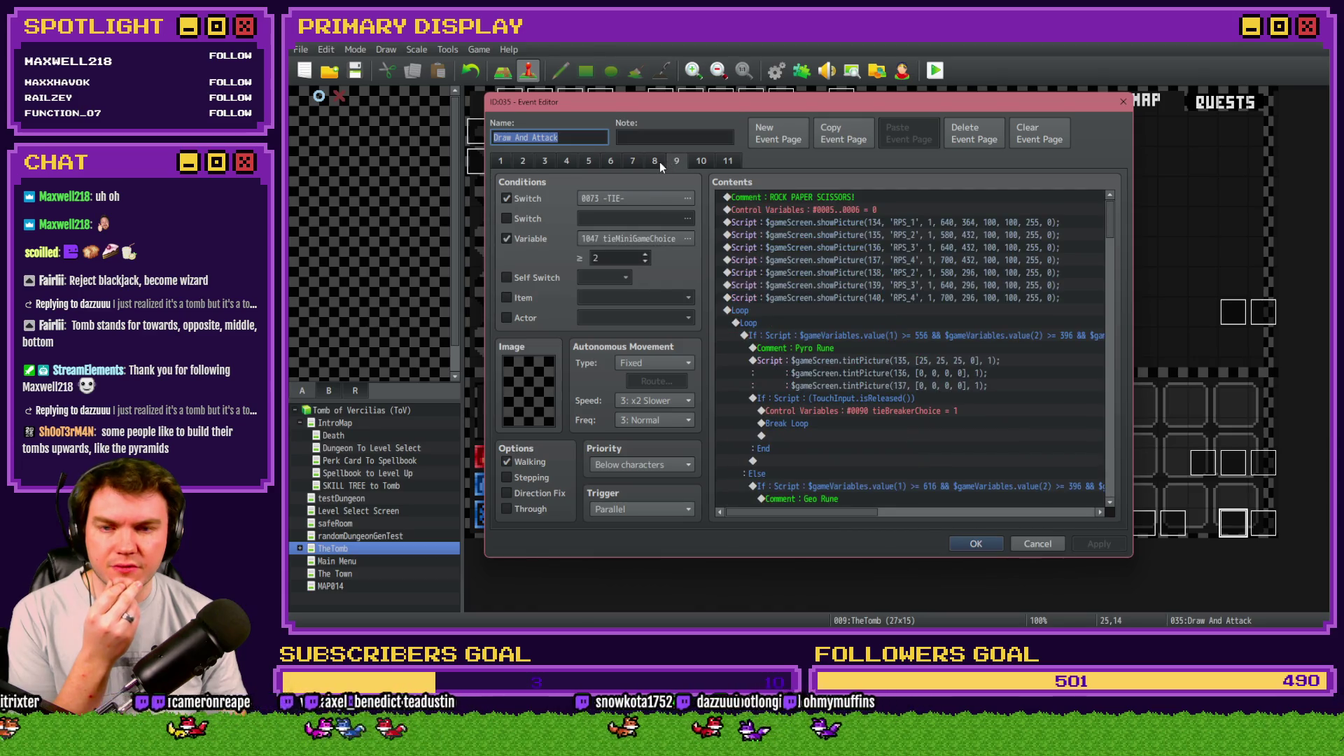
pyautogui.click(660, 162)
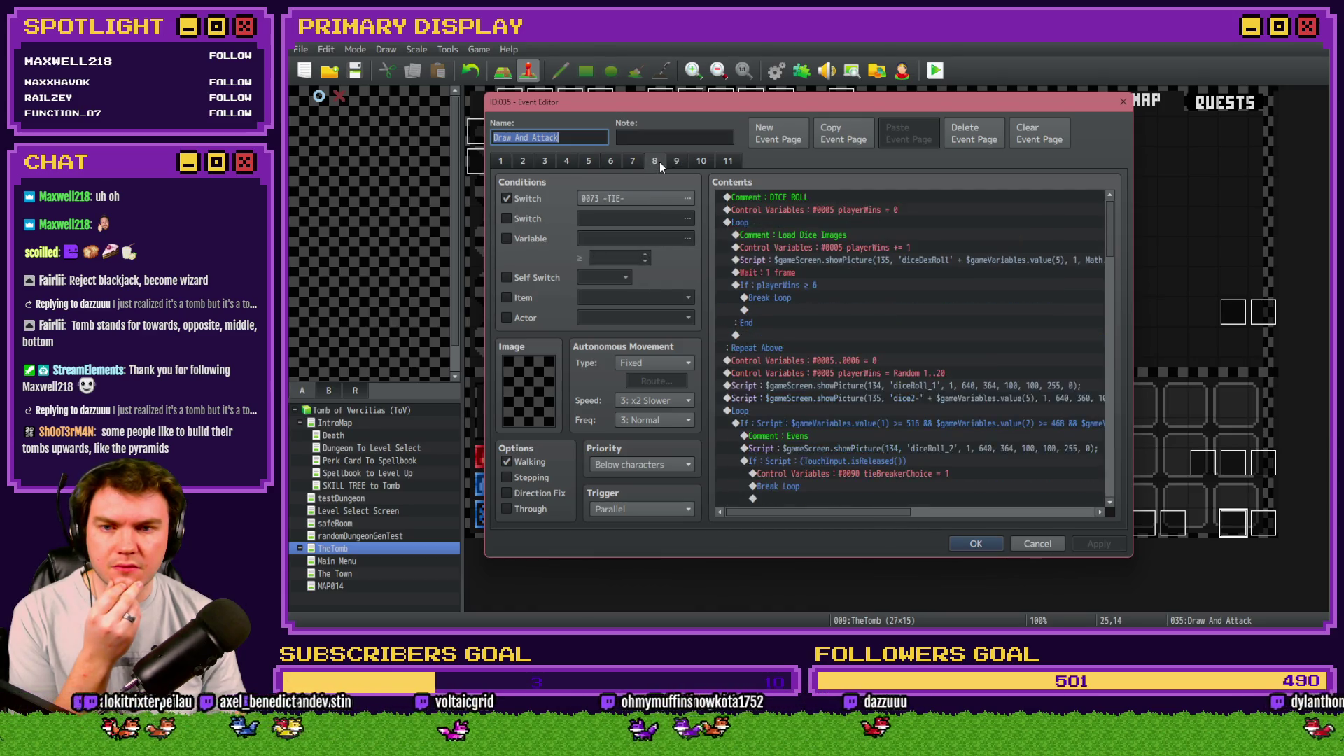
pyautogui.scroll(-3, 1095, 226)
pyautogui.moveTo(1119, 259); pyautogui.dragTo(1109, 396)
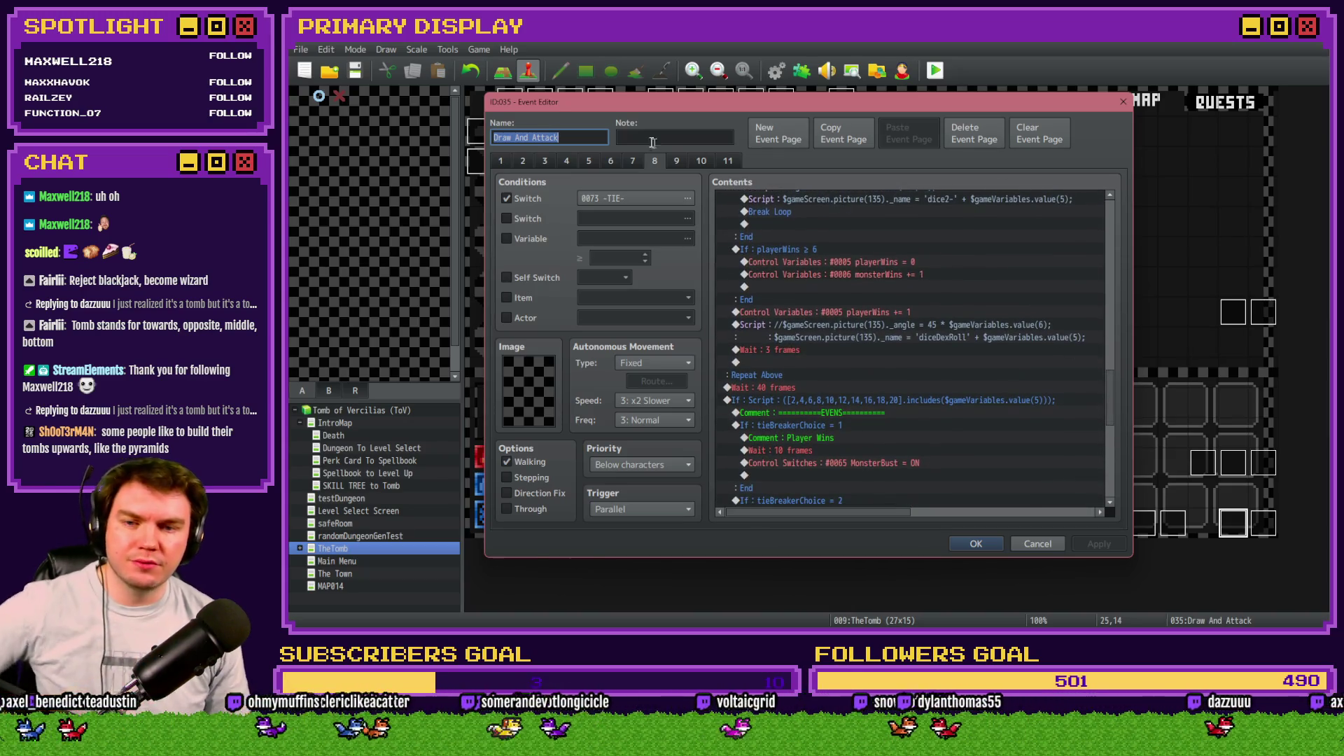
# Step: Inspect the stand page's commands, then the deadMonster page's Erase Picture cleanup commands
pyautogui.click(631, 161)
pyautogui.scroll(-10, 1120, 287)
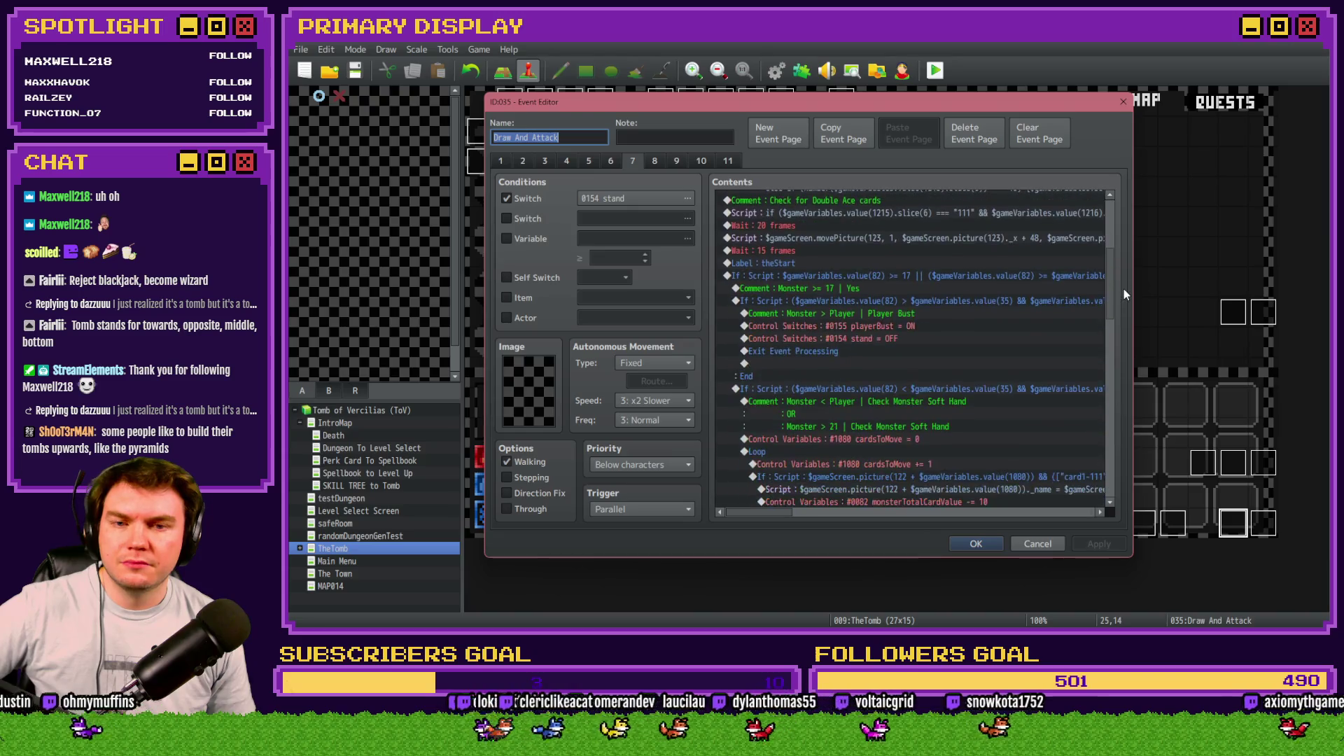
pyautogui.click(700, 161)
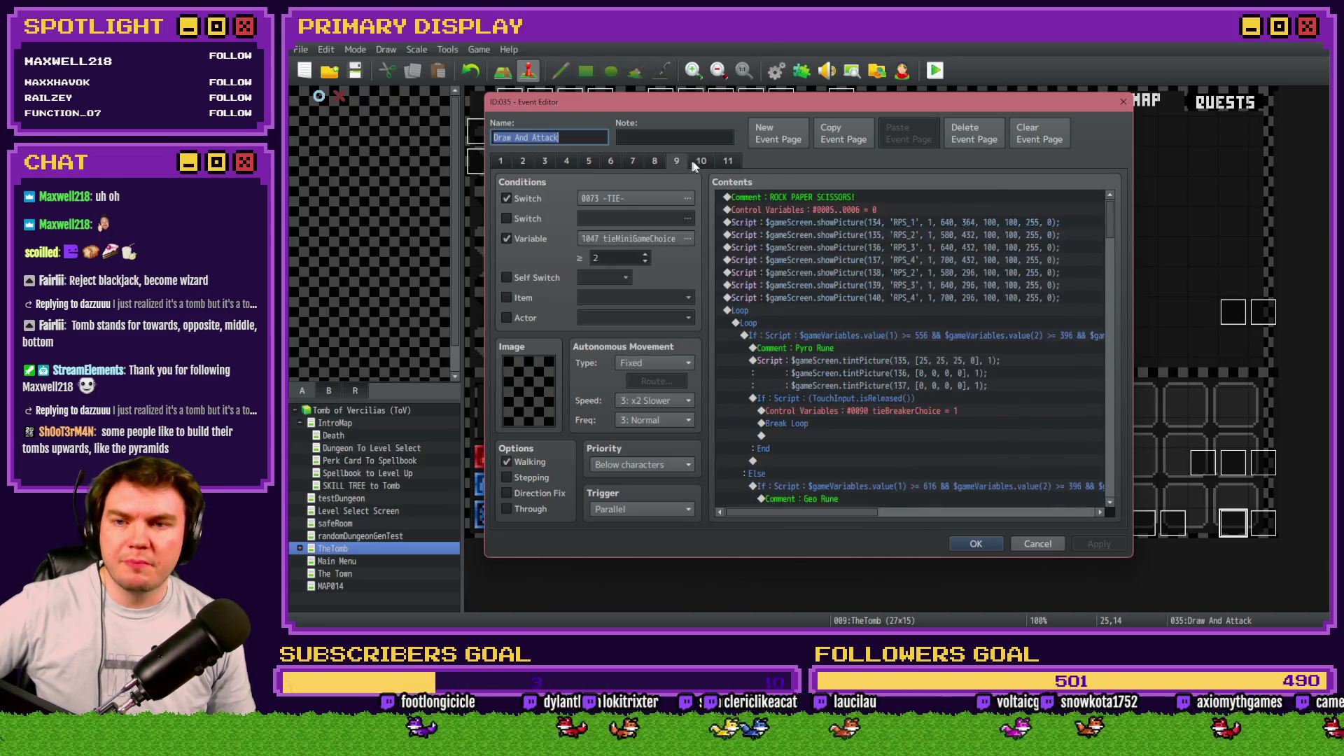
pyautogui.scroll(-5, 1123, 280)
pyautogui.scroll(-10, 1123, 286)
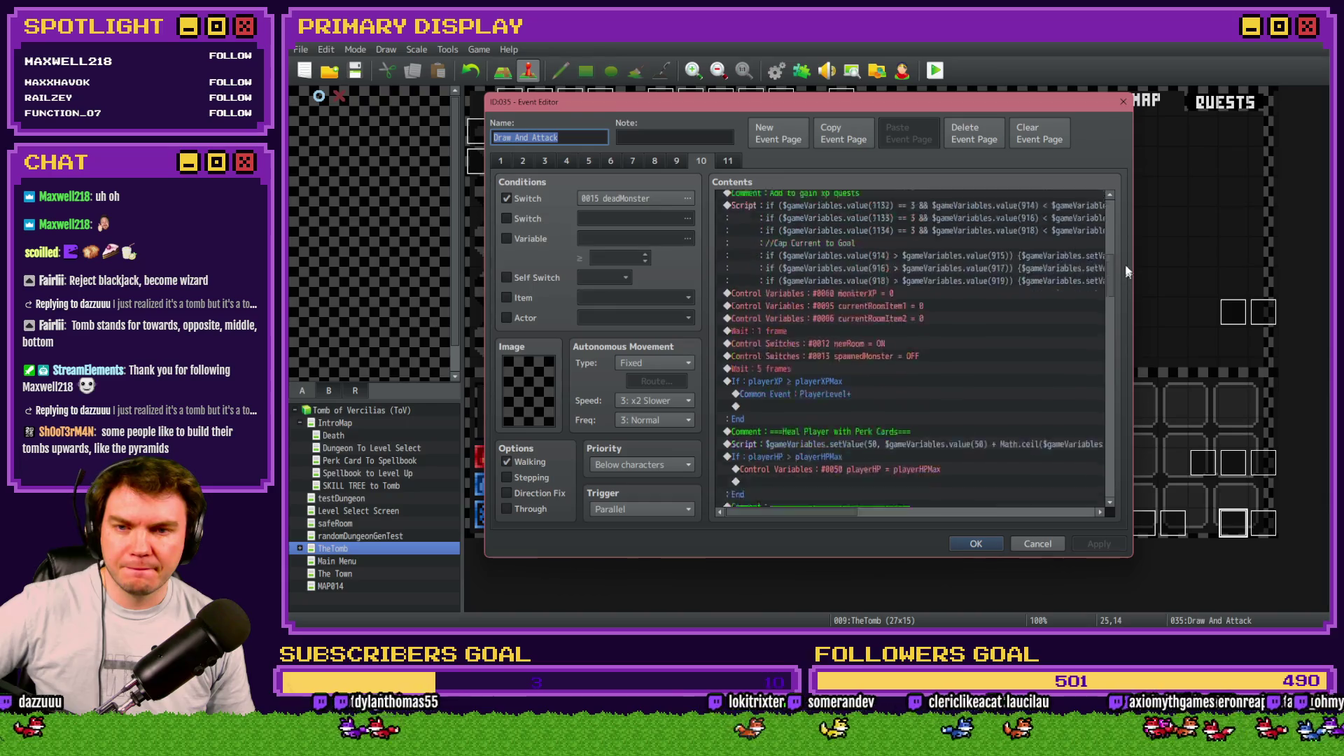
pyautogui.scroll(-5, 1121, 376)
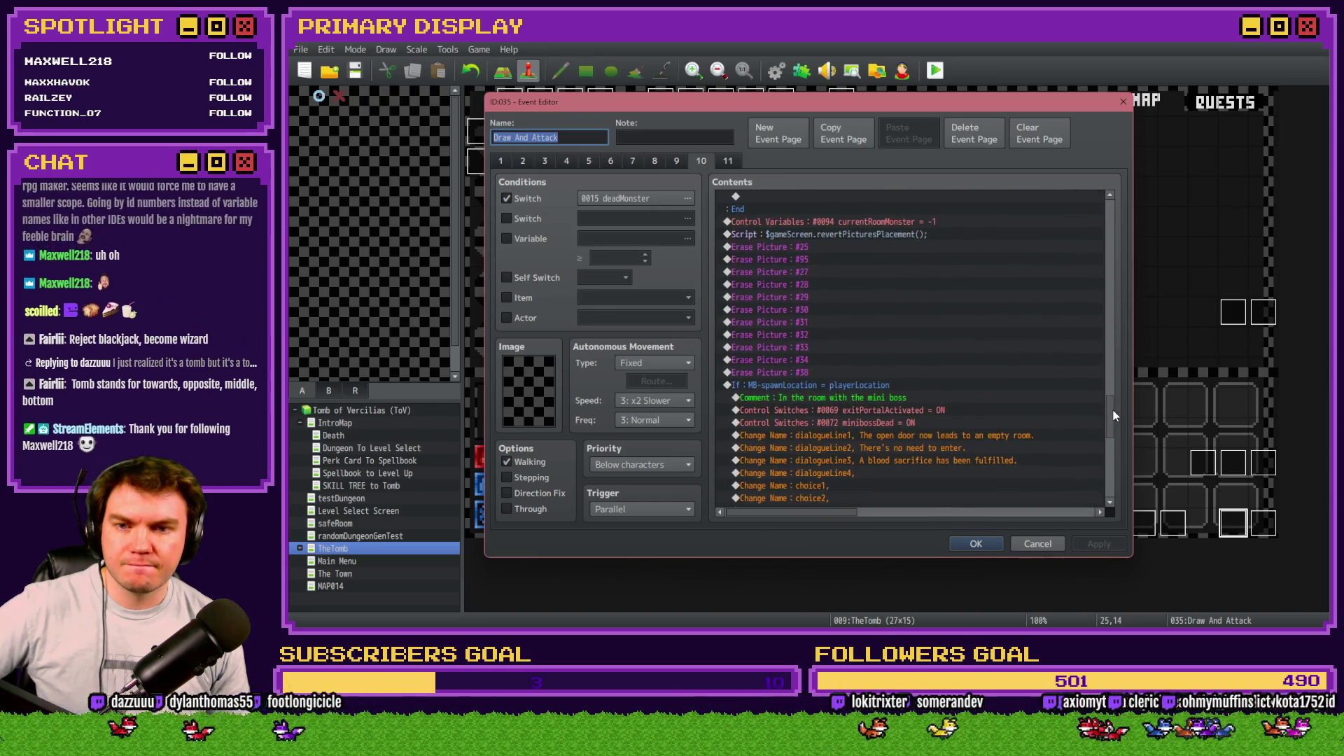
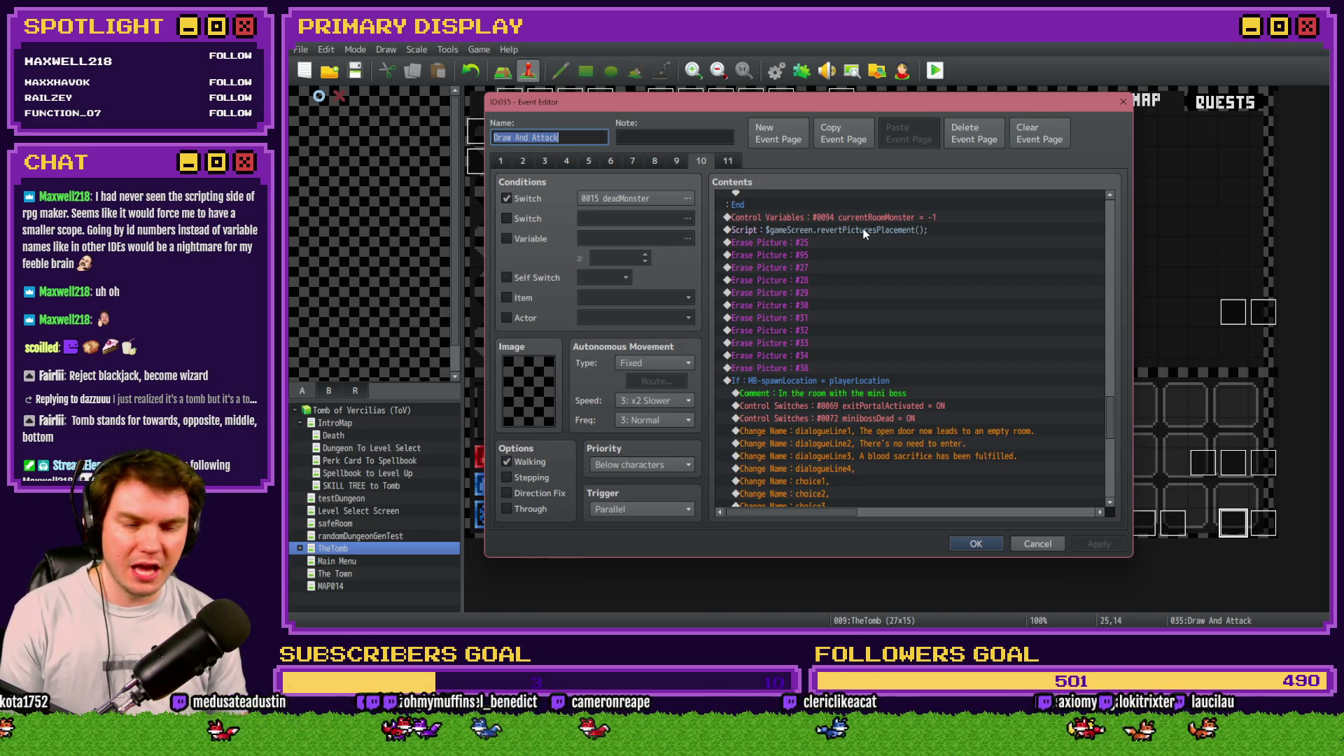
# Step: In Draw And Attack page 10, select the Erase Picture #25 line and open Event Commands
pyautogui.click(864, 233)
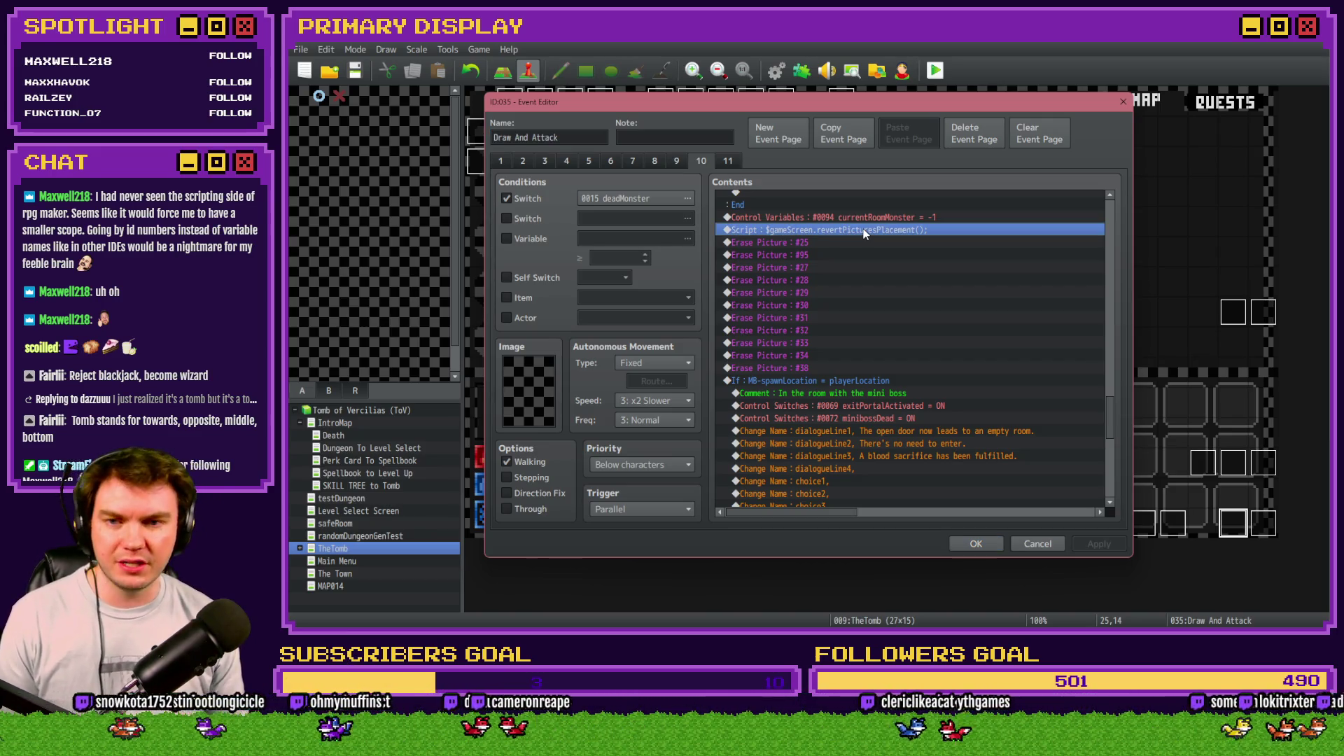
pyautogui.click(855, 243)
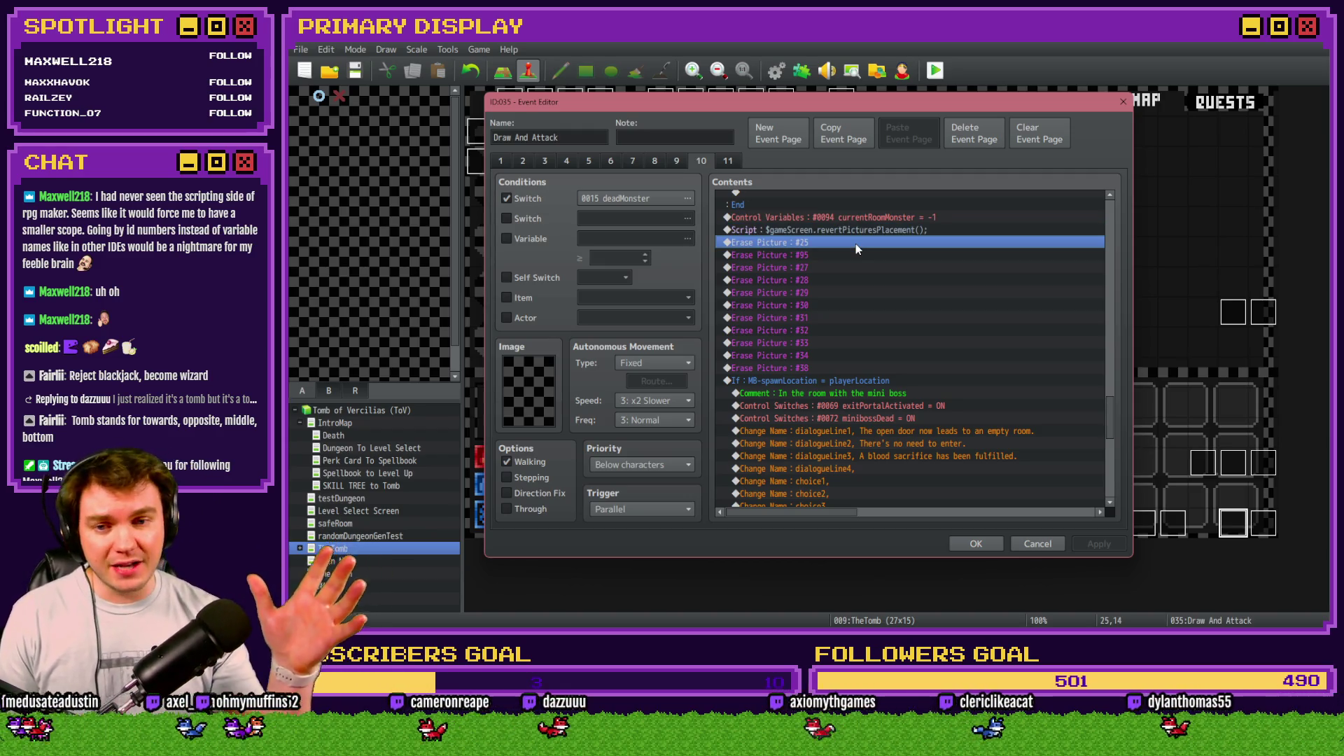
pyautogui.scroll(-7, 875, 308)
pyautogui.scroll(-2, 880, 346)
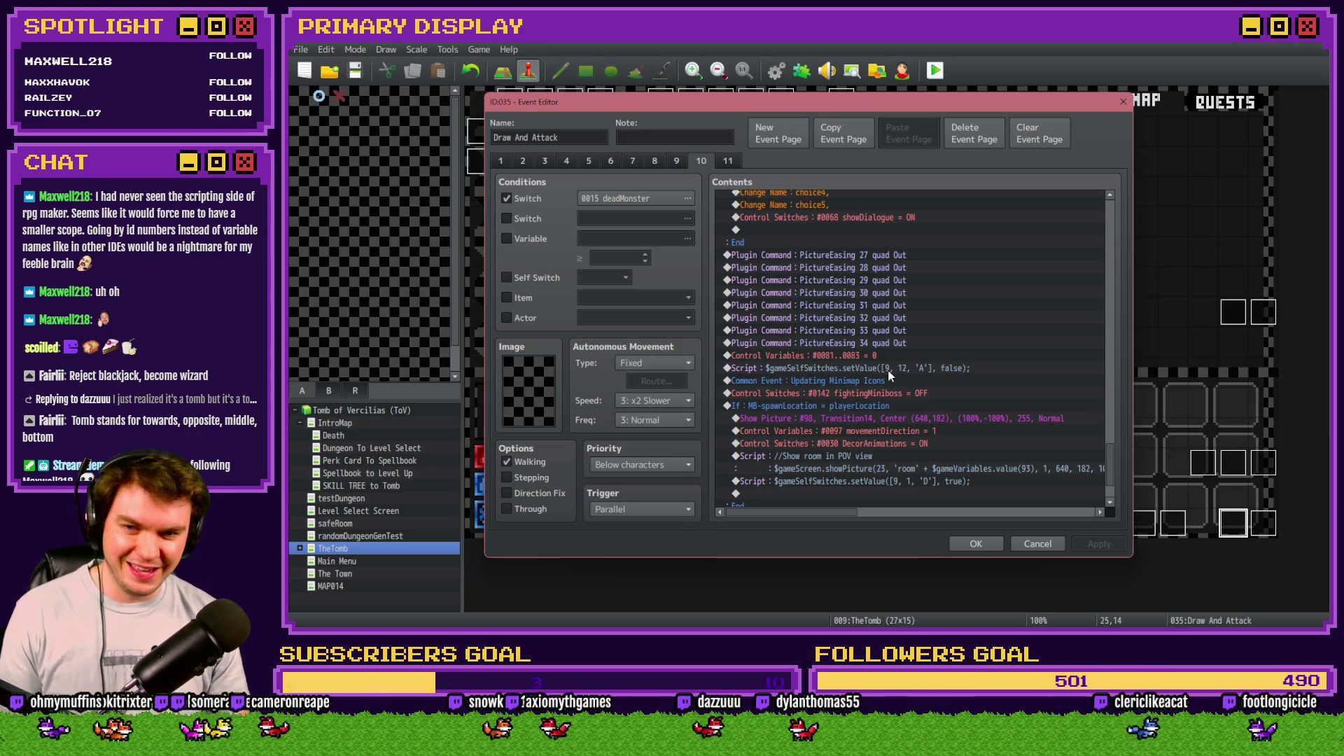
pyautogui.scroll(-2, 890, 376)
pyautogui.scroll(10, 889, 377)
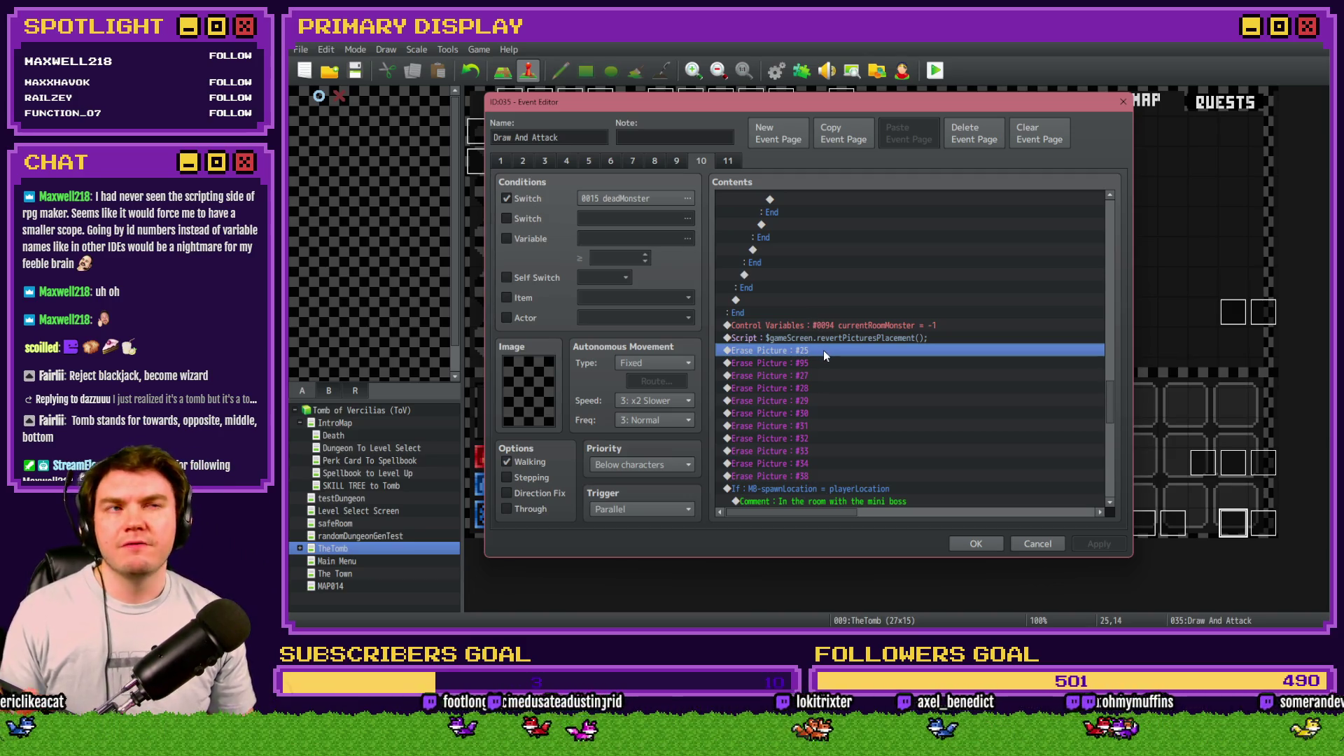
pyautogui.press('Insert')
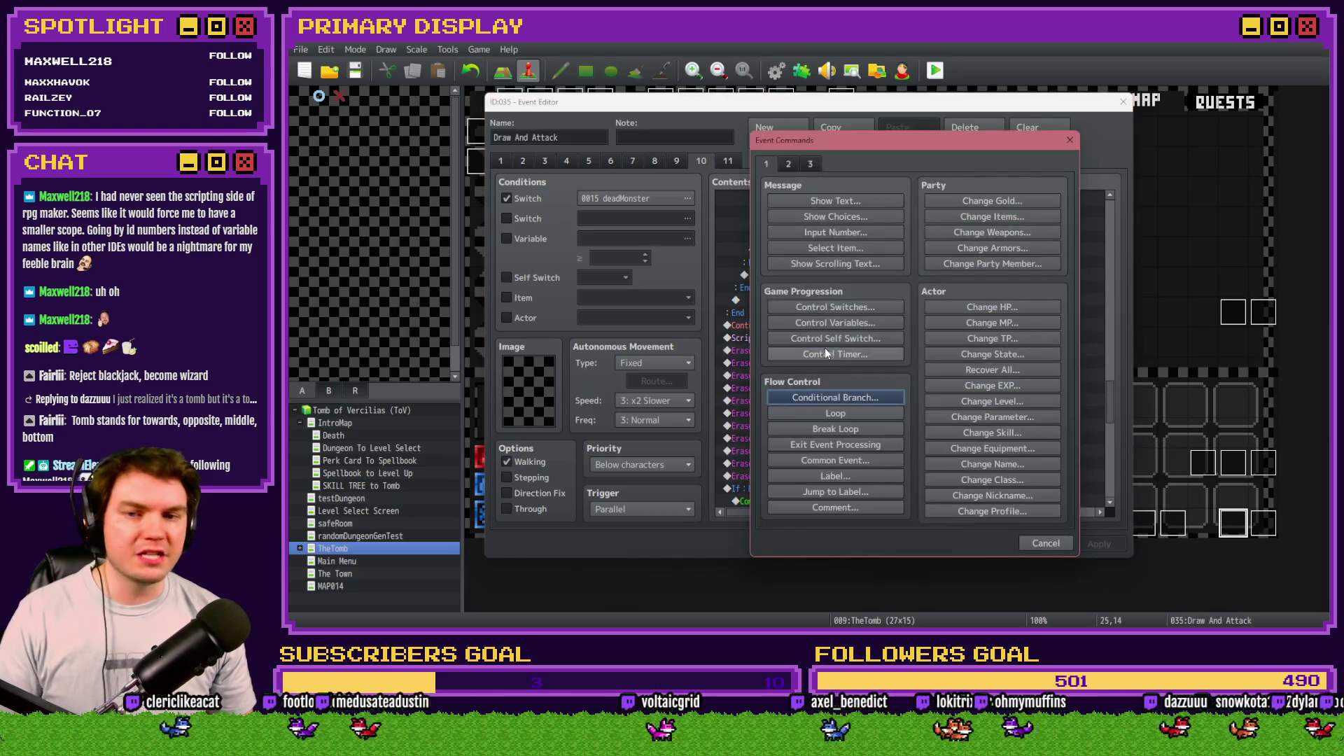
# Step: Start a Control Variables command, browse to drawDamageRunningTotal, then cancel without changes
pyautogui.click(847, 320)
pyautogui.click(901, 258)
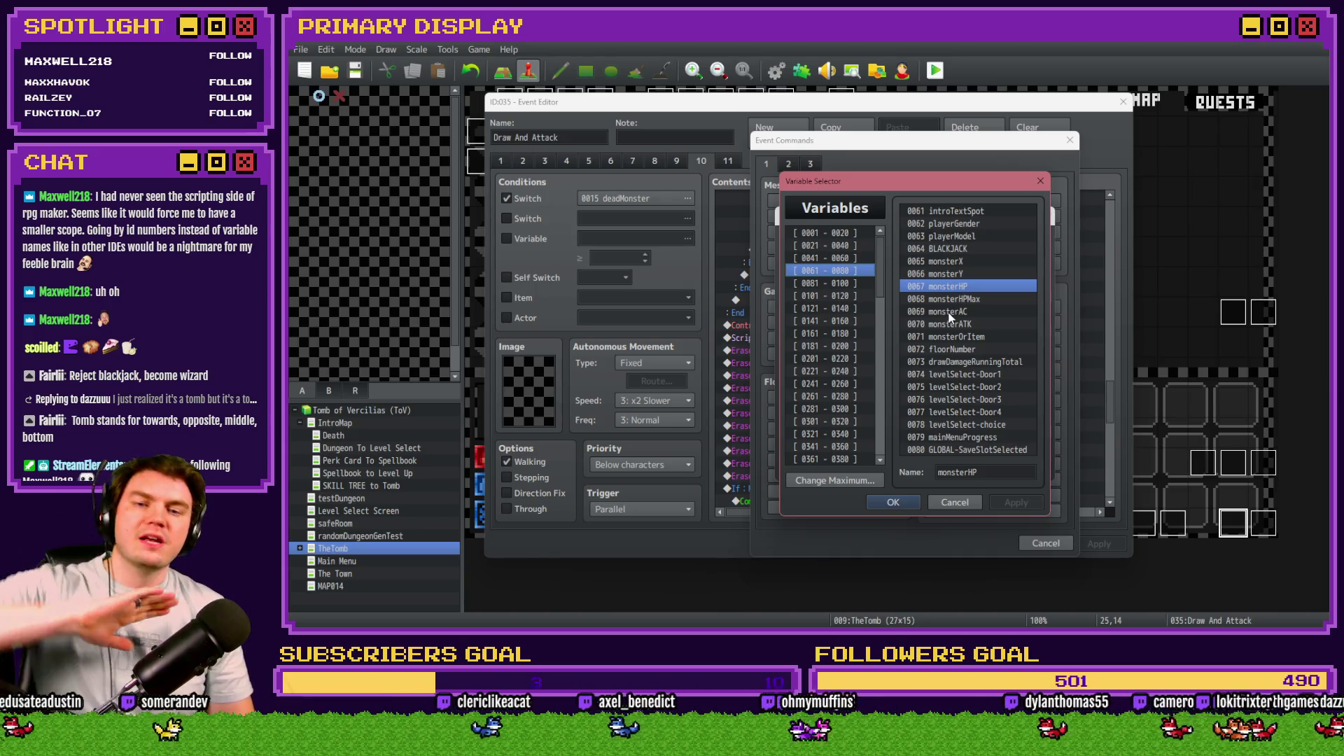
pyautogui.click(952, 362)
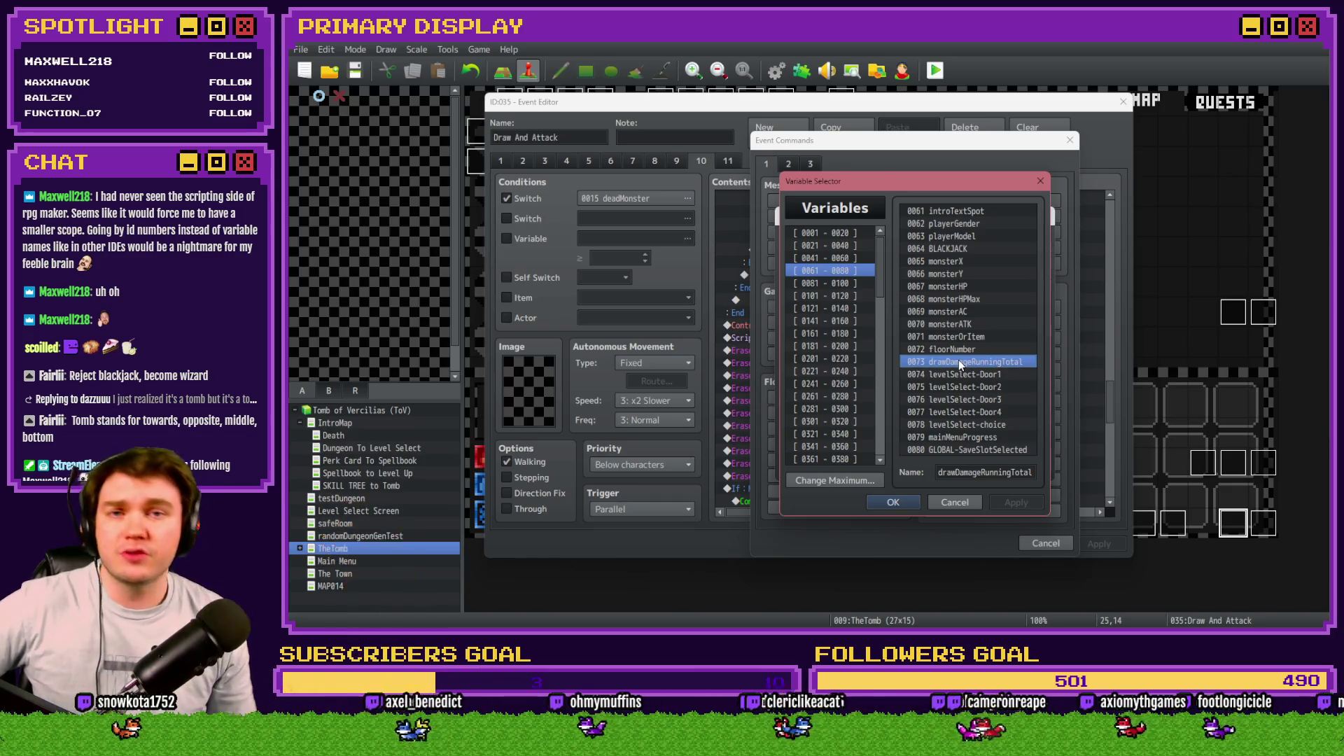
pyautogui.click(954, 499)
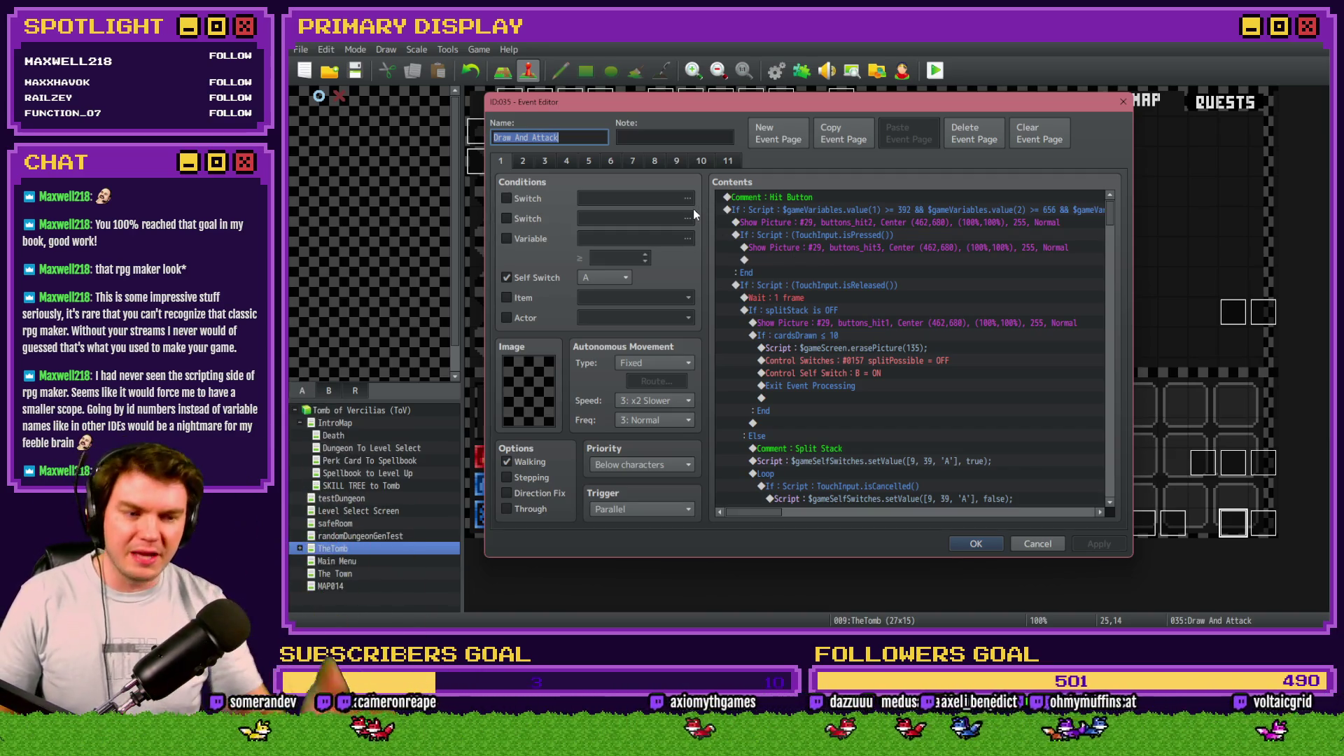
# Step: Glance at page 9, return to page 1, then view page 2's Draw Cards loop
pyautogui.click(669, 162)
pyautogui.click(501, 157)
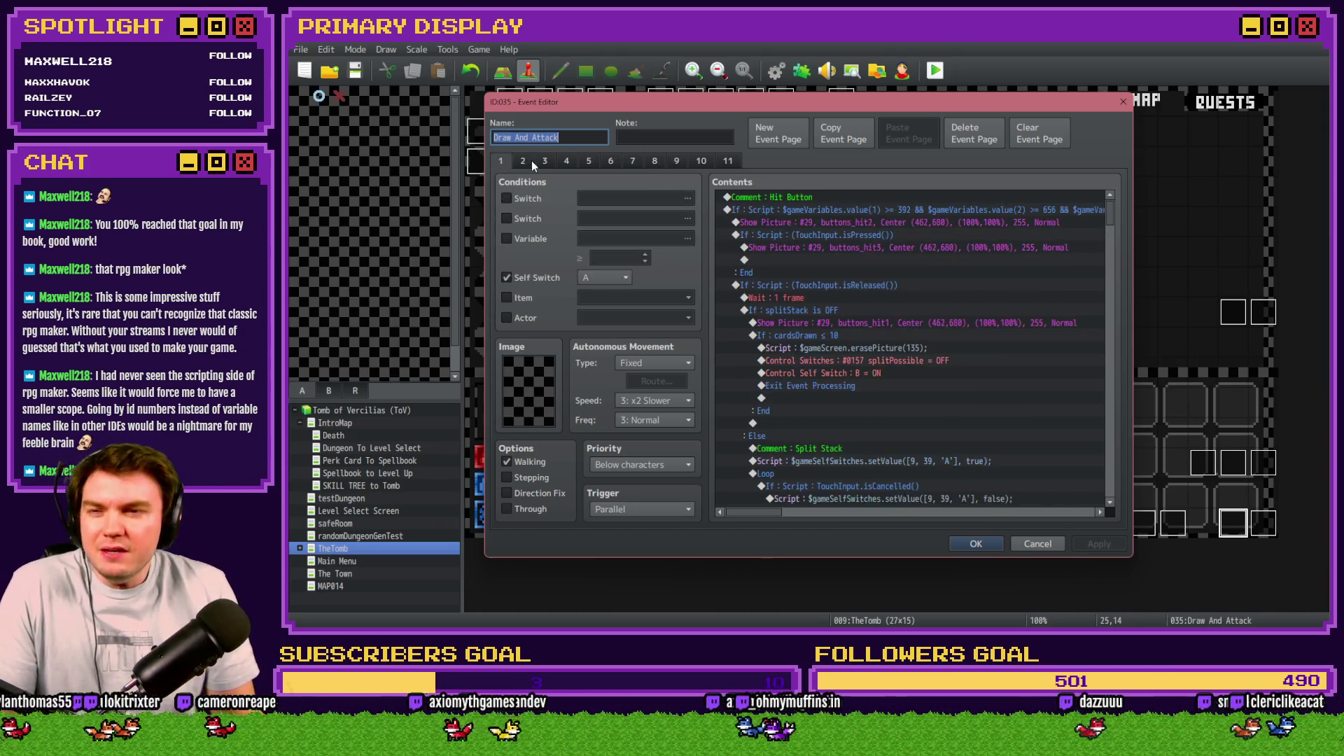
pyautogui.click(532, 161)
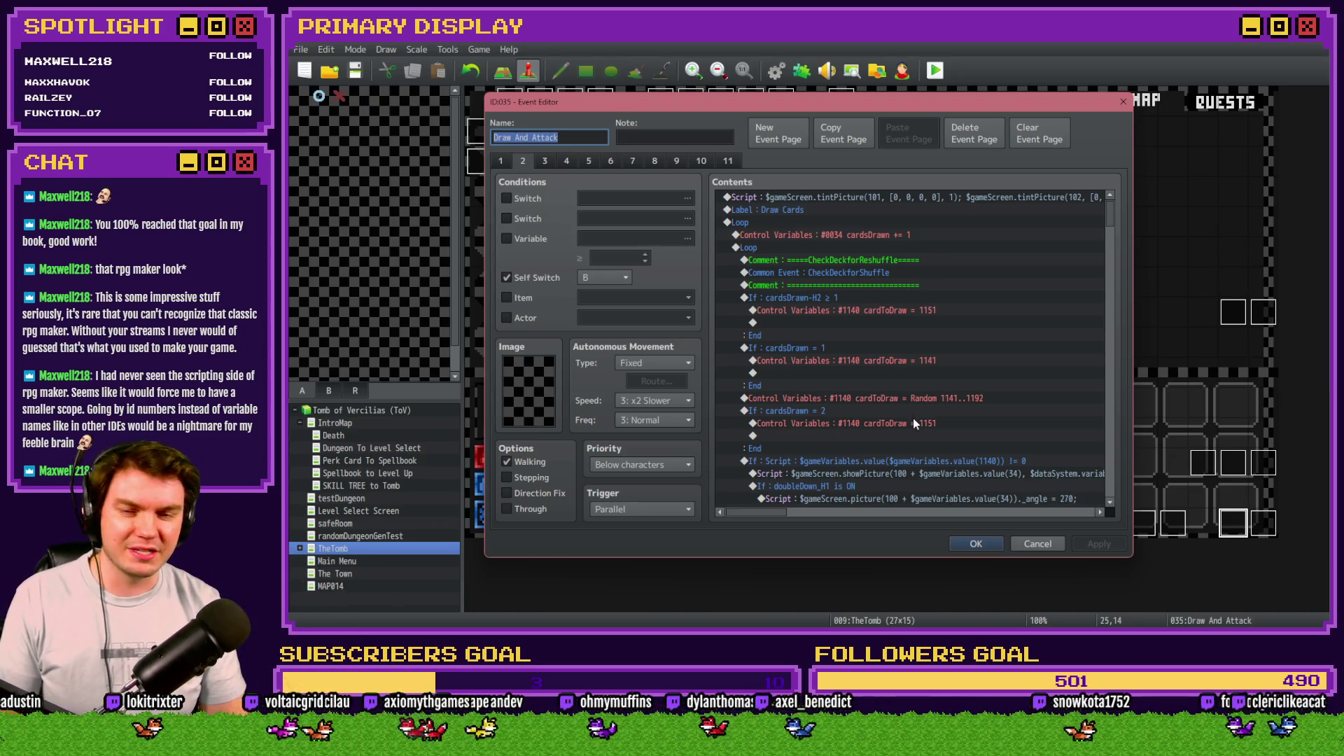
pyautogui.scroll(-2, 913, 420)
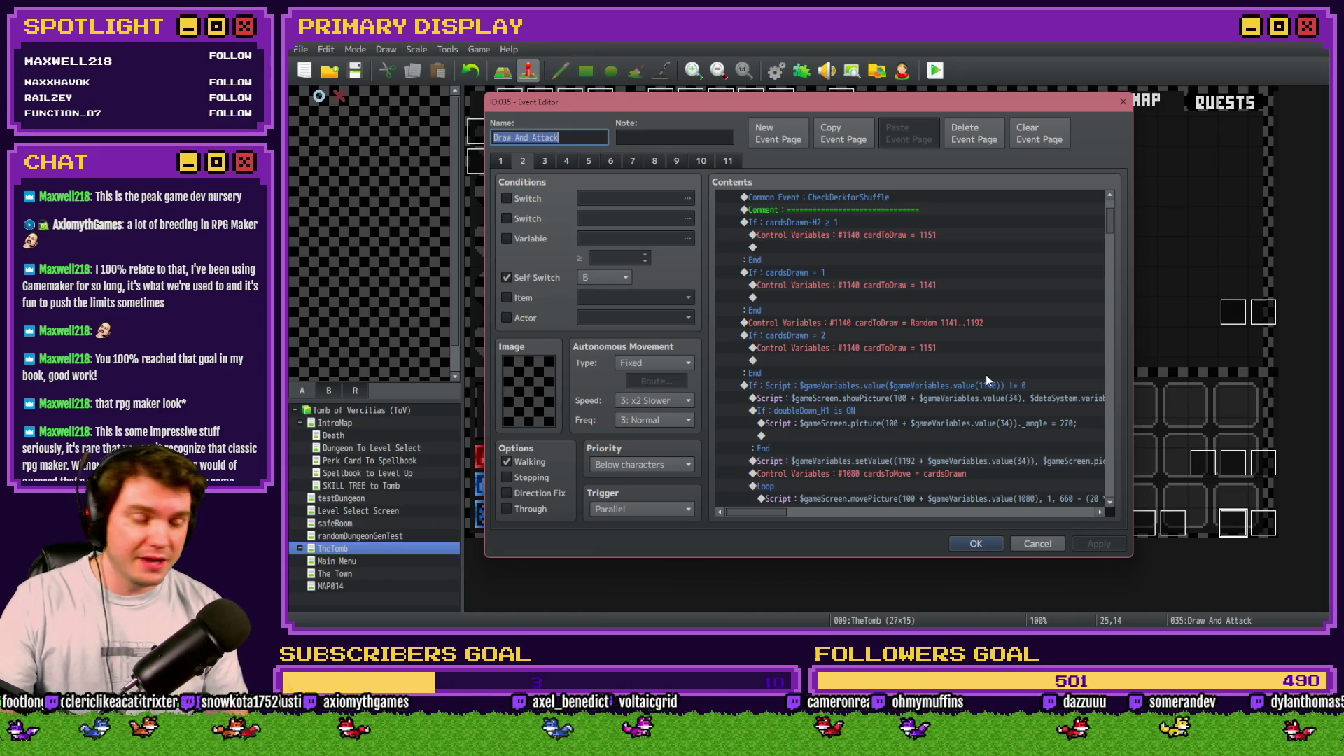
pyautogui.scroll(-2, 962, 391)
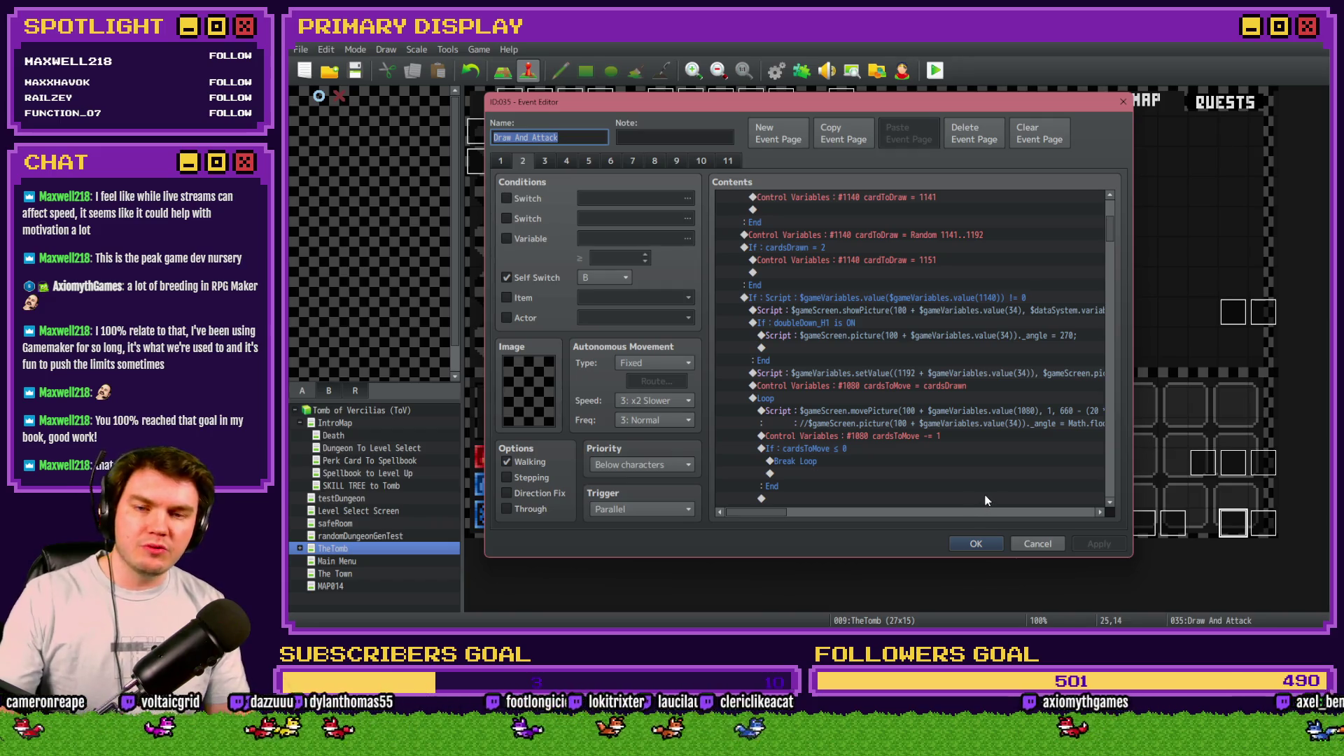
pyautogui.click(971, 545)
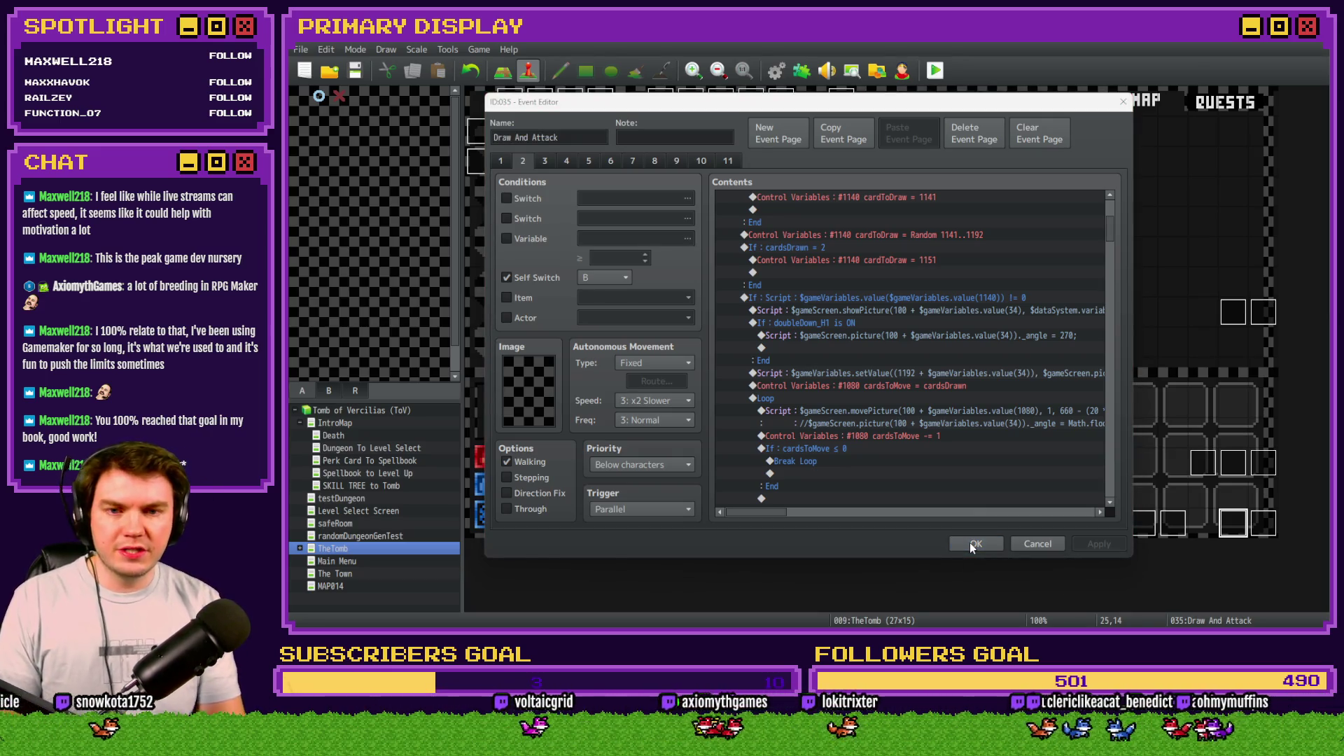
pyautogui.write('101 ')
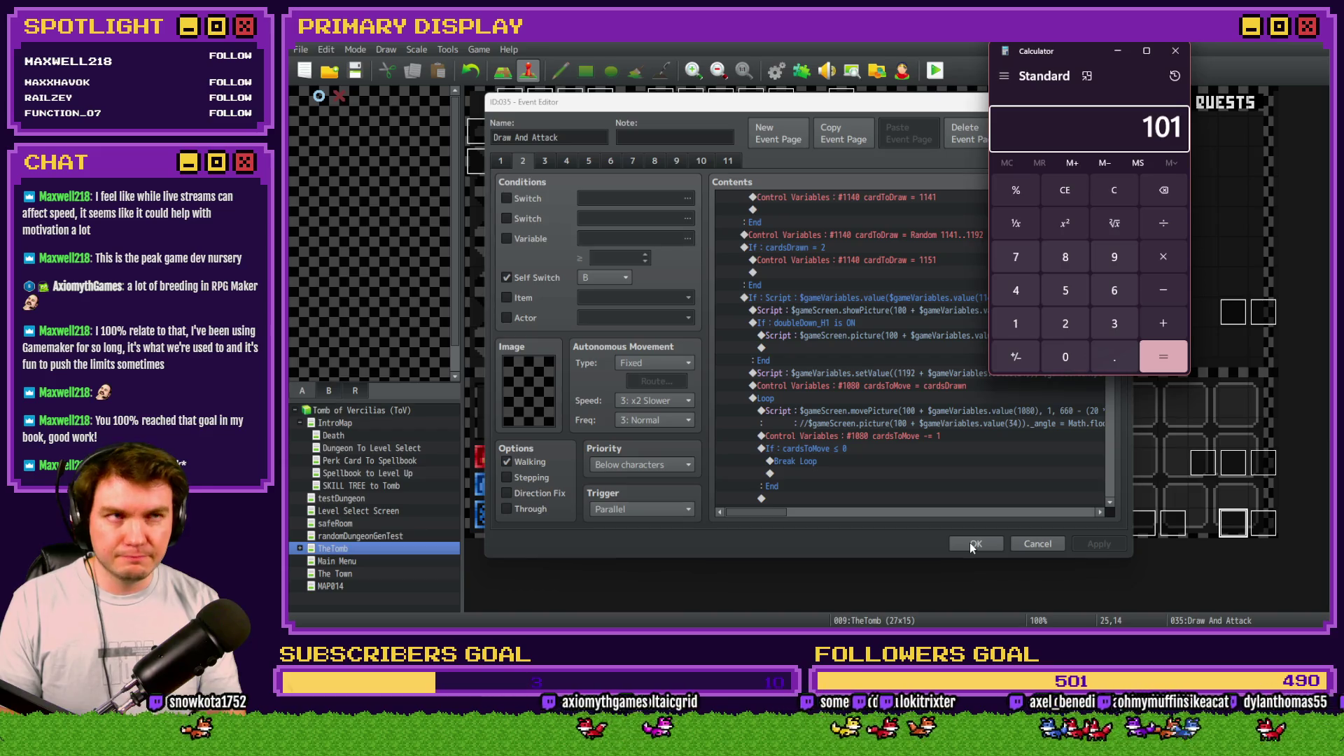
pyautogui.write('+ ')
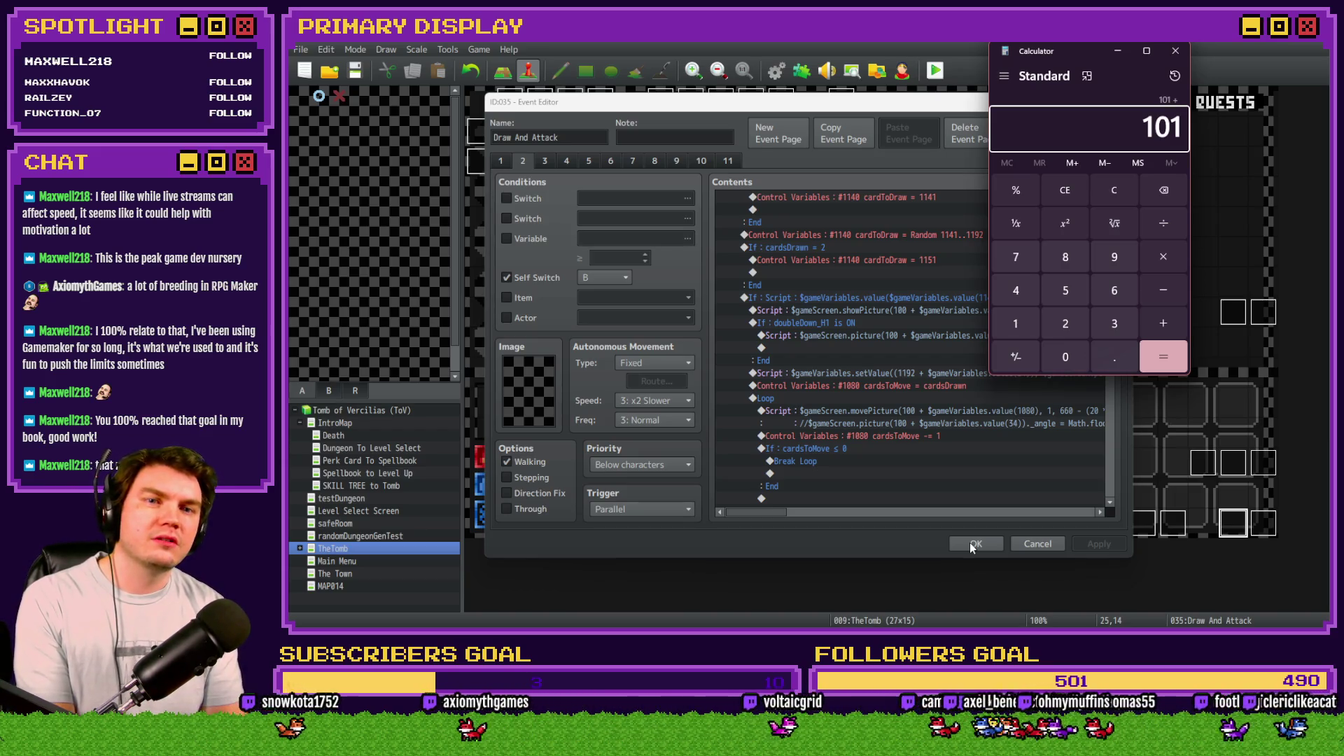
pyautogui.write('11')
pyautogui.press('Return')
pyautogui.press('Return')
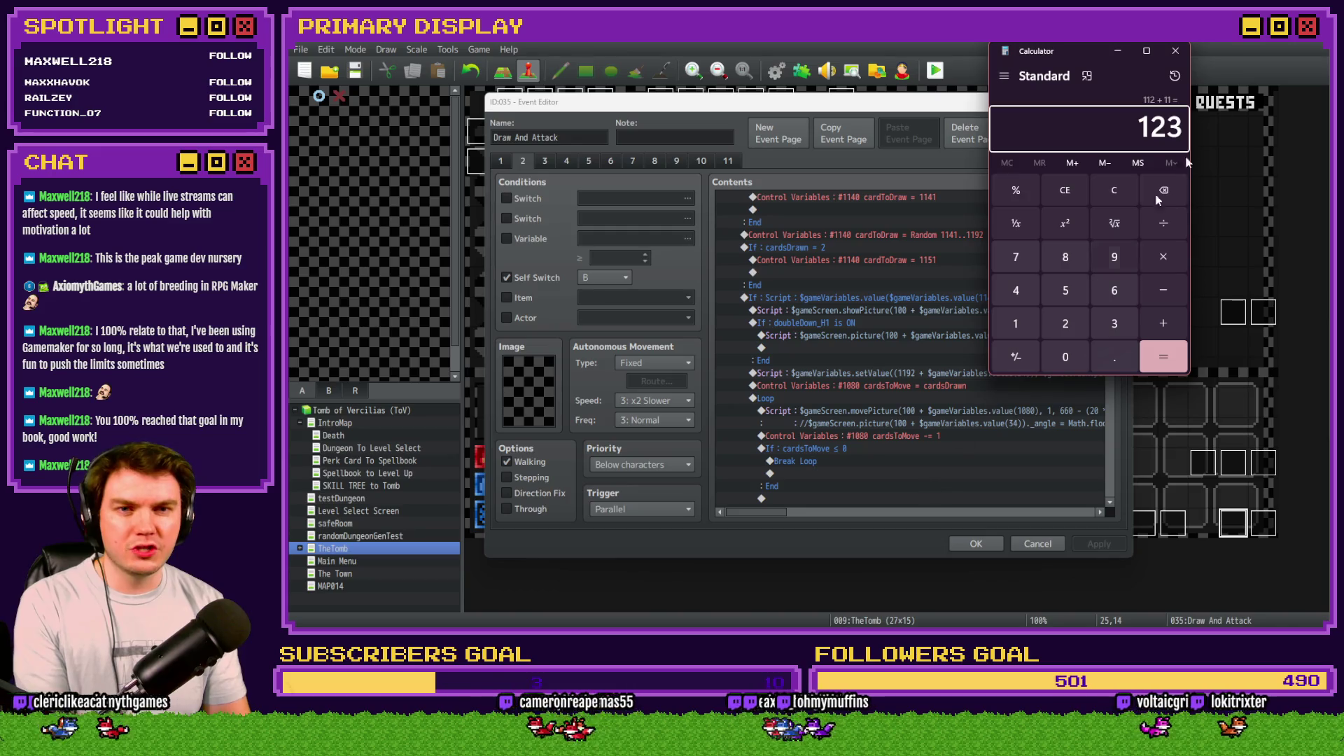
pyautogui.click(1176, 50)
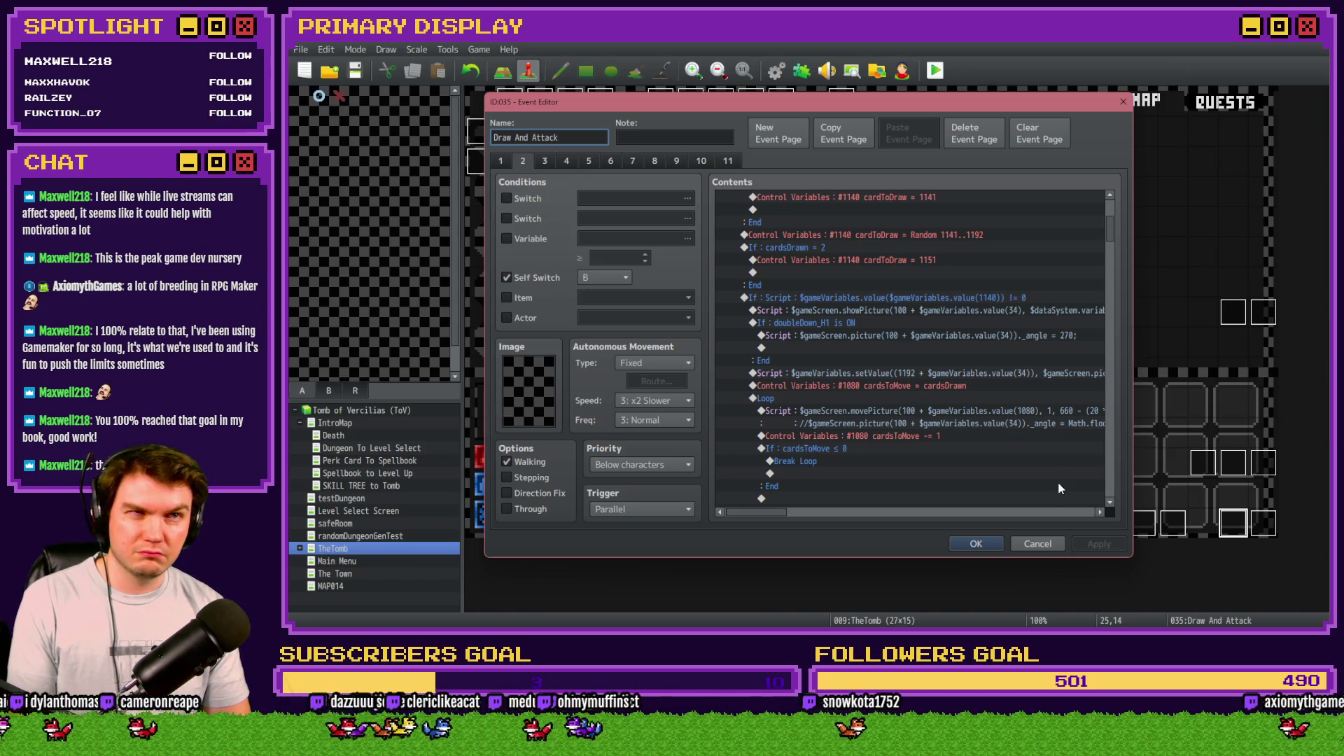
# Step: Close Draw And Attack without saving and open the DiceMove event
pyautogui.scroll(5, 947, 459)
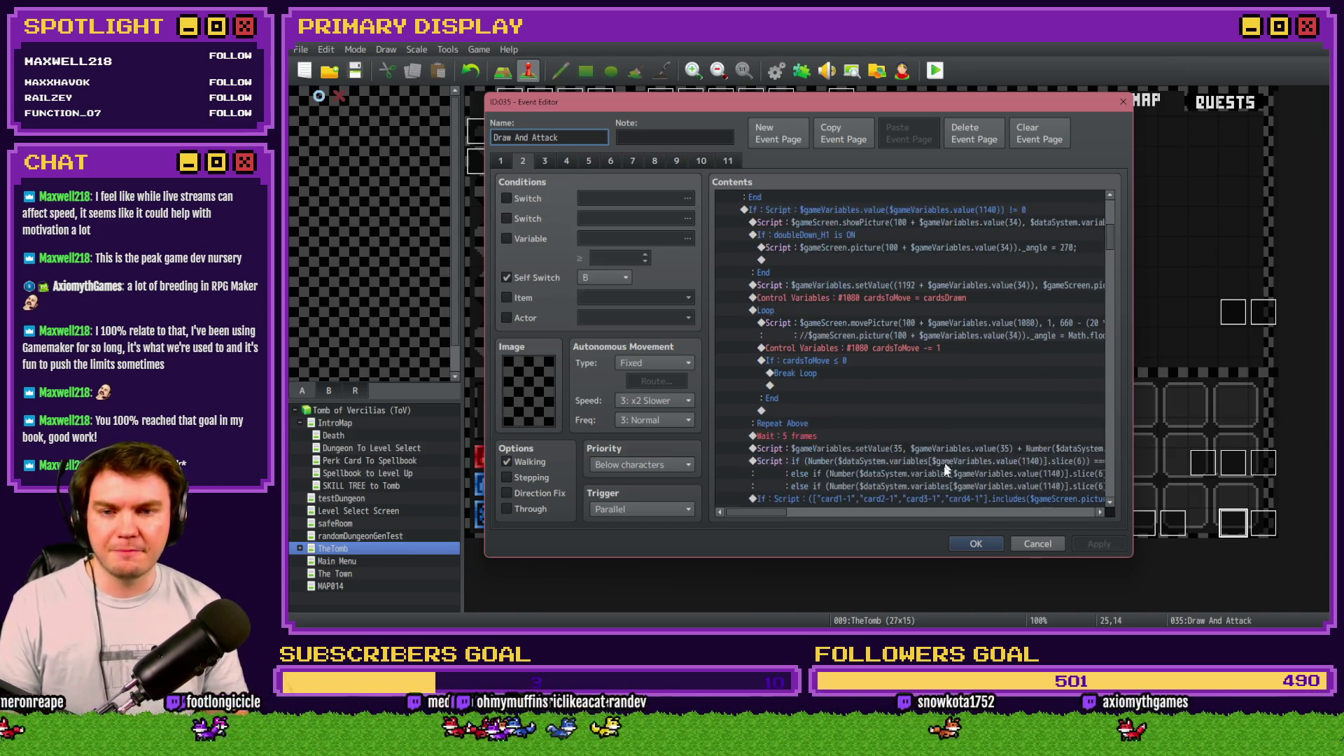
pyautogui.click(1037, 544)
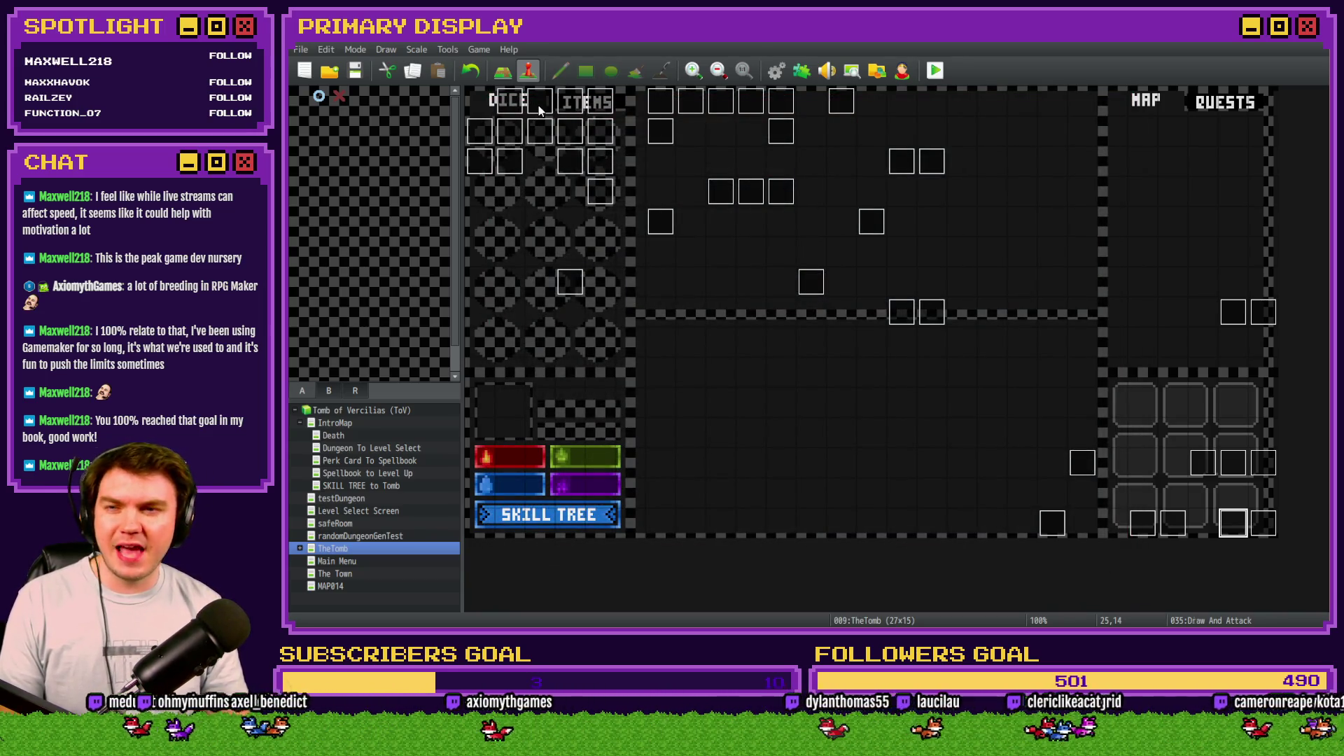
pyautogui.doubleClick(539, 109)
# Step: On DiceMove page 6, select the tint-reset line just above the monsterHP ≤ 0 check
pyautogui.click(615, 162)
pyautogui.click(630, 162)
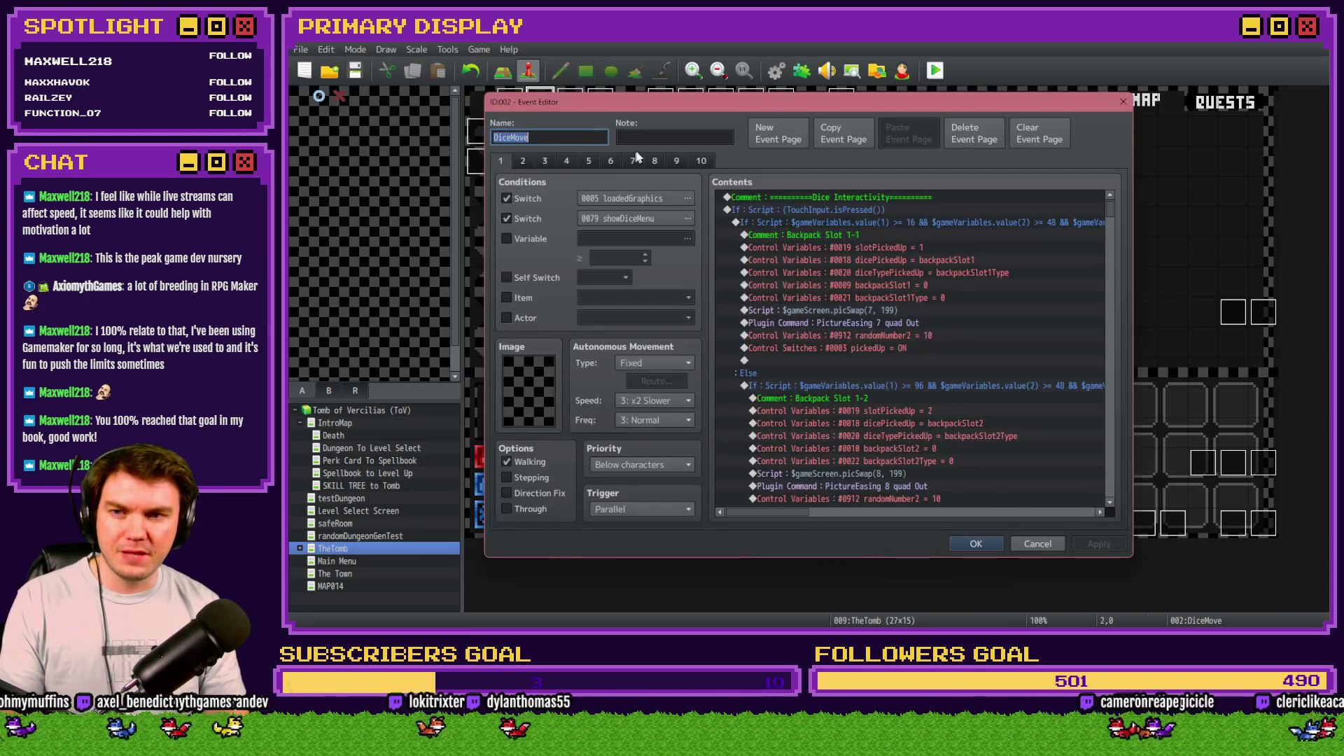
pyautogui.click(610, 162)
pyautogui.moveTo(1106, 227); pyautogui.dragTo(1115, 418)
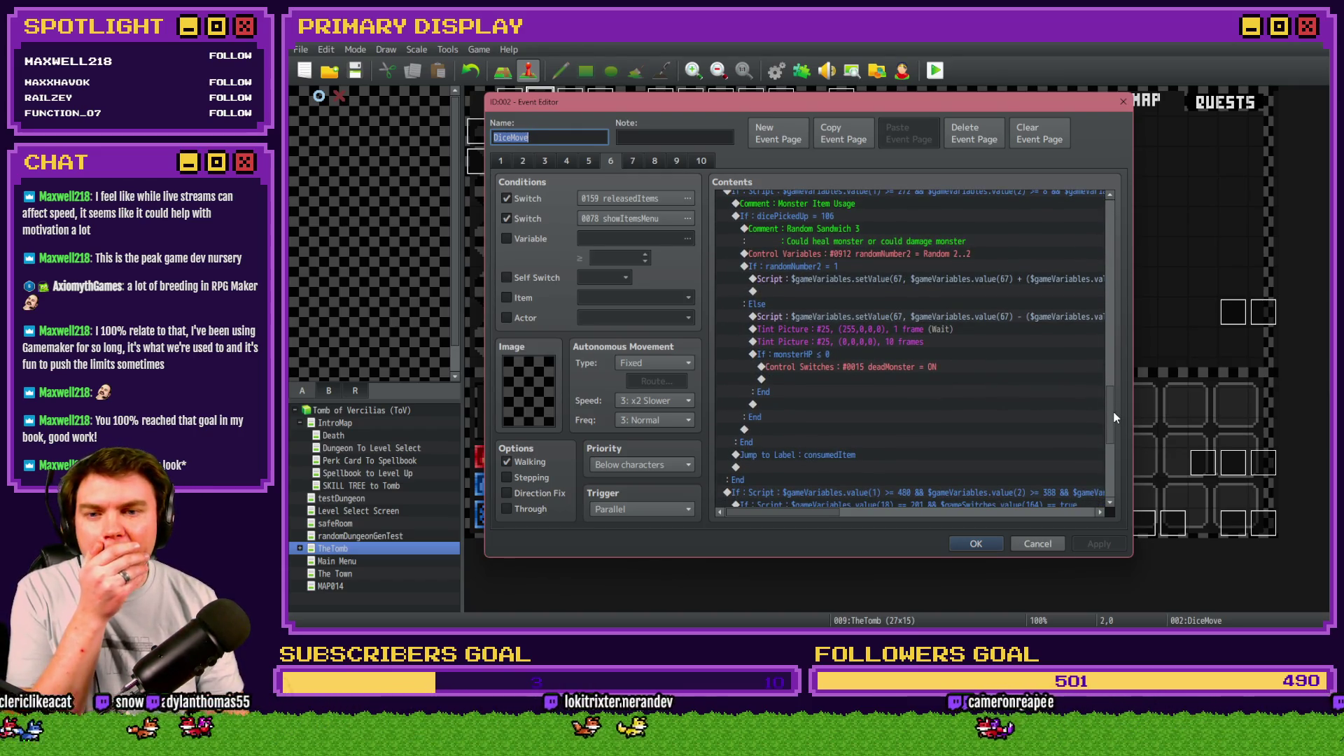
pyautogui.click(854, 351)
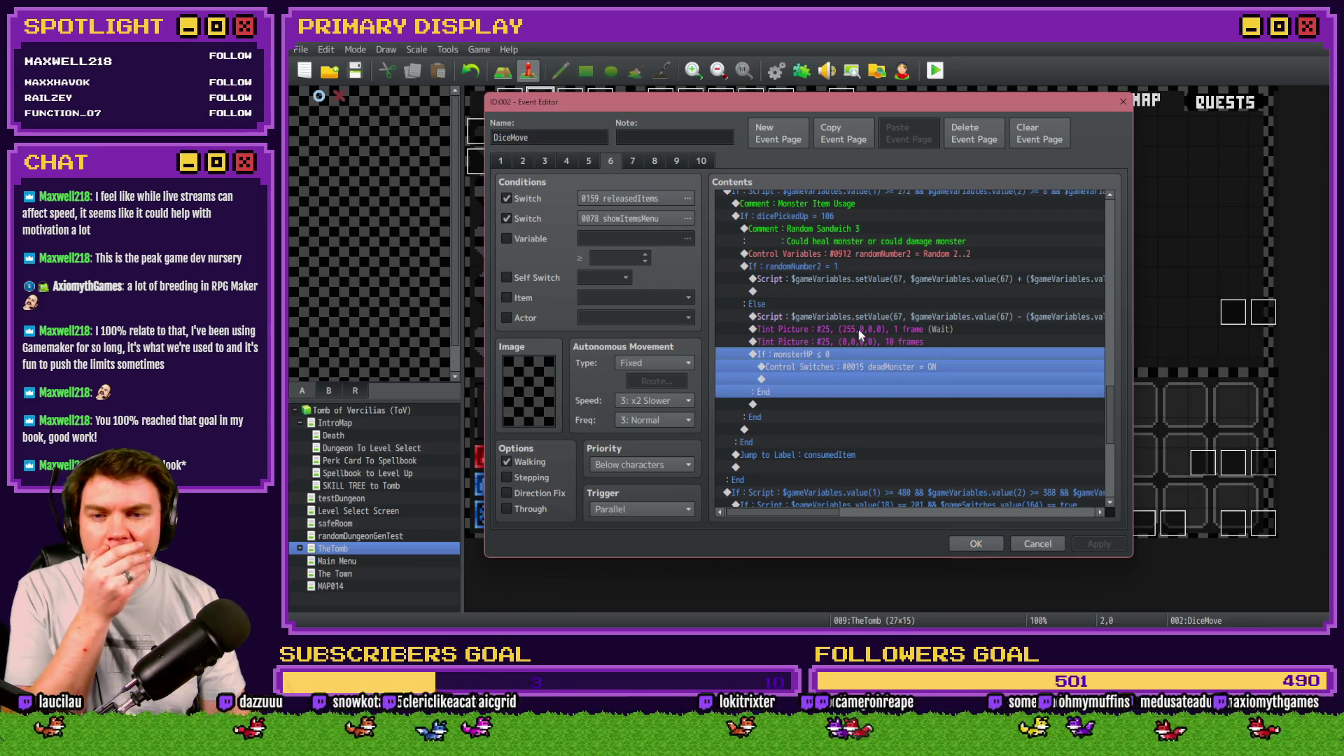
pyautogui.press('Up')
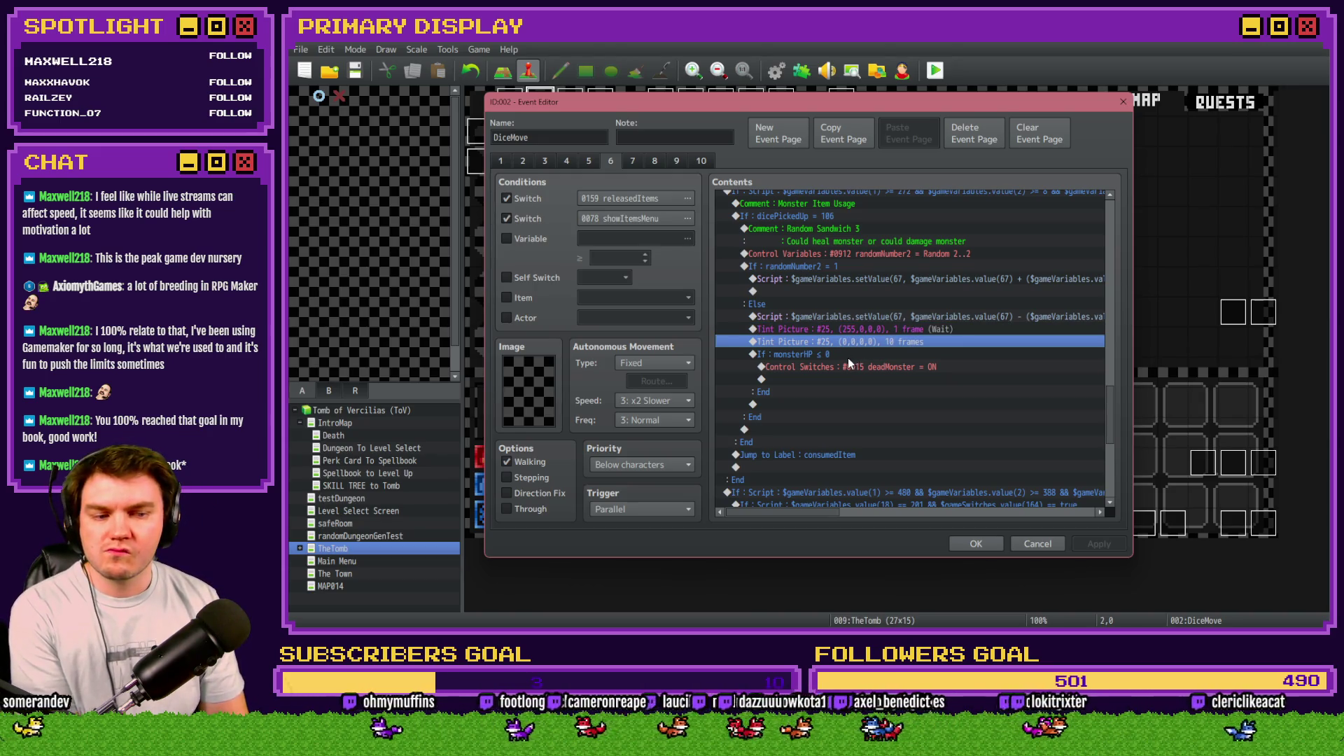
# Step: Insert a Loop above the monsterHP ≤ 0 check
pyautogui.click(851, 359)
pyautogui.press('Insert')
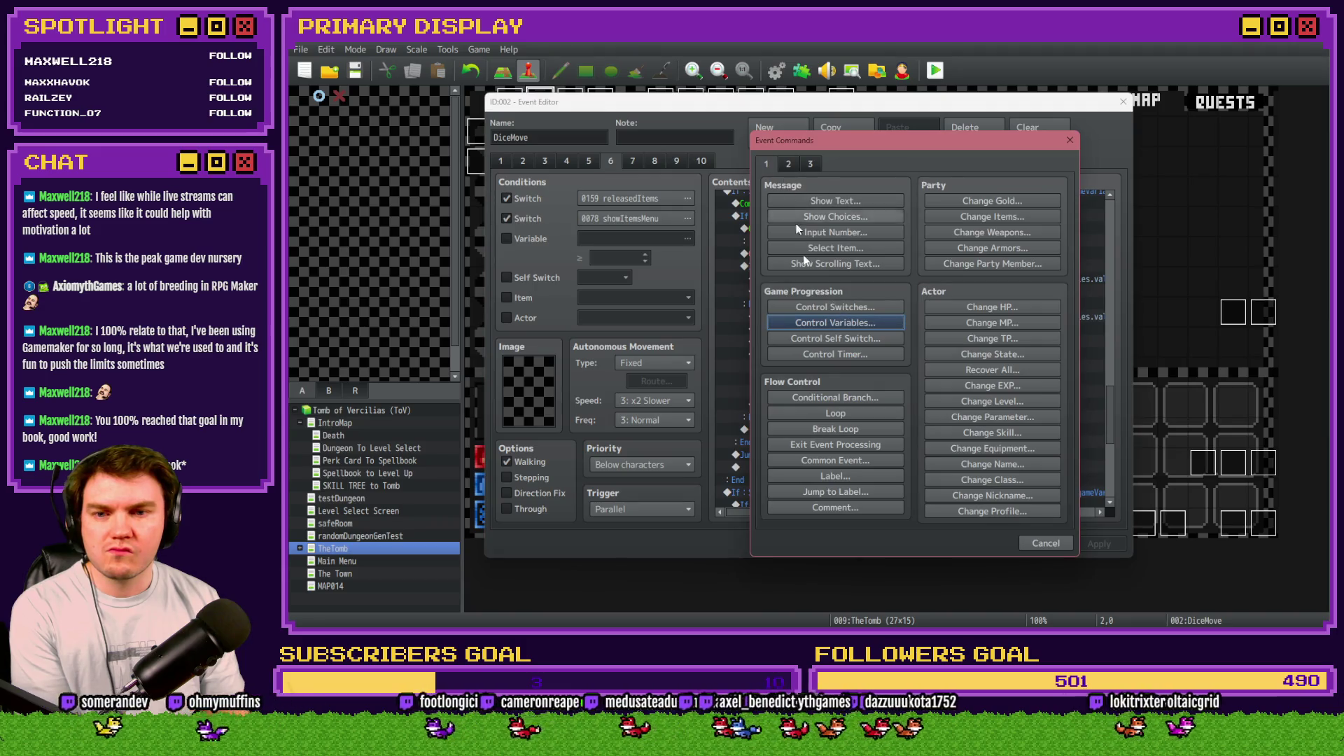
pyautogui.click(846, 413)
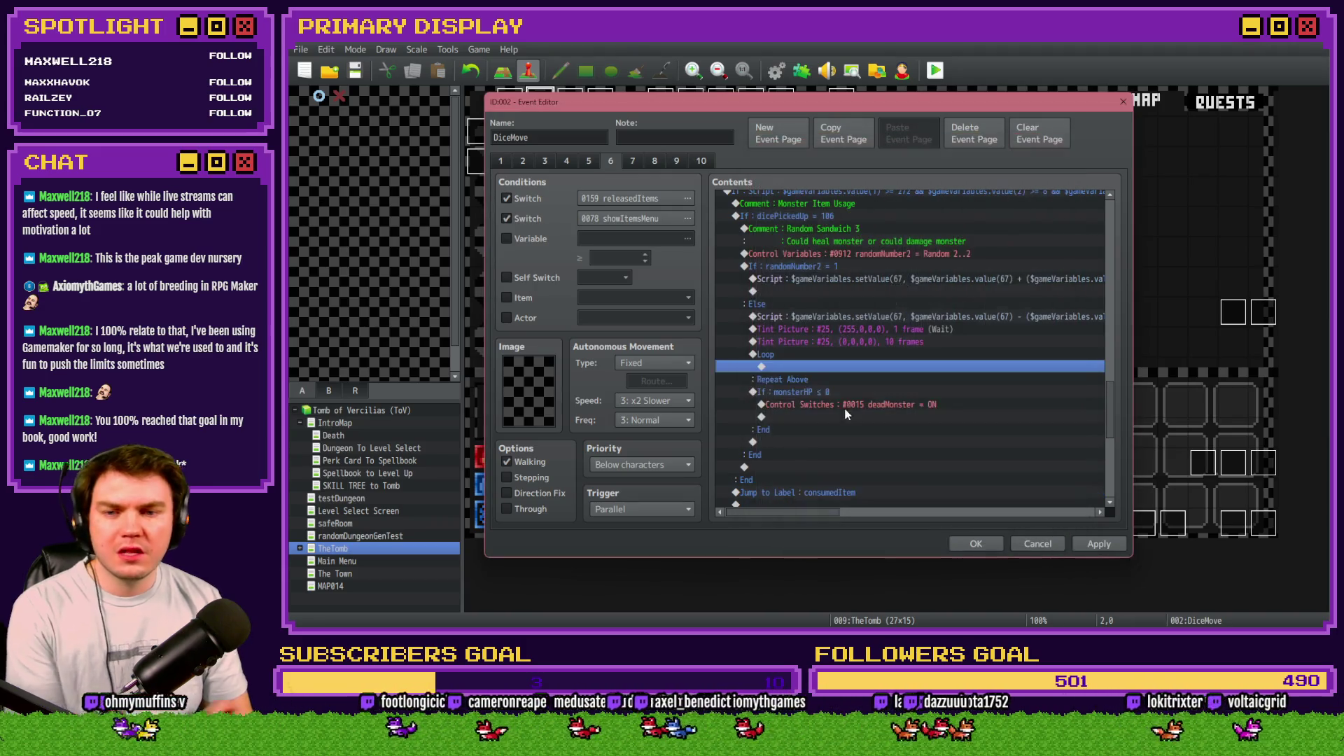
# Step: Before the Loop, add Control Variables #0911 randomNumber1 = 0
pyautogui.doubleClick(796, 358)
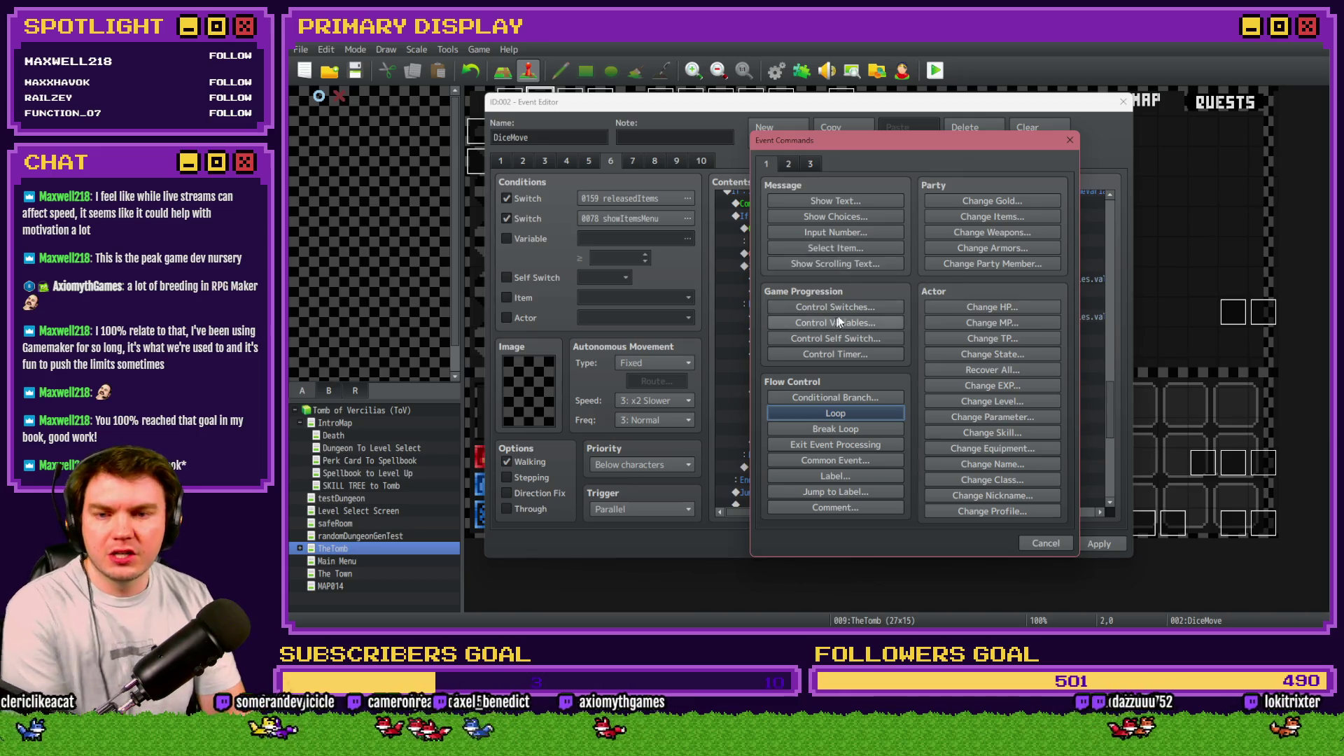
pyautogui.click(865, 319)
pyautogui.click(930, 256)
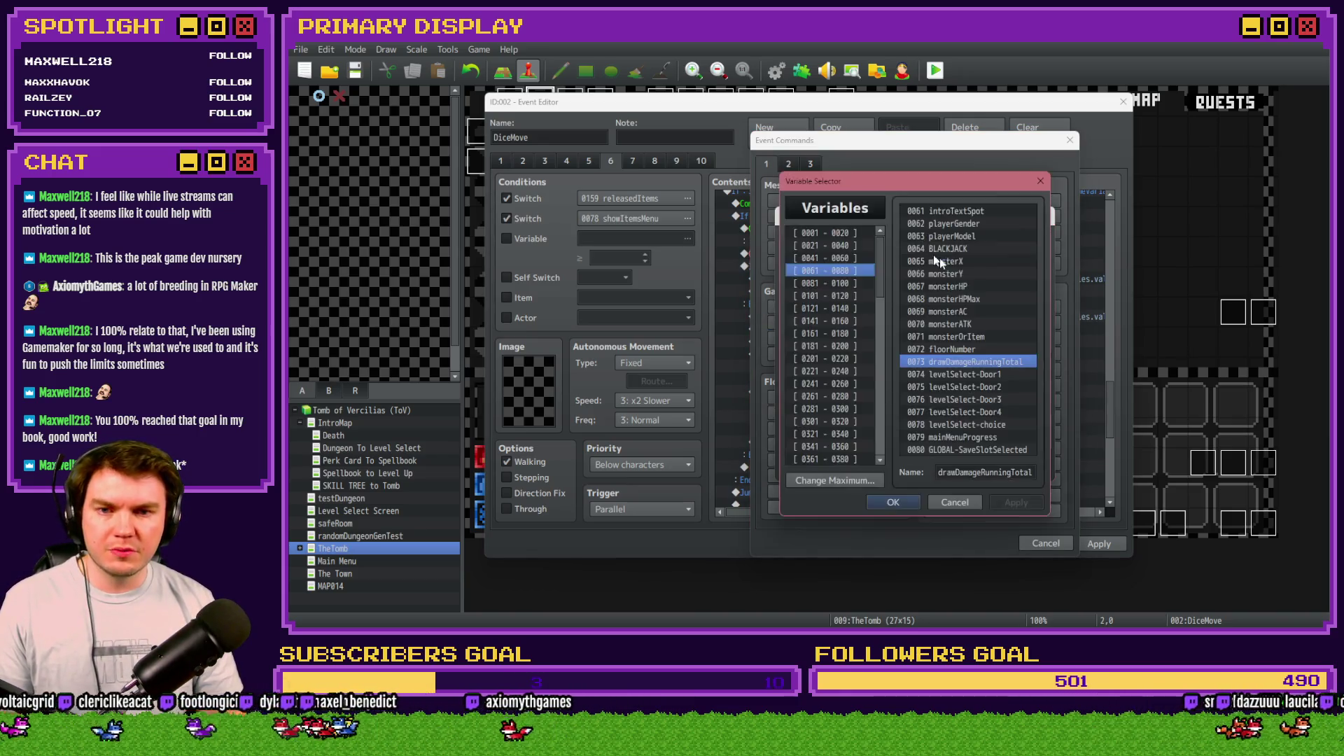
pyautogui.scroll(-13, 874, 403)
pyautogui.click(852, 359)
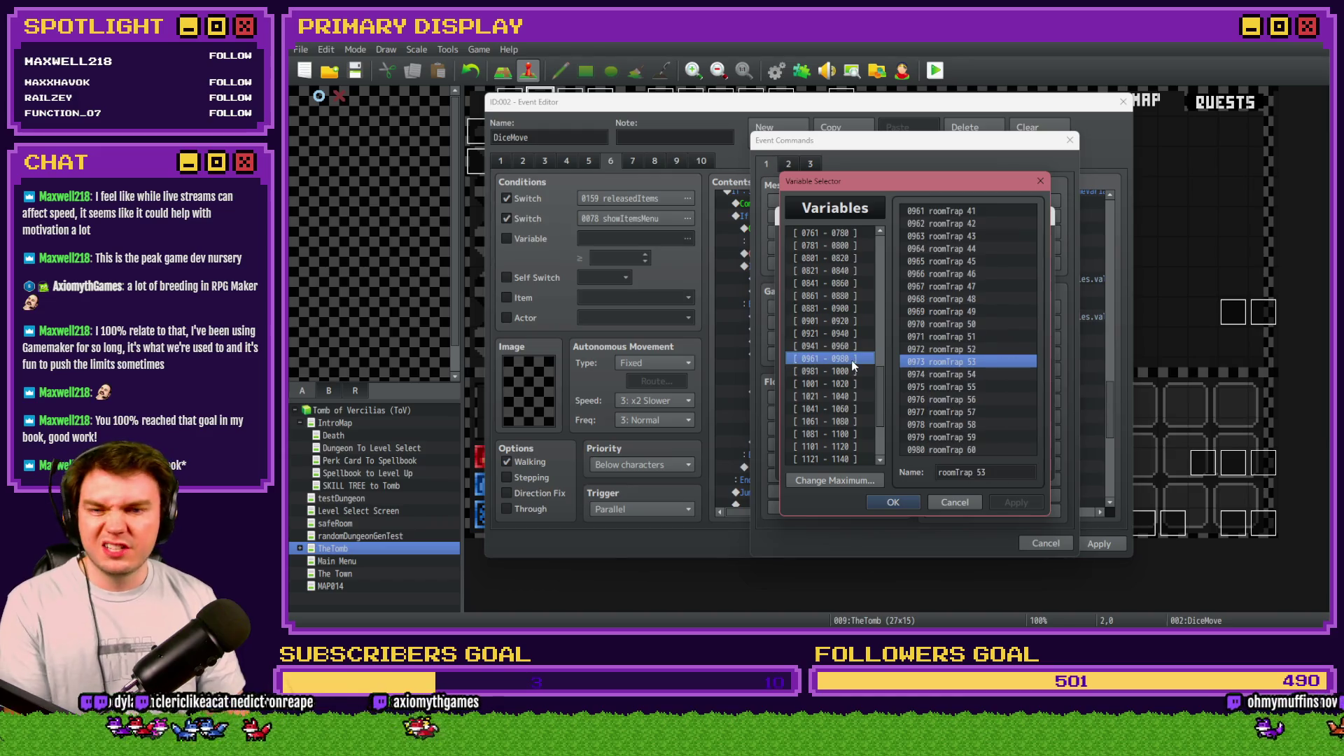
pyautogui.press('Up')
pyautogui.press('Up')
pyautogui.press('Up')
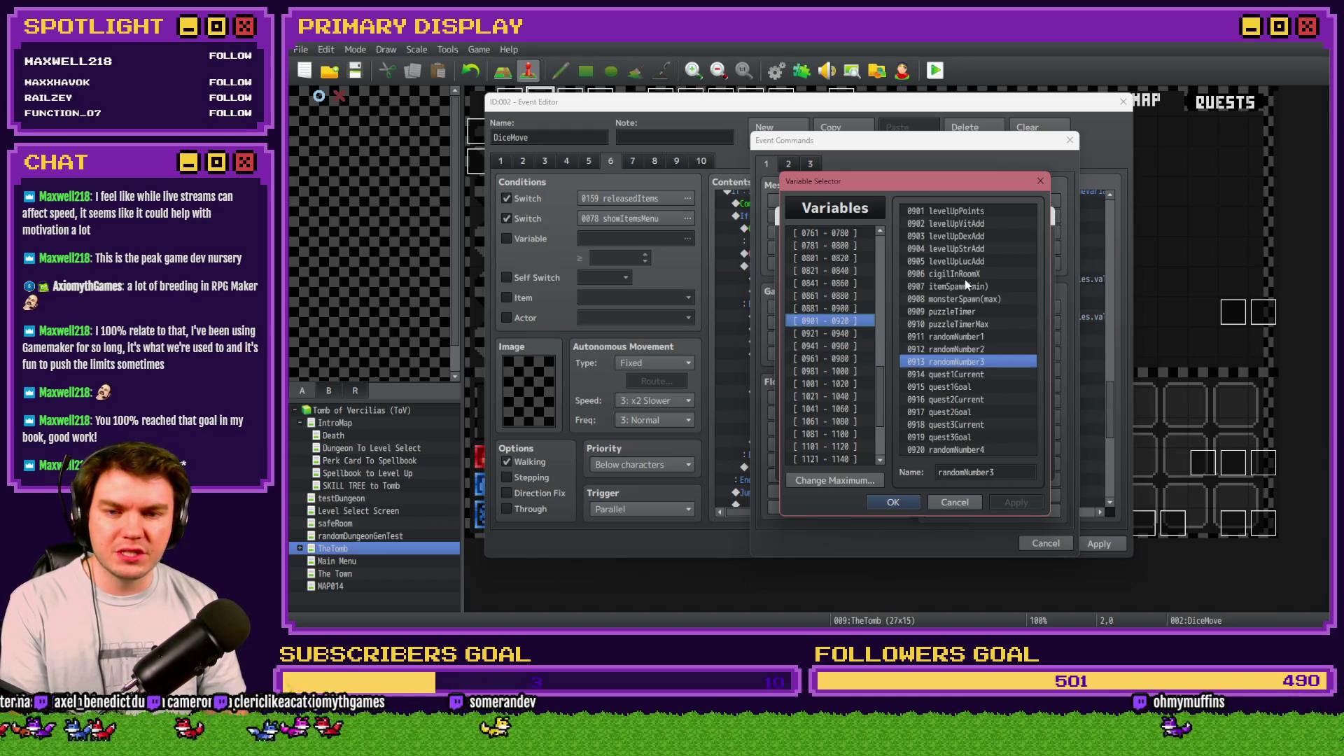
pyautogui.click(969, 340)
pyautogui.doubleClick(969, 338)
pyautogui.click(961, 462)
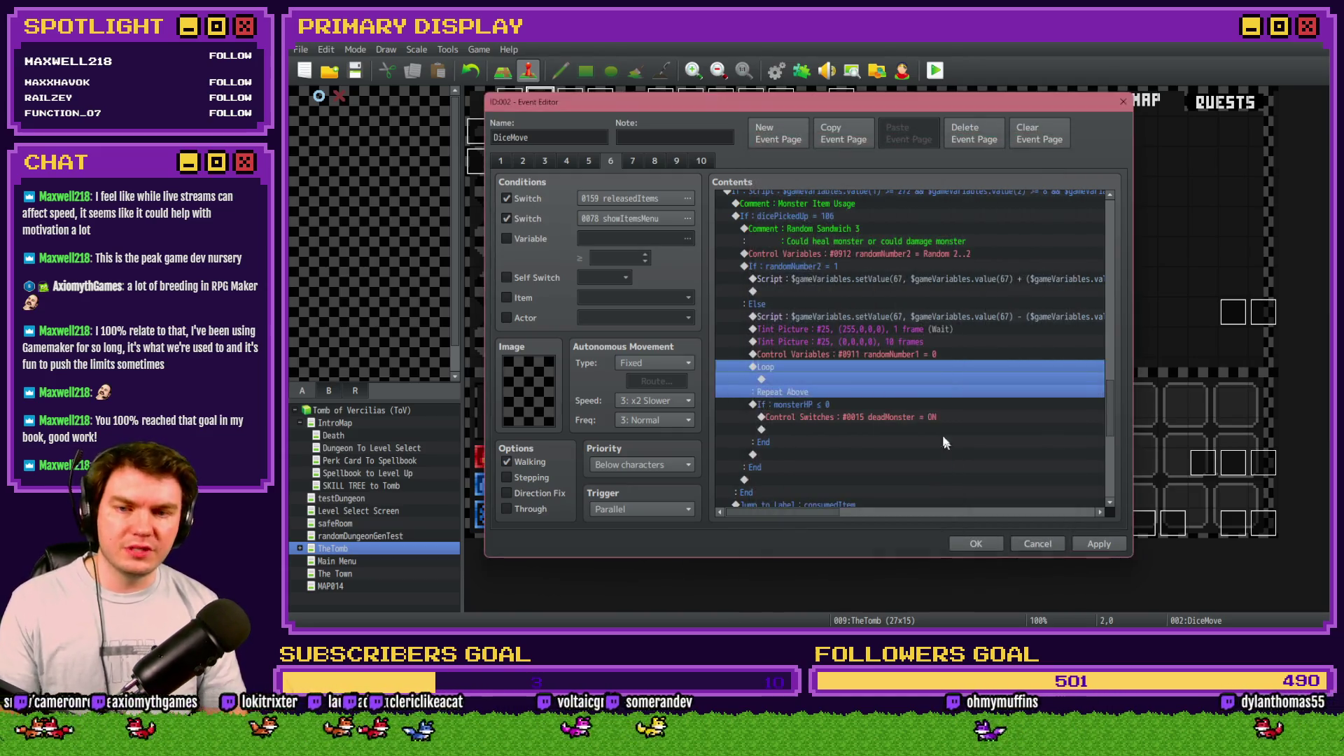
# Step: Inside the Loop, add Control Variables randomNumber1 += 1
pyautogui.doubleClick(830, 380)
pyautogui.click(834, 322)
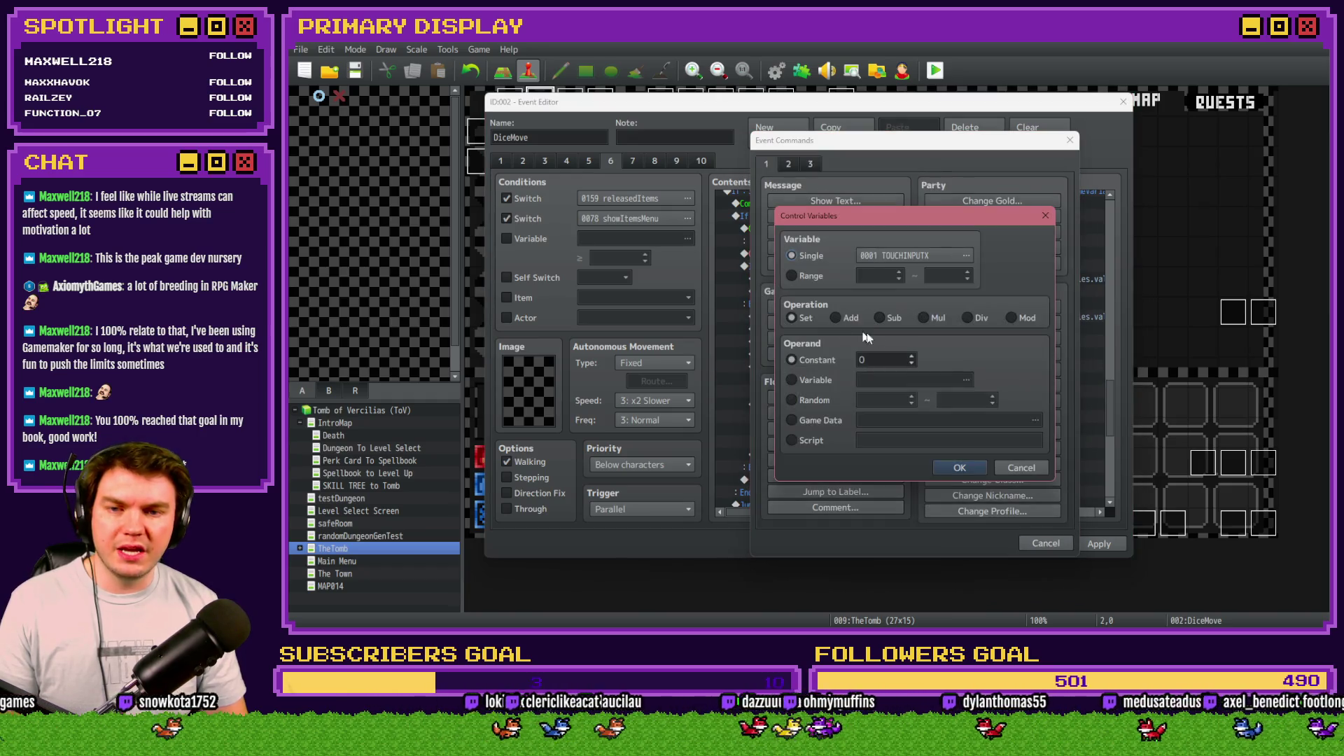
pyautogui.click(912, 357)
pyautogui.click(902, 258)
pyautogui.doubleClick(969, 334)
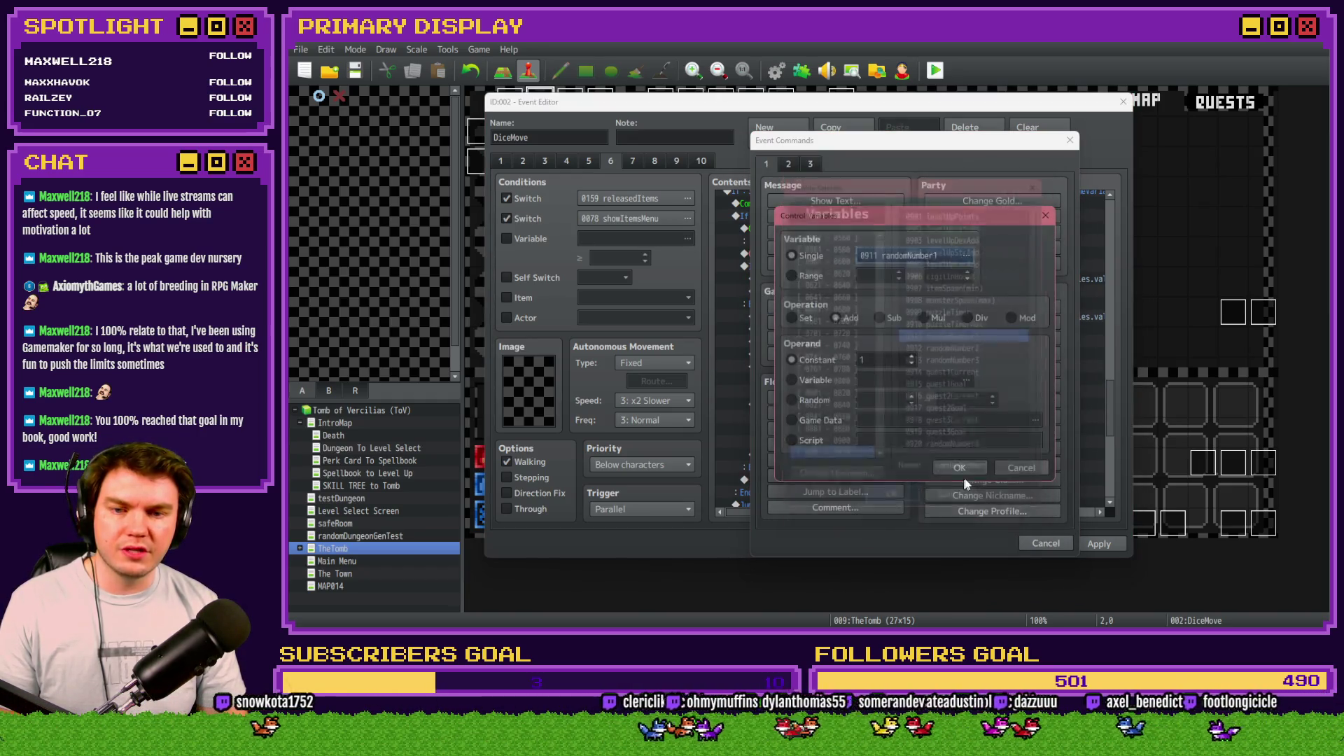
pyautogui.click(959, 467)
# Step: Add a Script command: $gameScreen.erasePicture(100 + $gameVariables.value(911));
pyautogui.doubleClick(805, 391)
pyautogui.click(789, 165)
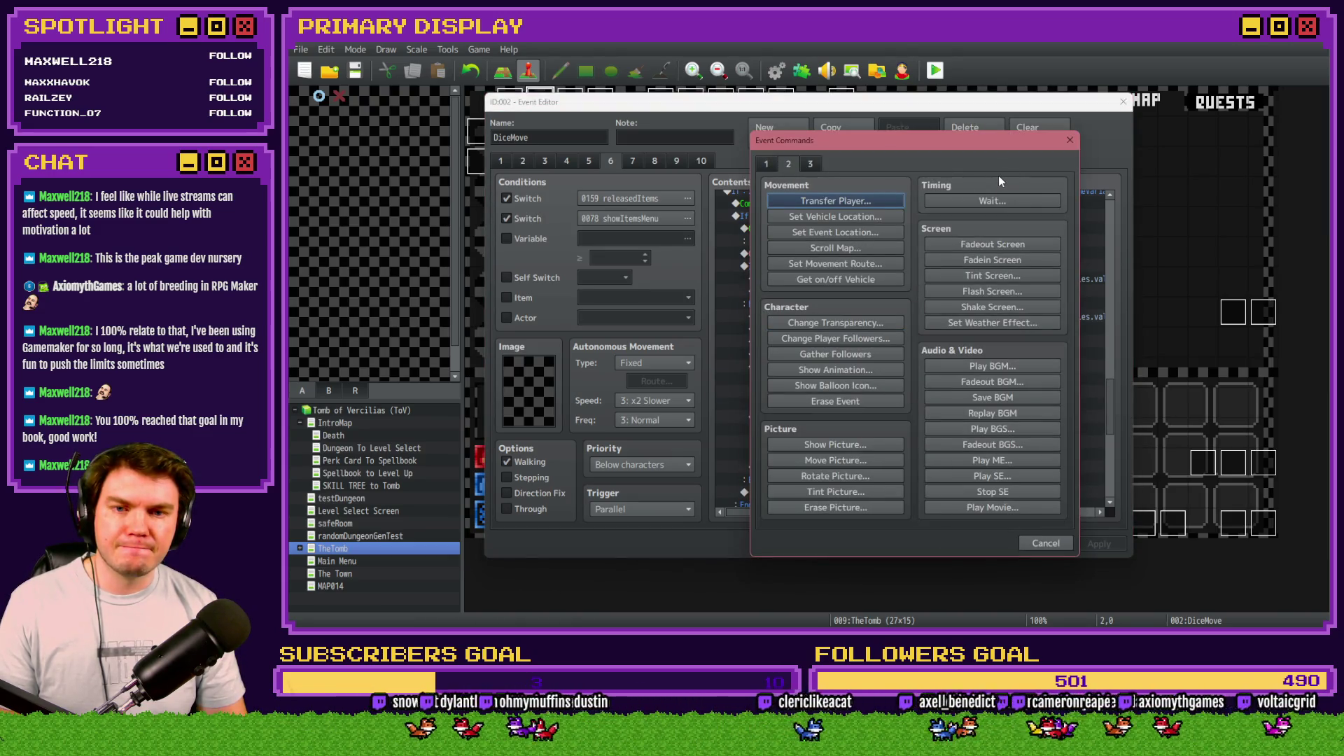
pyautogui.click(805, 166)
pyautogui.click(971, 493)
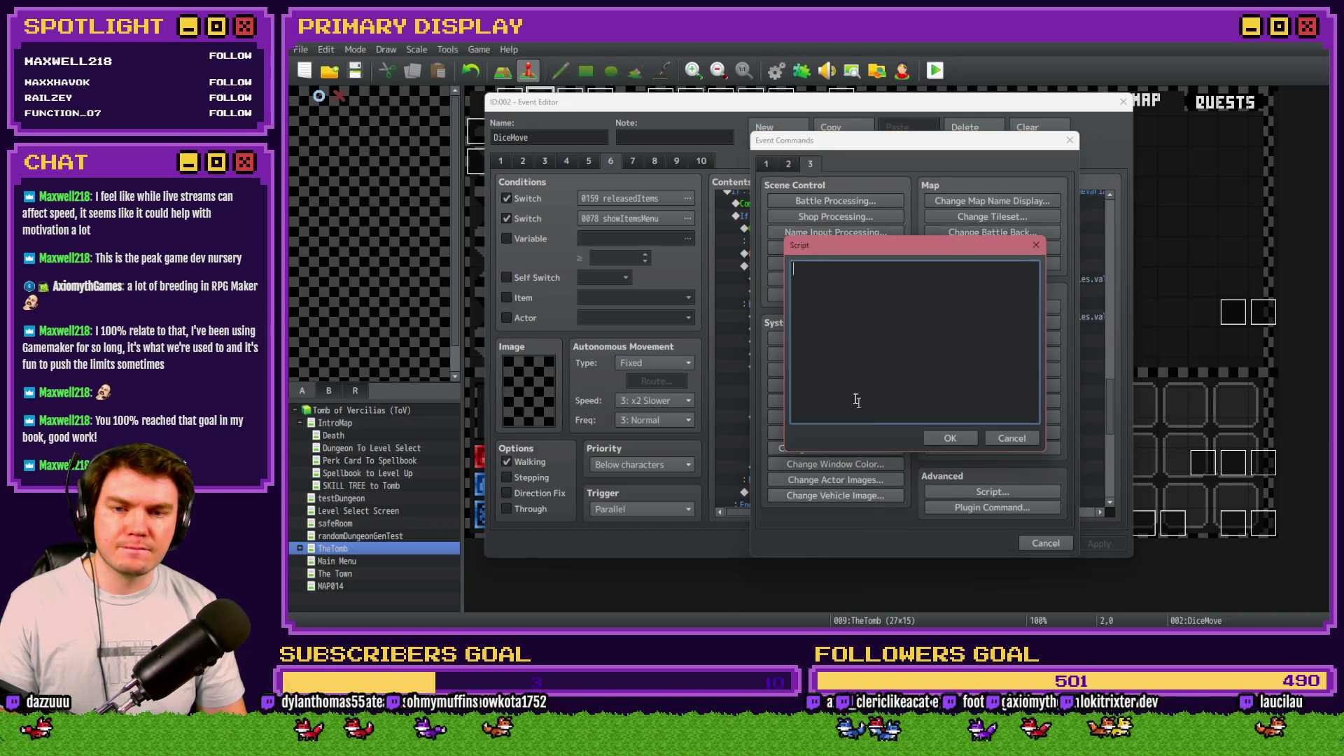
pyautogui.write('$gameScreen.')
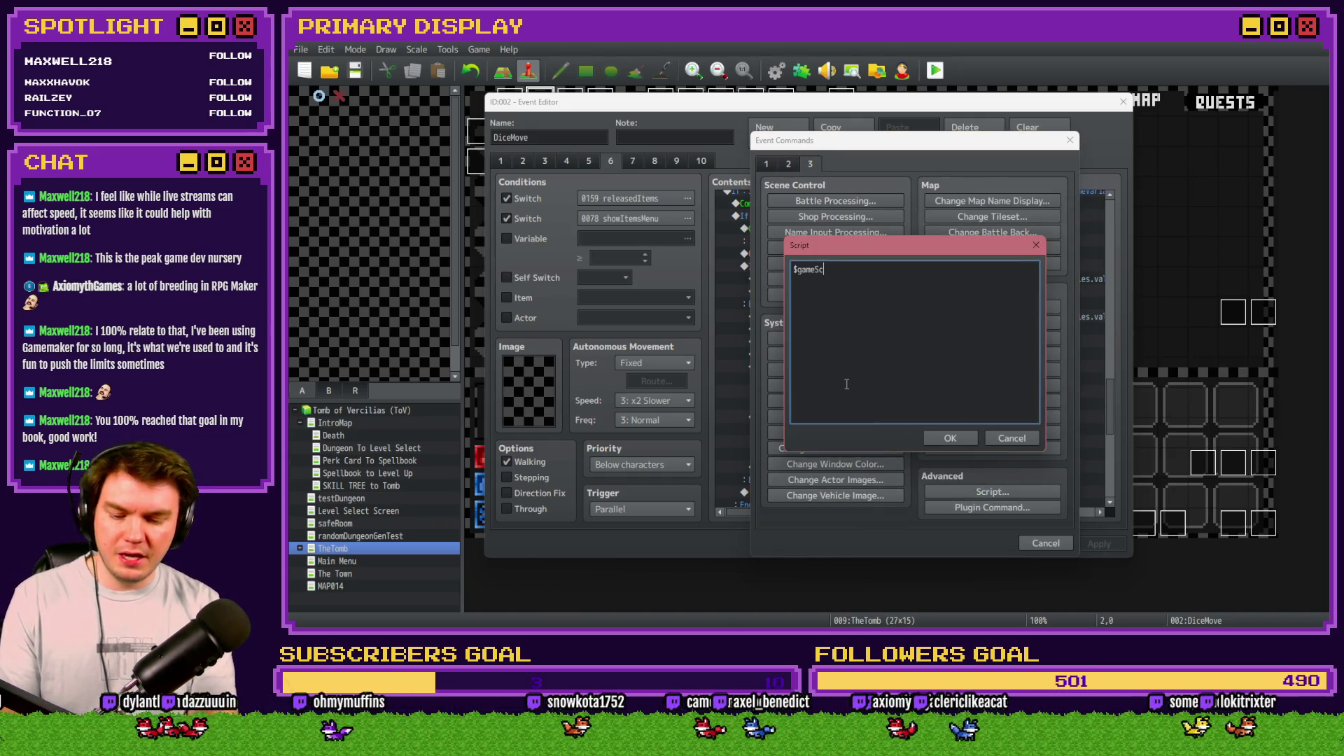
pyautogui.write('eras')
pyautogui.write('ePicture()')
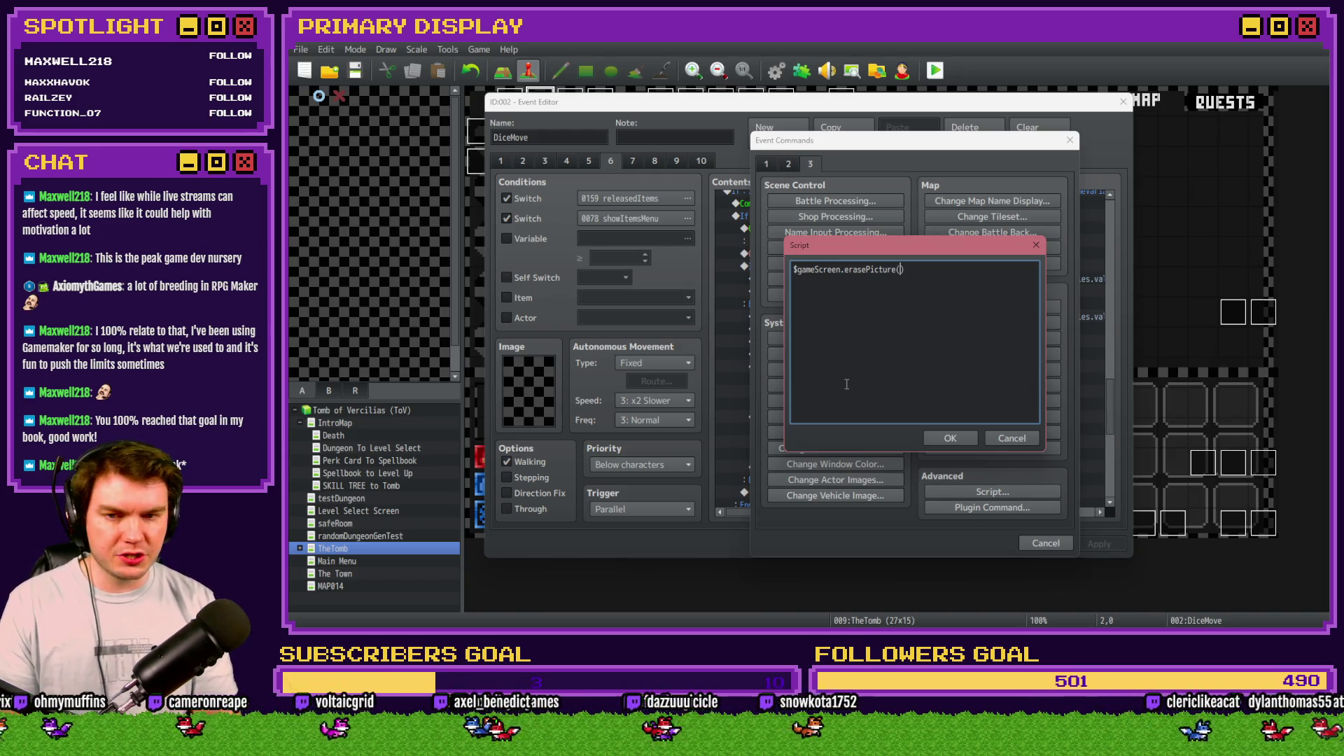
pyautogui.write('100')
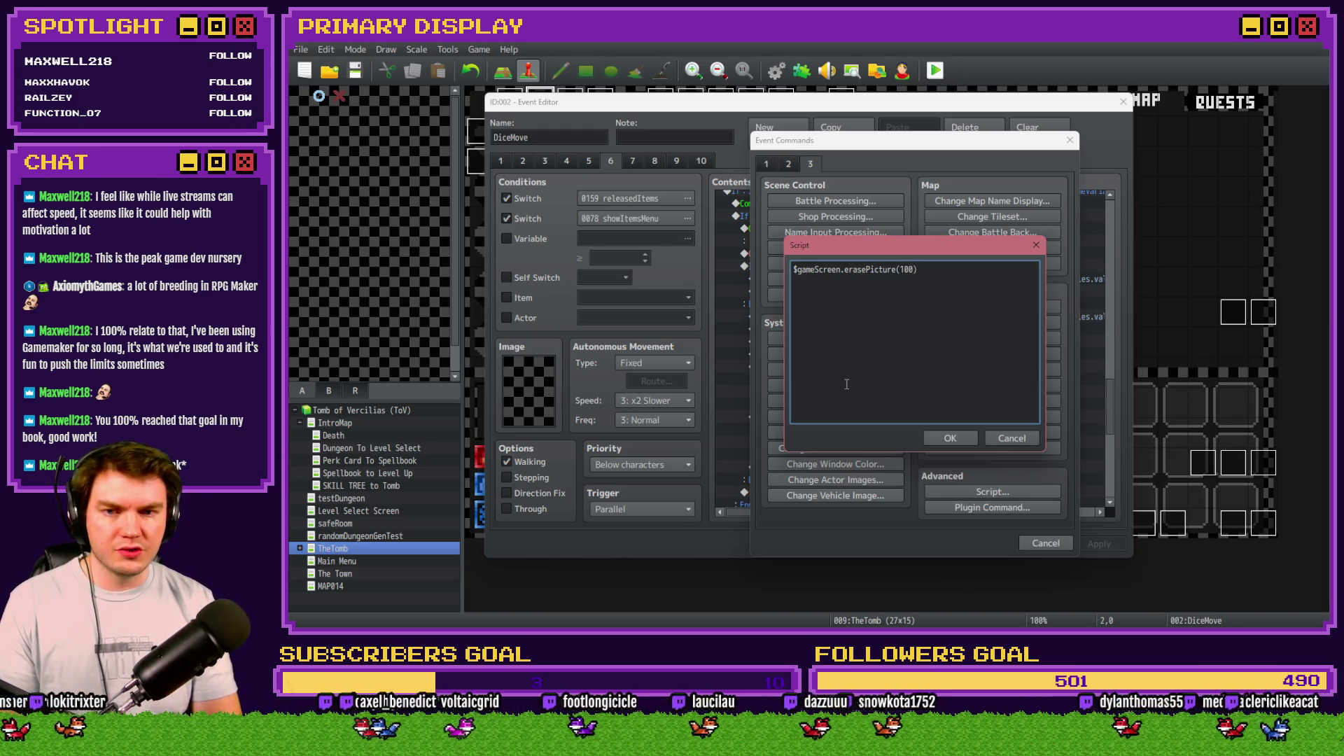
pyautogui.write(' + ')
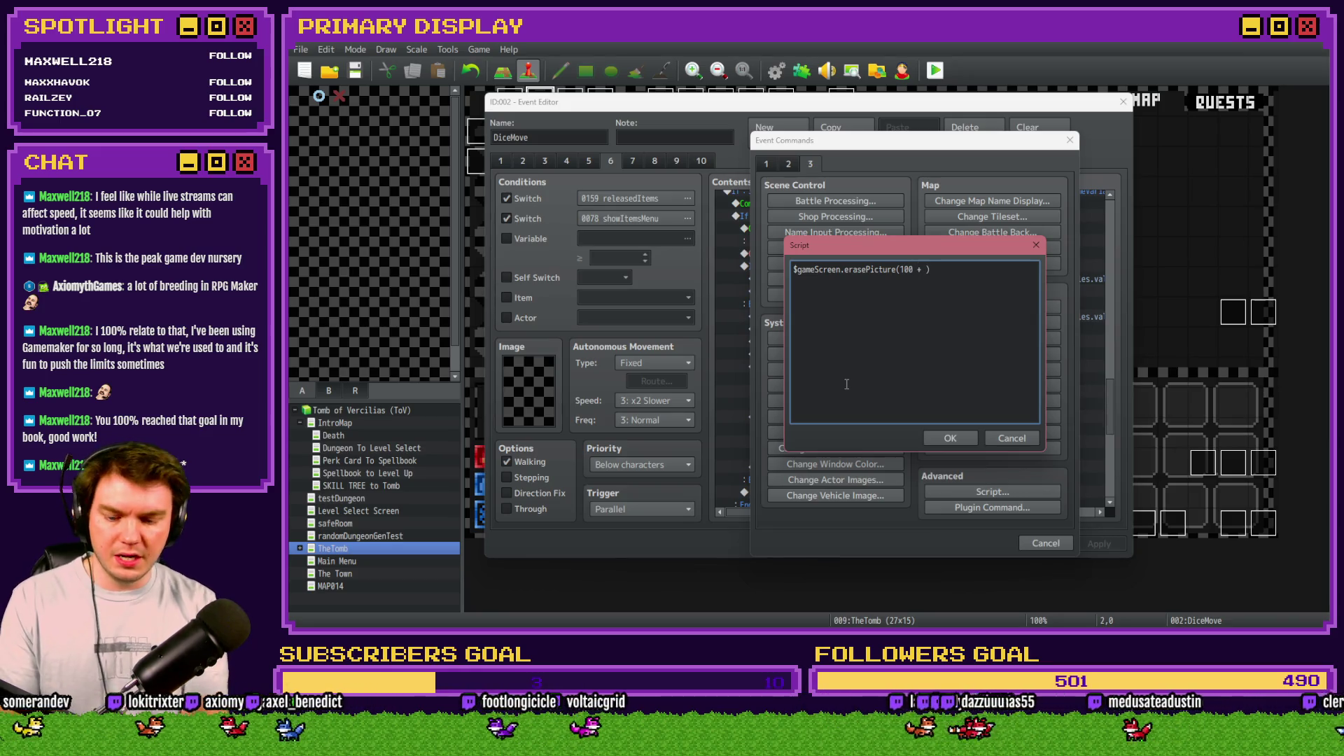
pyautogui.write('$gameVariabl')
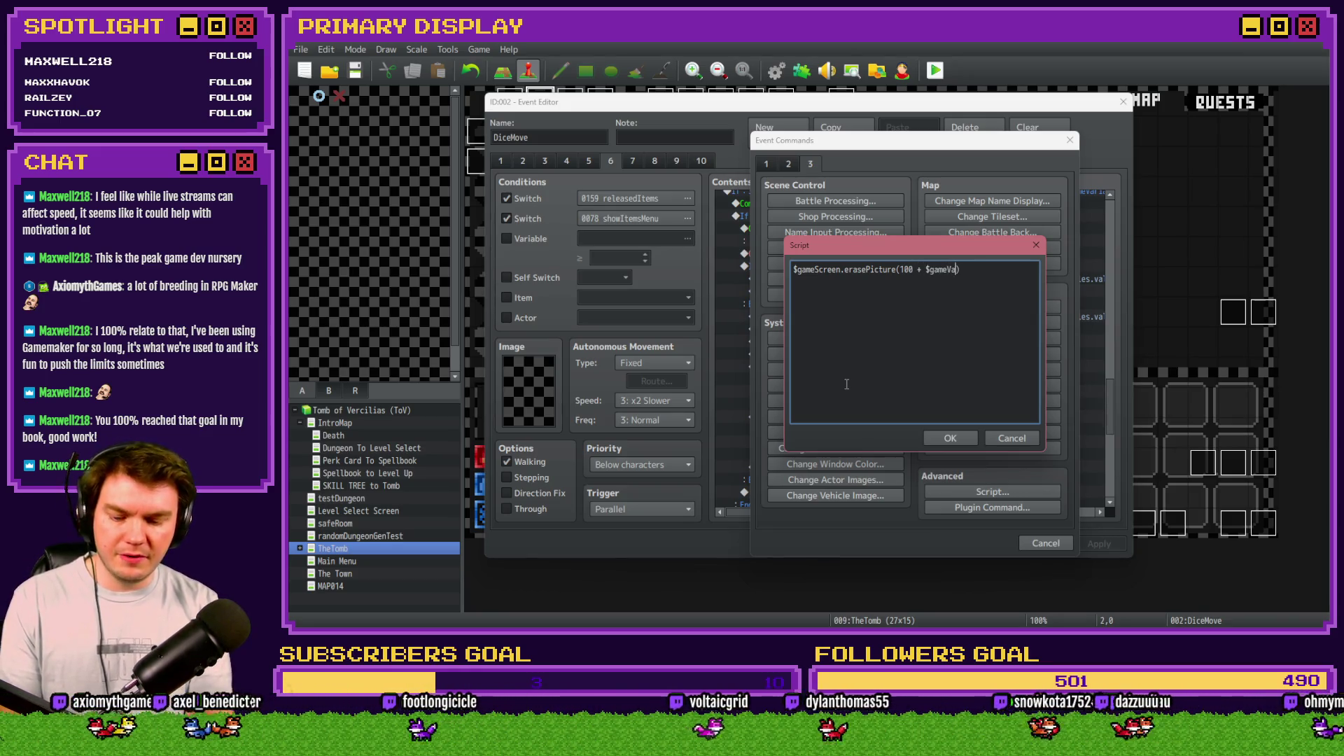
pyautogui.write('es.value()')
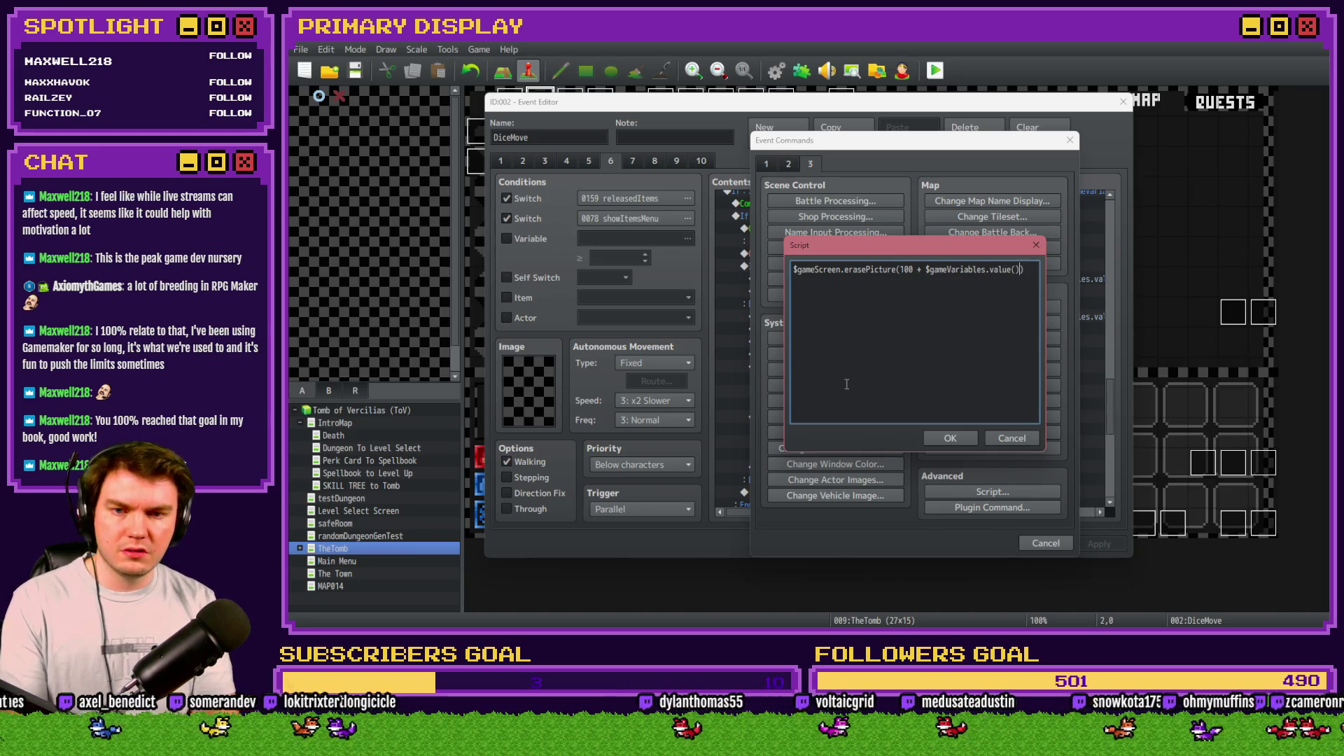
pyautogui.write('911')
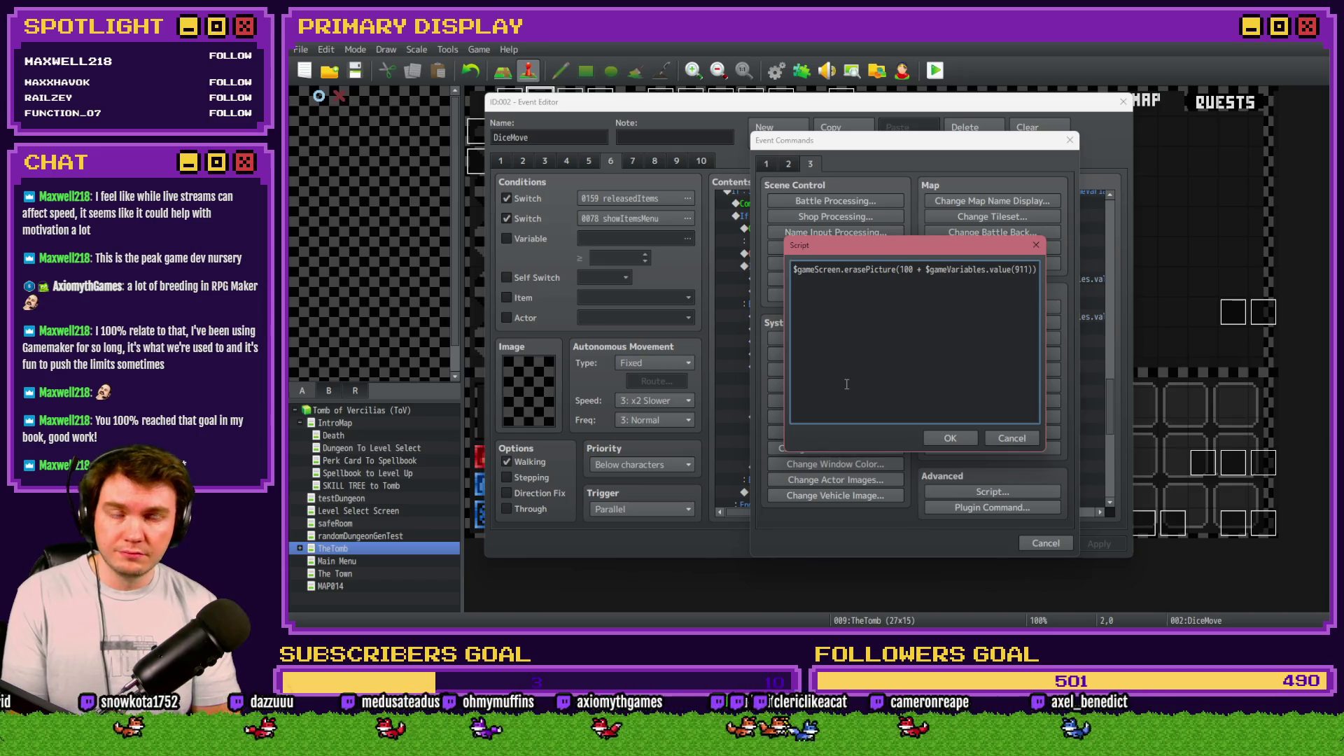
pyautogui.write(';')
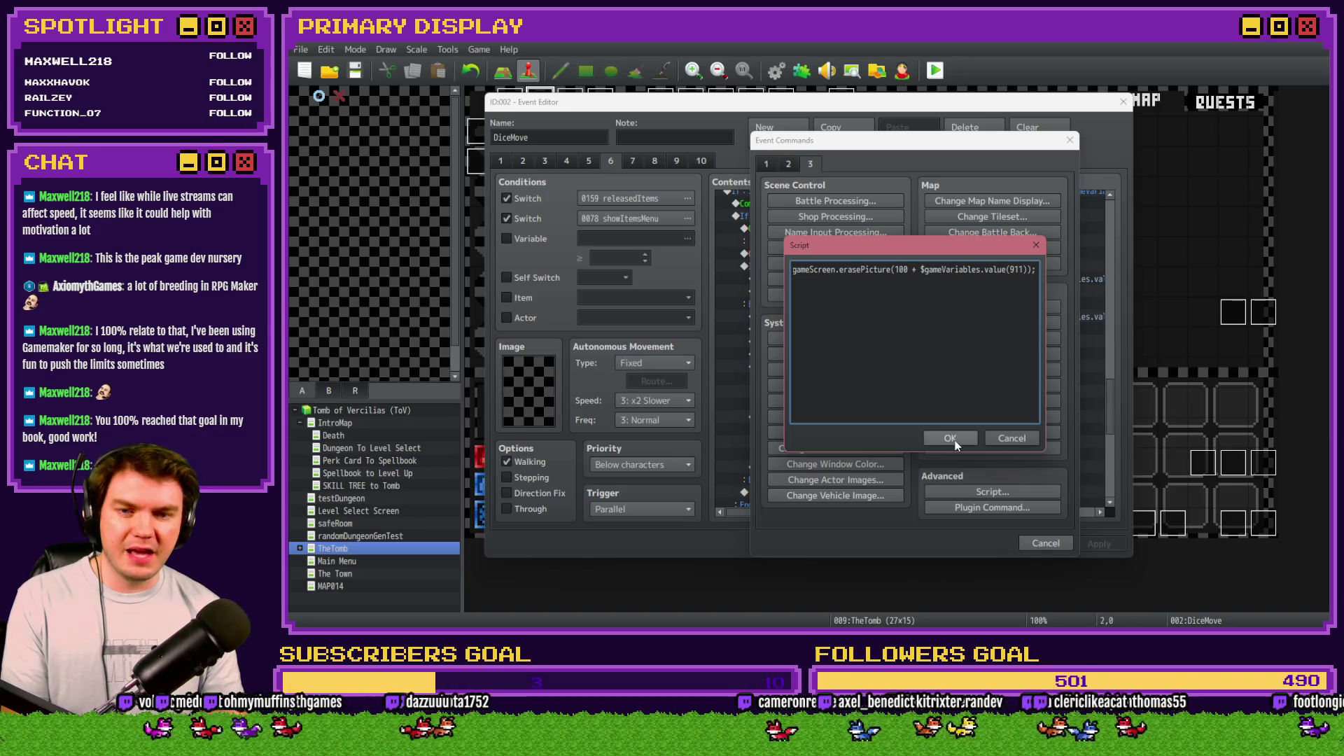
pyautogui.click(950, 439)
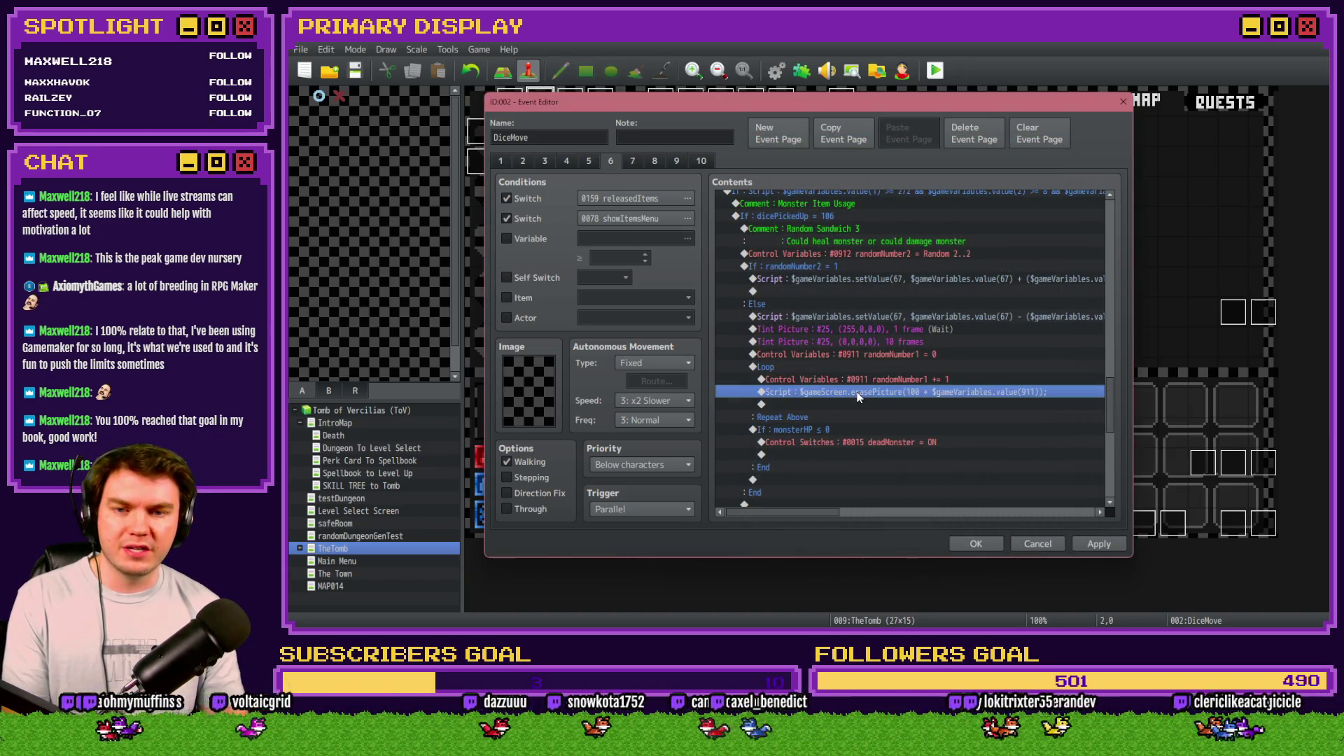
# Step: Add a Conditional Branch inside the Loop: randomNumber1 = 123
pyautogui.doubleClick(830, 405)
pyautogui.click(766, 163)
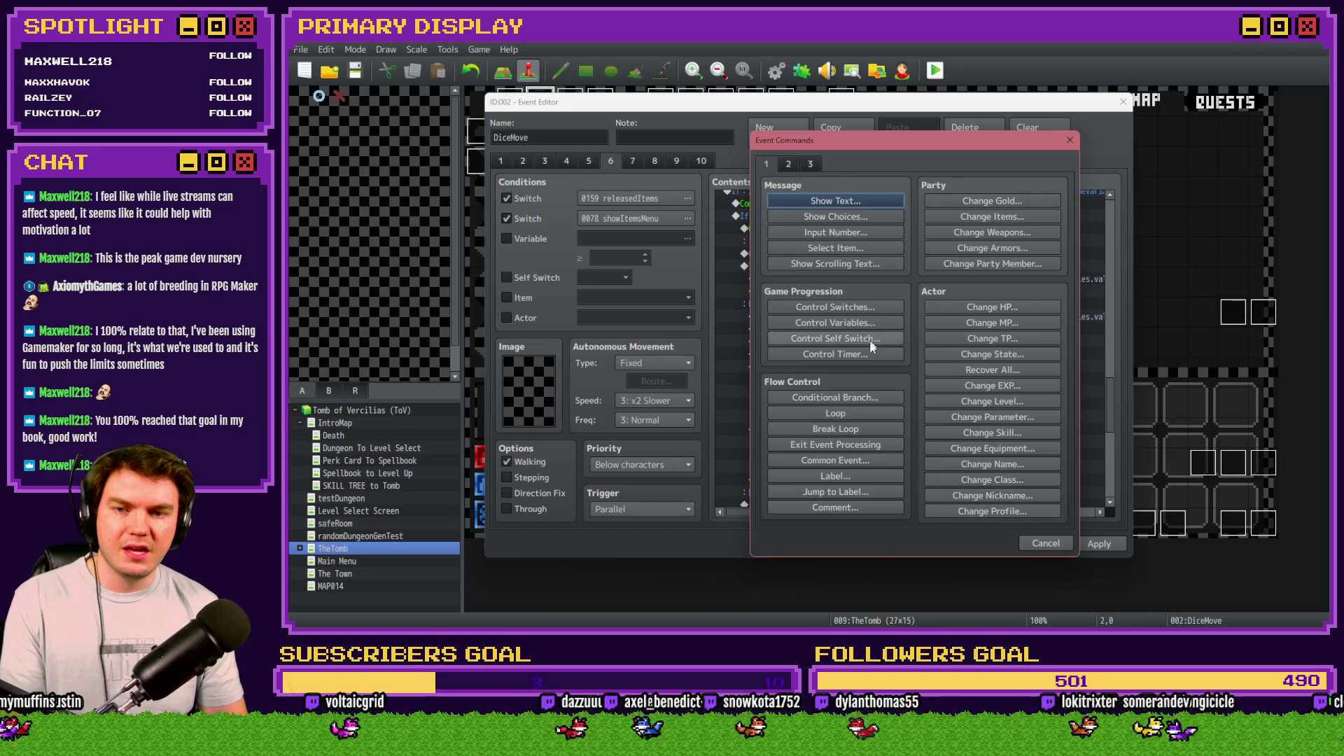
pyautogui.click(859, 397)
pyautogui.click(808, 291)
pyautogui.click(962, 292)
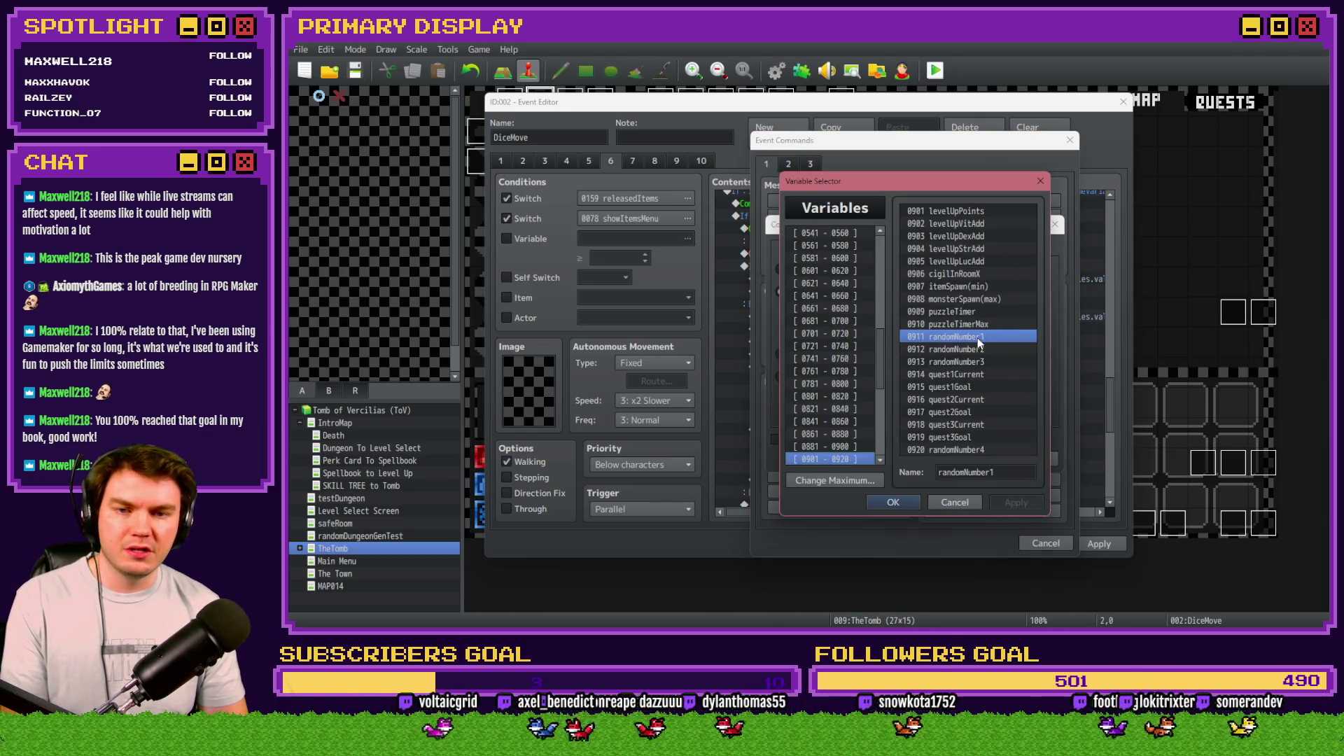
pyautogui.doubleClick(981, 342)
pyautogui.doubleClick(927, 311)
pyautogui.write('12')
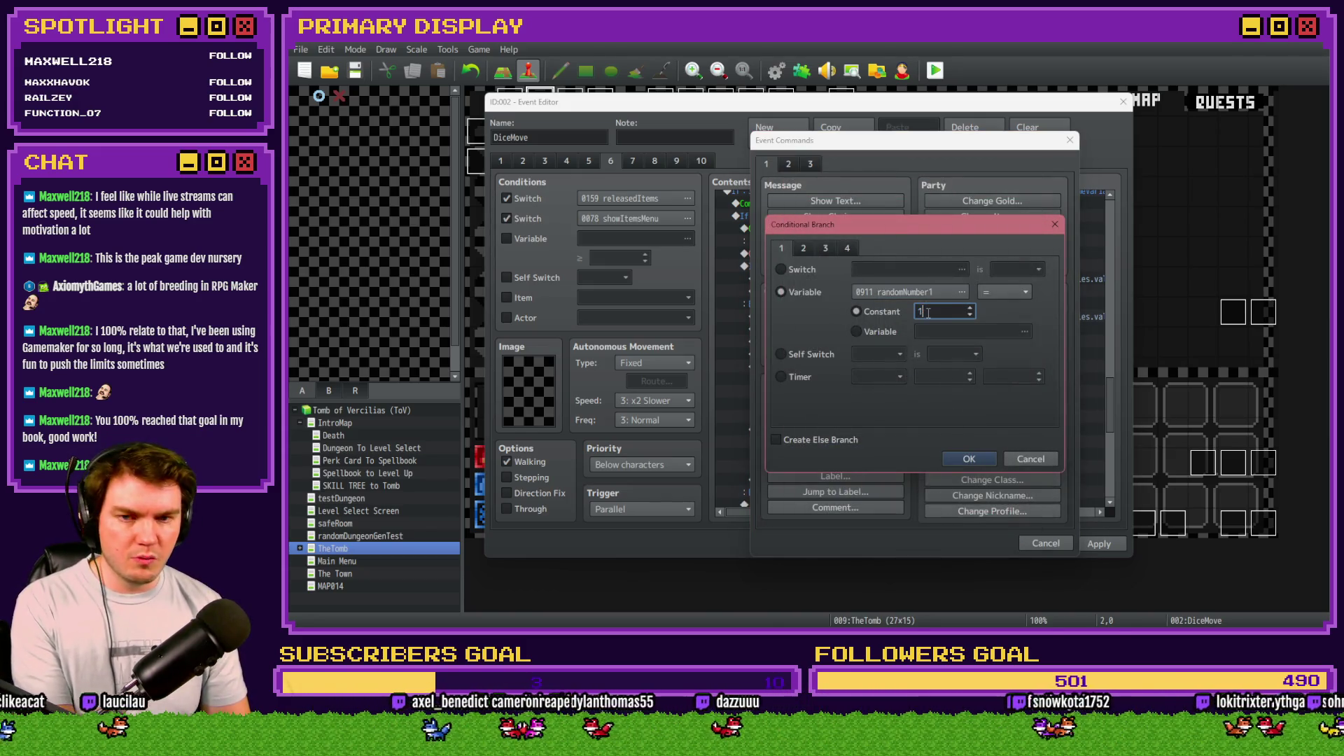
pyautogui.press('Return')
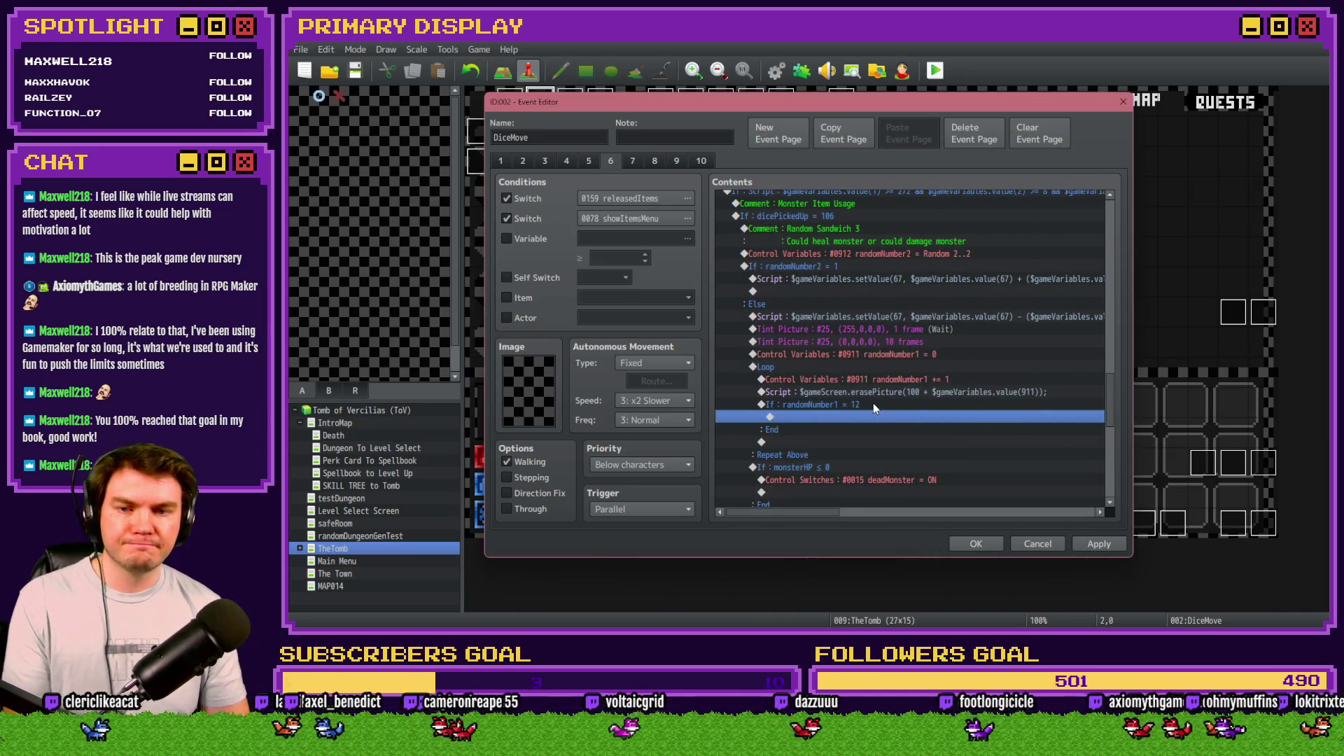
pyautogui.doubleClick(874, 404)
pyautogui.doubleClick(928, 311)
pyautogui.write('123')
pyautogui.click(956, 457)
# Step: Put Break Loop inside the branch and apply and close the event editor
pyautogui.doubleClick(847, 410)
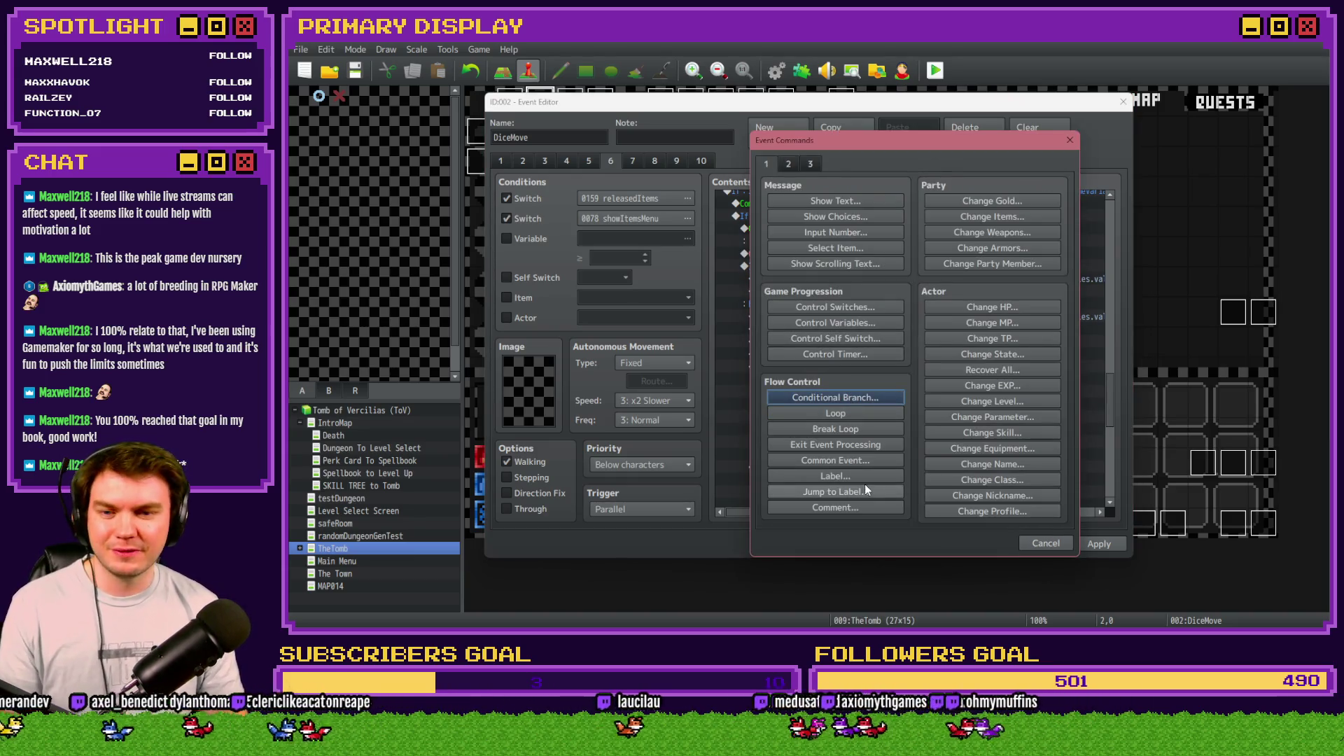
pyautogui.click(868, 428)
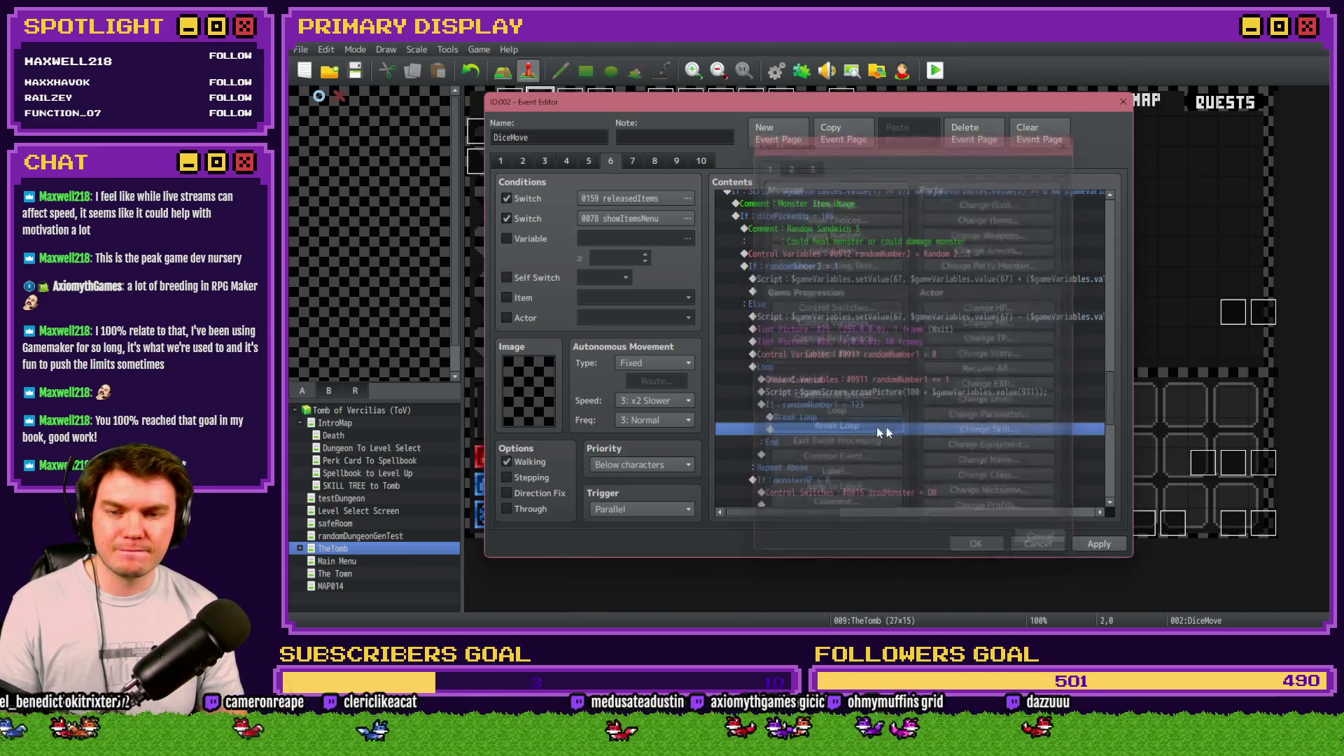
pyautogui.click(1110, 546)
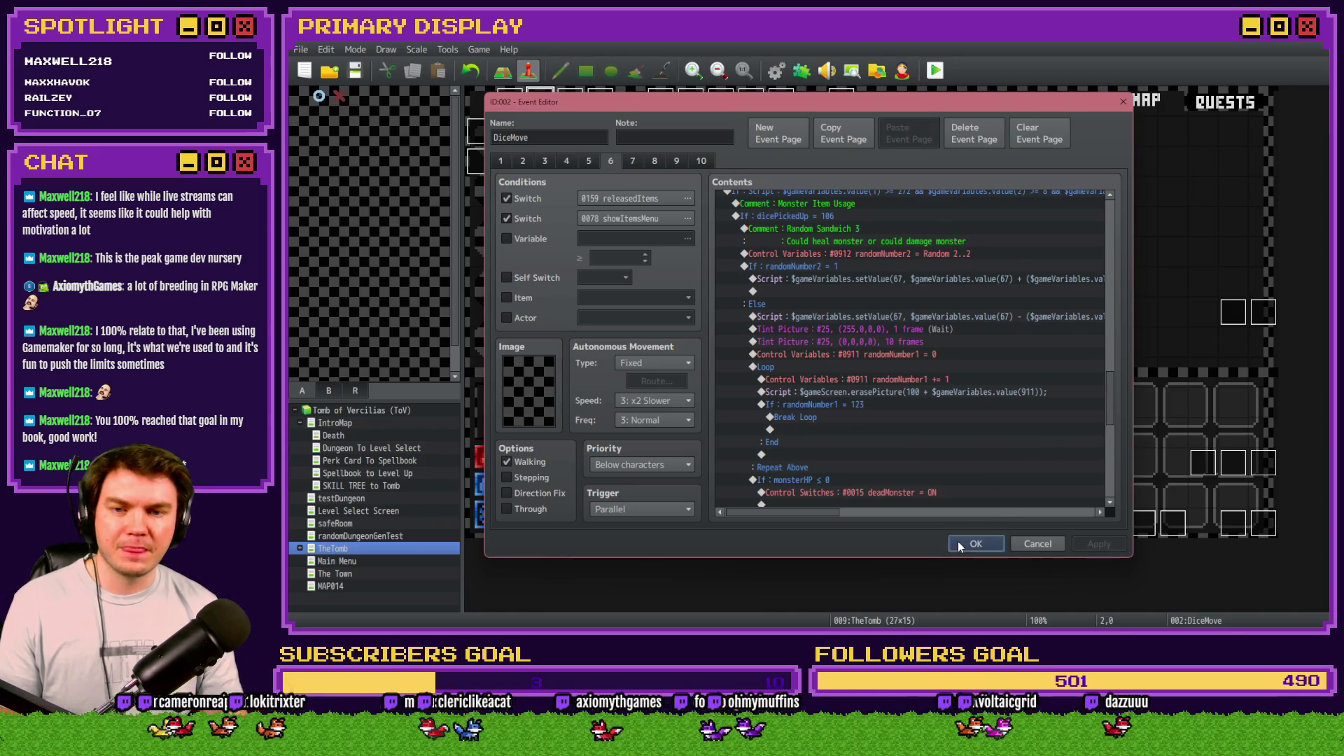
pyautogui.click(958, 541)
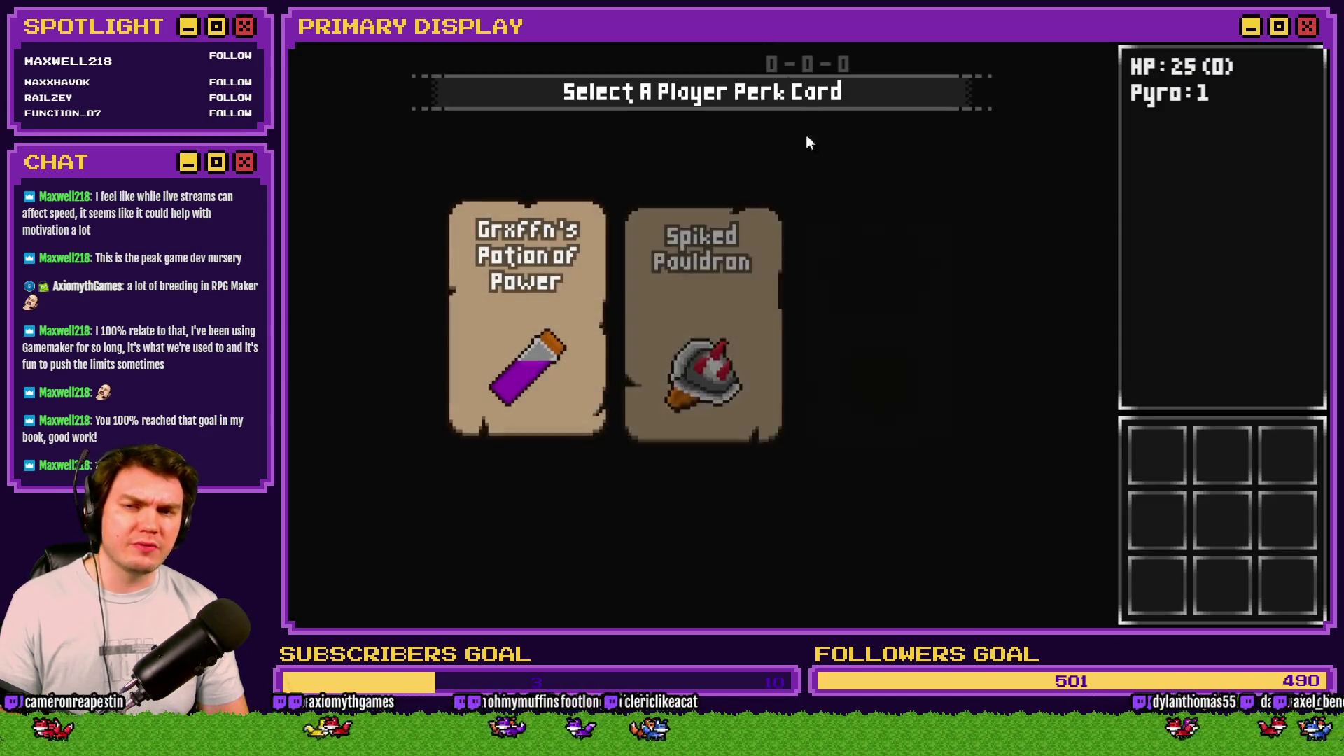
# Step: In the playtest, choose the Spiked Pauldron perk, show items, and advance to the ogre
pyautogui.click(777, 192)
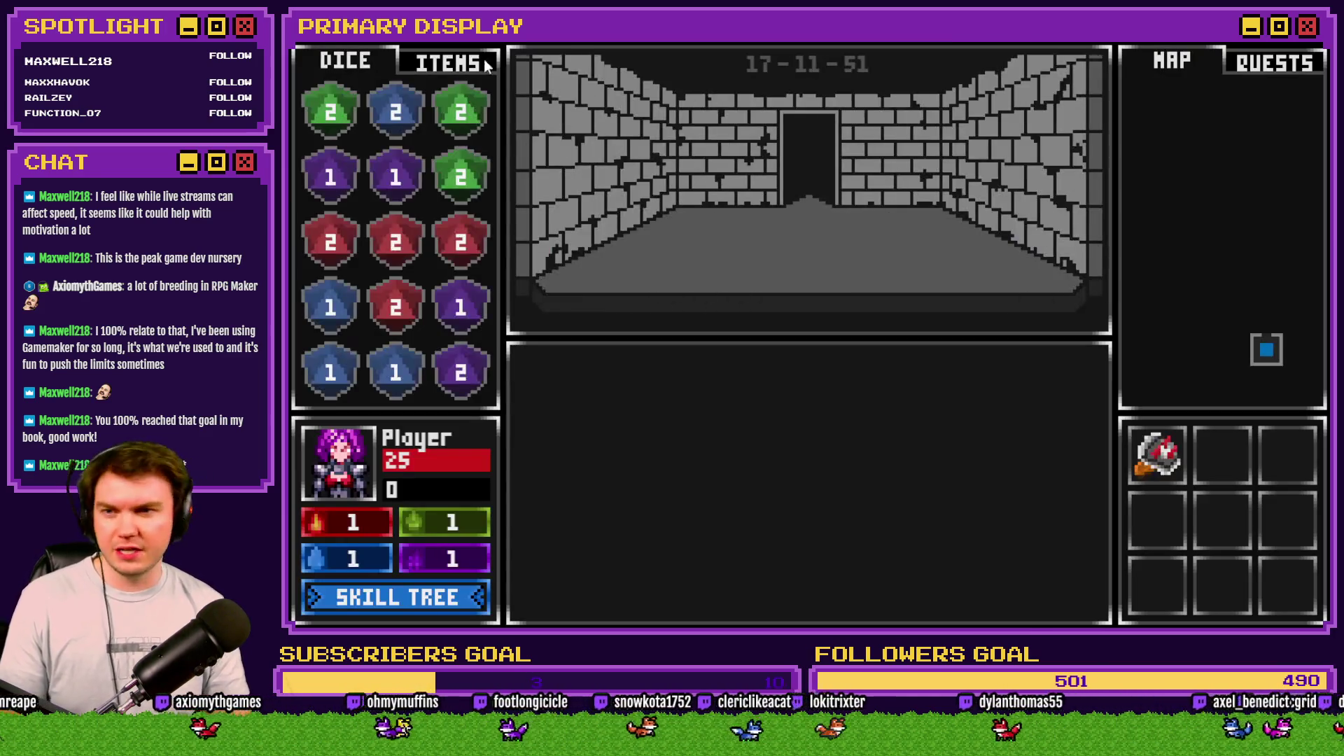
pyautogui.click(448, 62)
pyautogui.press('w')
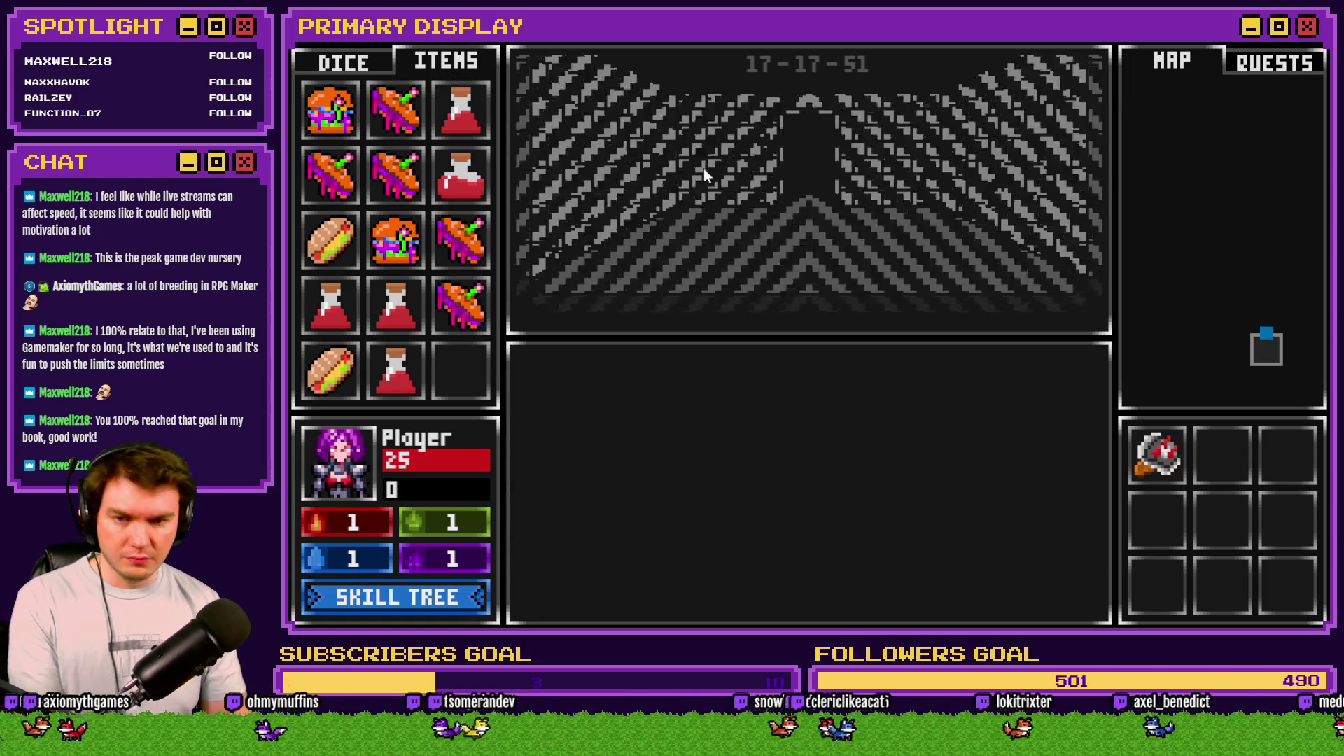
pyautogui.press('w')
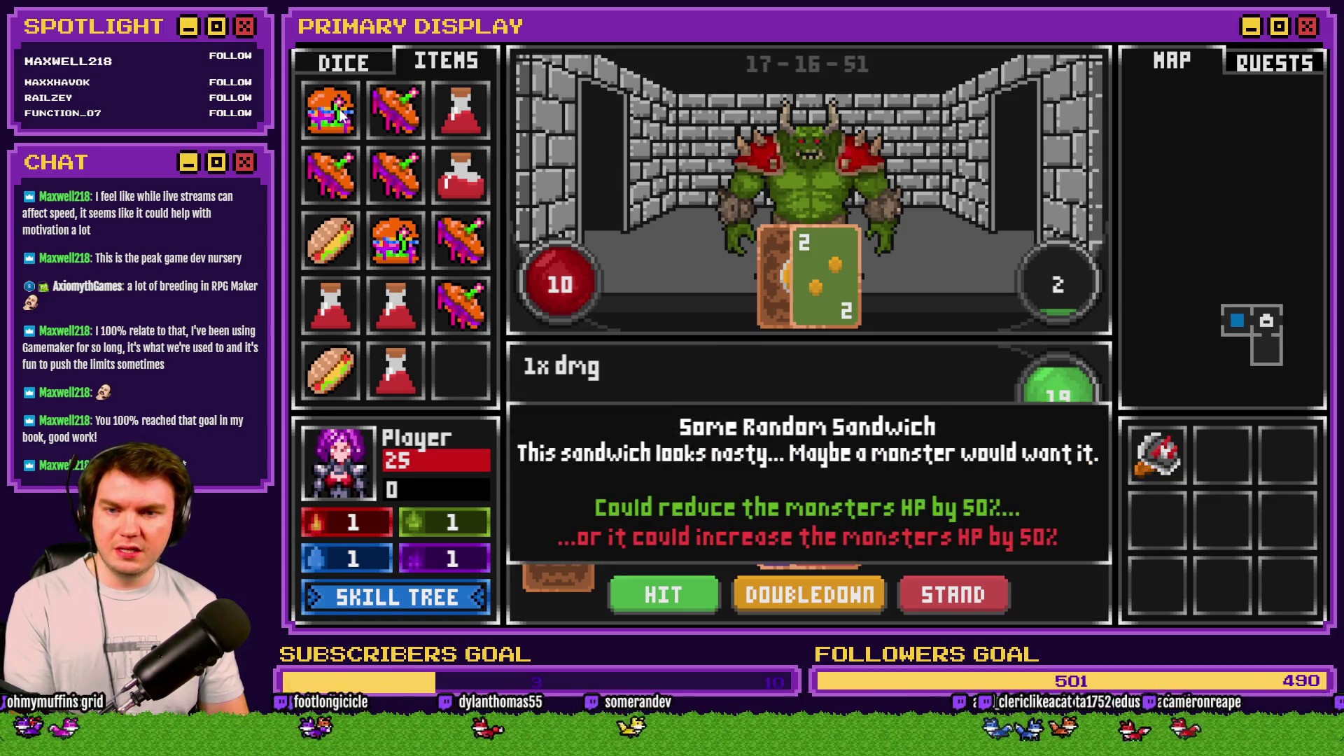
# Step: Feed the ogre Some Random Sandwich (HP 10 to 5), then stop and reopen DiceMove
pyautogui.moveTo(329, 109); pyautogui.dragTo(804, 175)
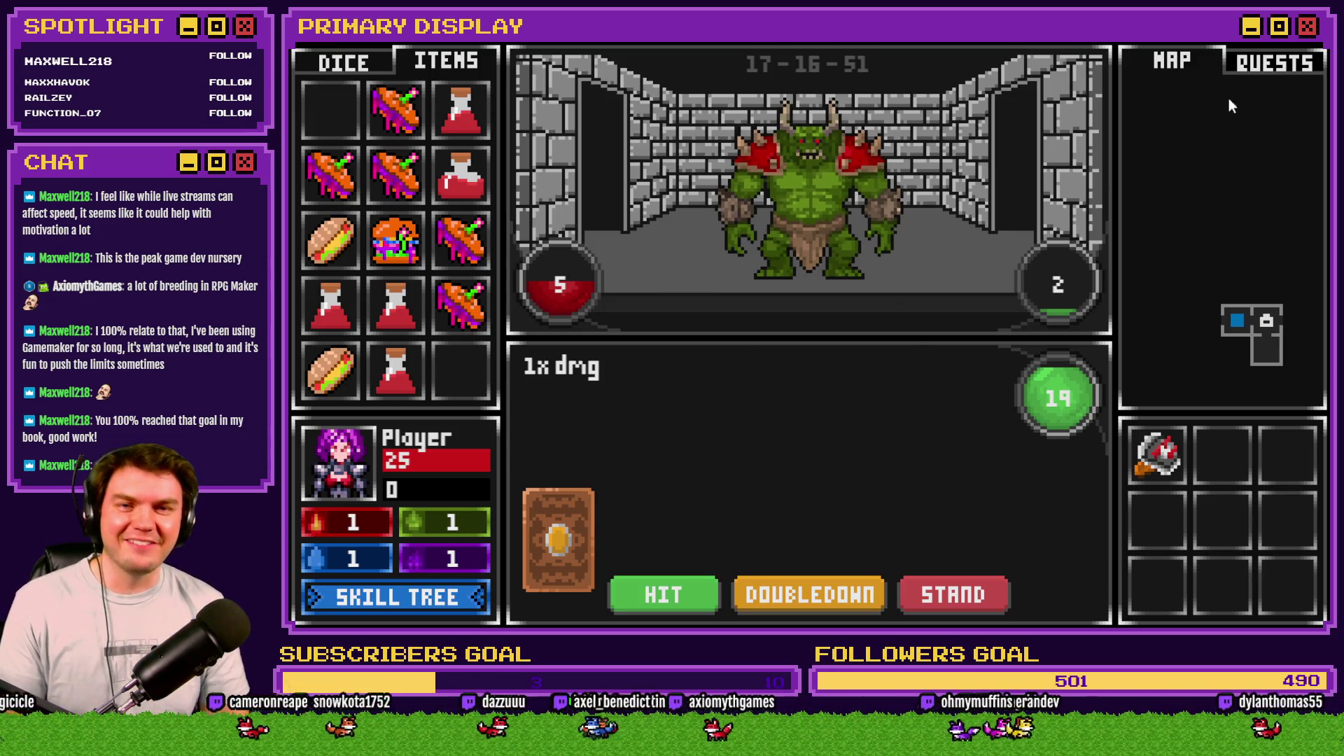
pyautogui.click(1309, 47)
pyautogui.doubleClick(558, 98)
# Step: Move the randomNumber1 reset and erase Loop under If monsterHP ≤ 0, above deadMonster ON, and save
pyautogui.click(611, 161)
pyautogui.scroll(-10, 1006, 356)
pyautogui.scroll(-5, 999, 367)
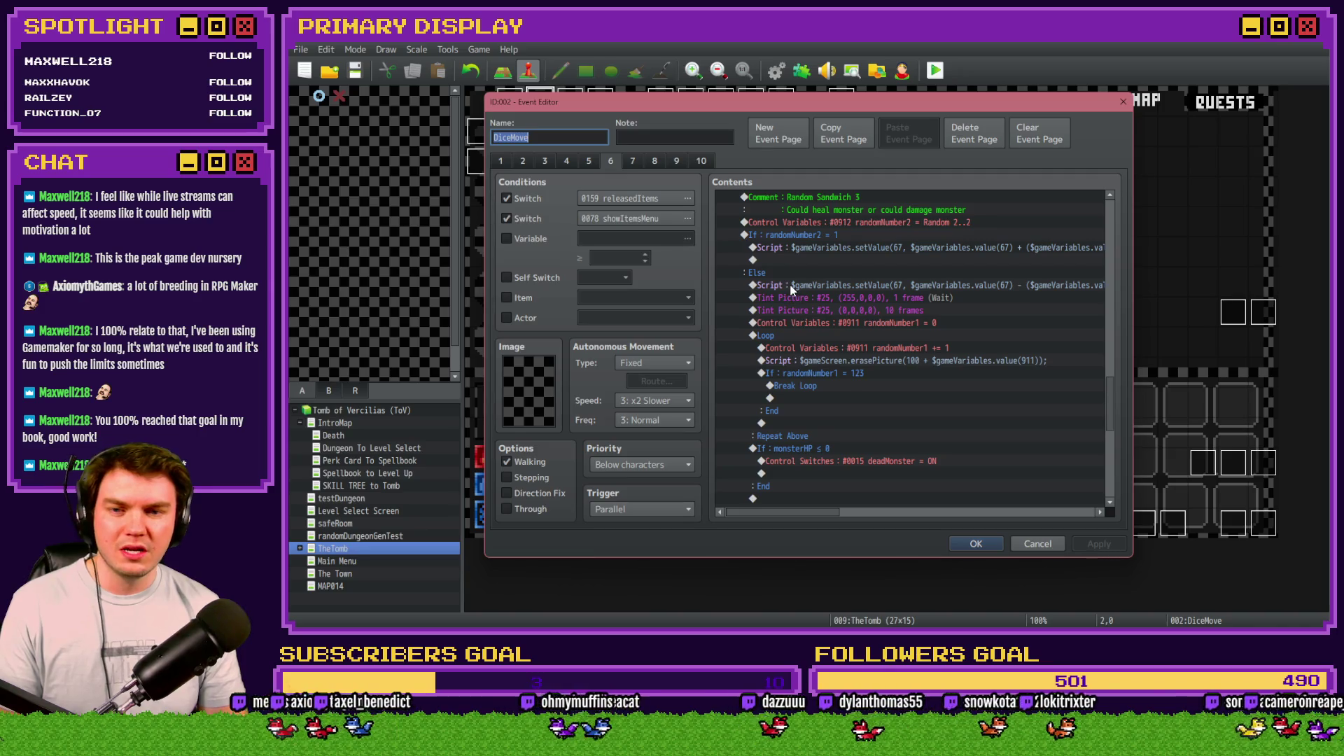
pyautogui.scroll(-2, 792, 288)
pyautogui.click(795, 263)
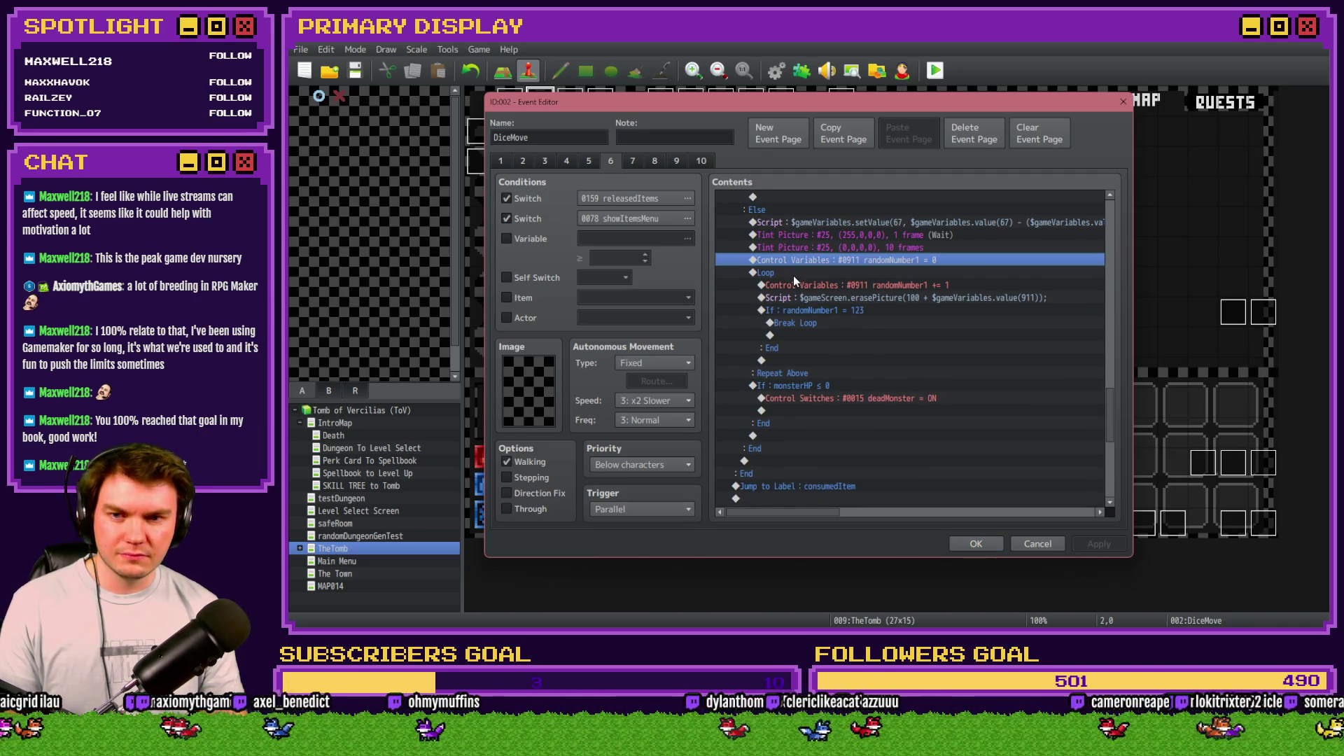
pyautogui.keyDown('shift'); pyautogui.click(792, 275); pyautogui.keyUp('shift')
pyautogui.press('Delete')
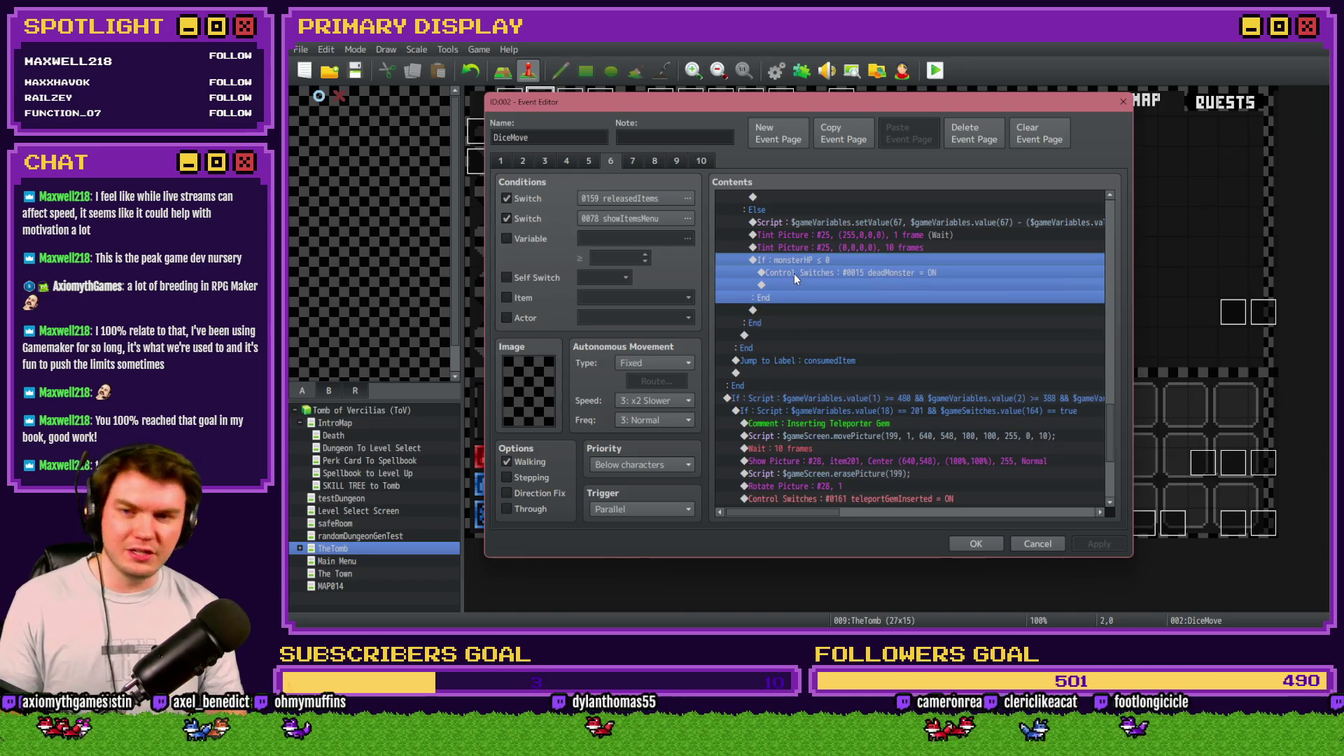
pyautogui.click(794, 274)
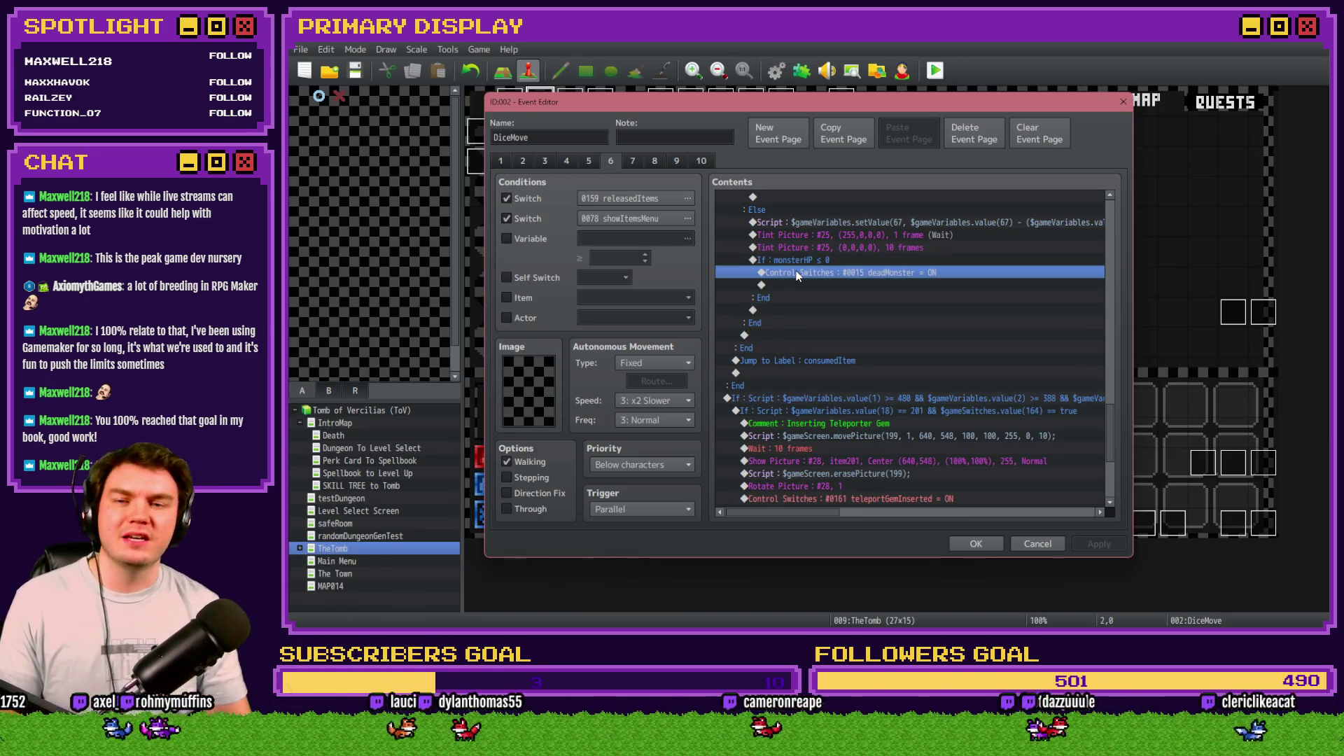
pyautogui.hotkey('ctrl', 'v')
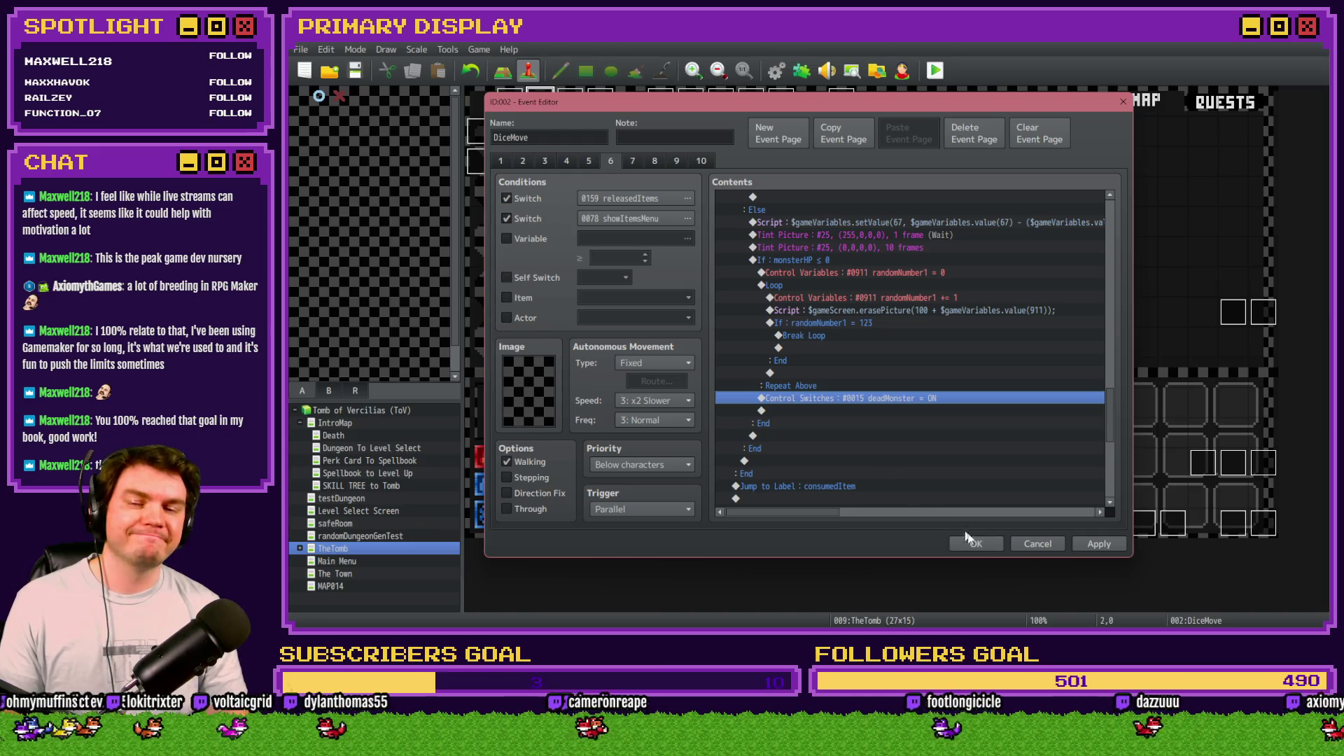
pyautogui.click(974, 545)
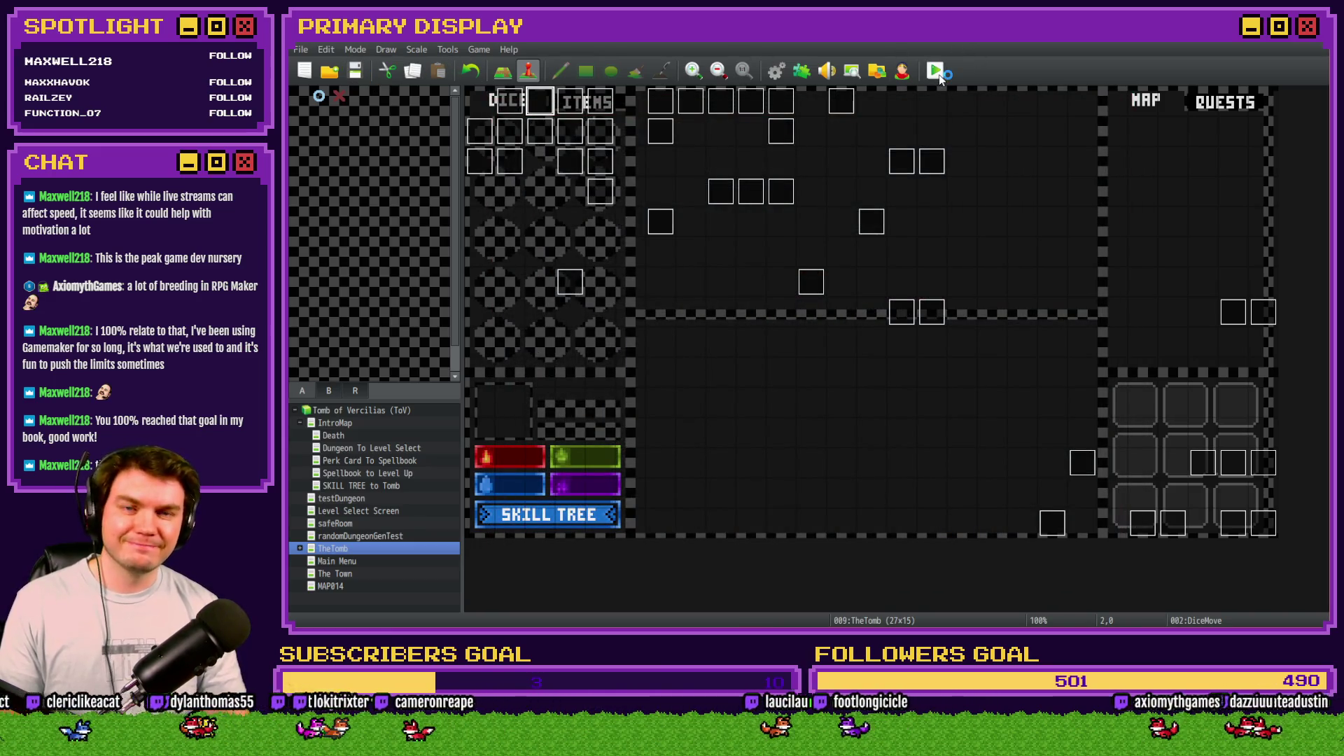
# Step: Playtest, pick a perk, feed the orc two sandwiches, and collect its dropped 2 die
pyautogui.click(939, 74)
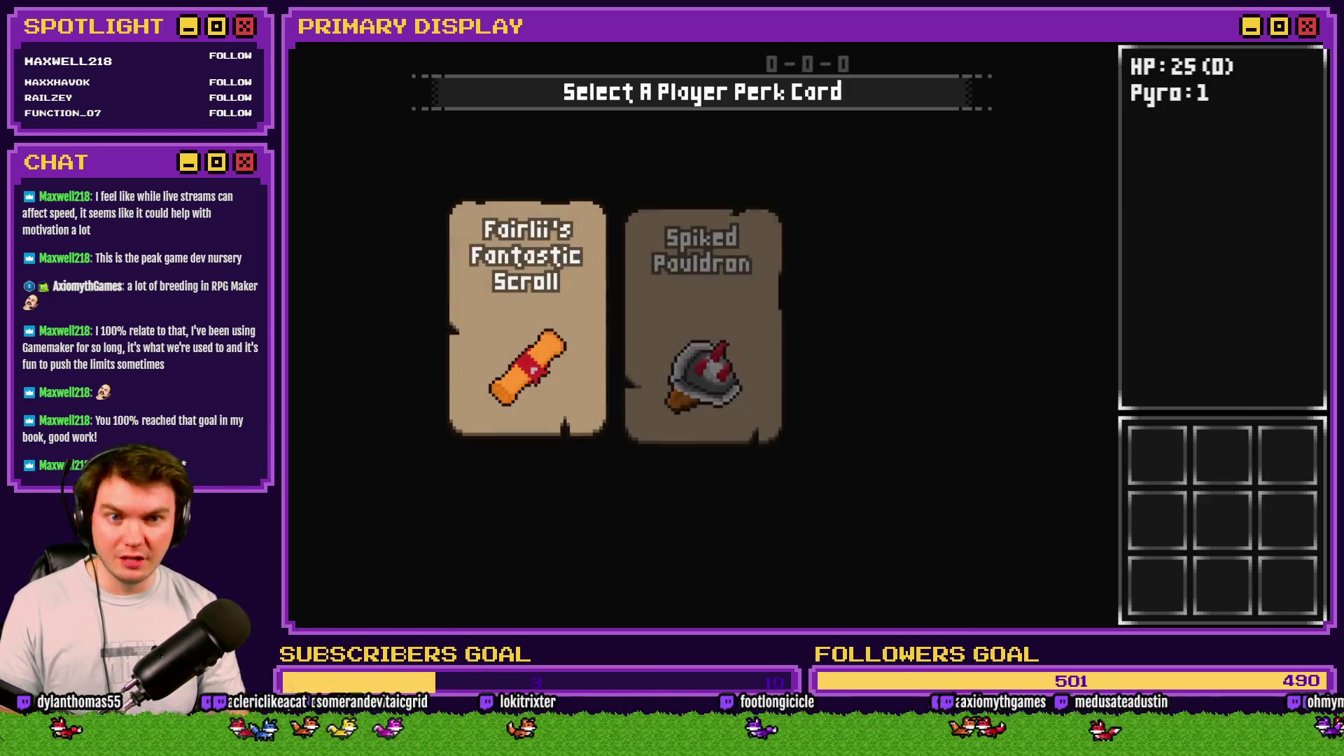
pyautogui.click(893, 270)
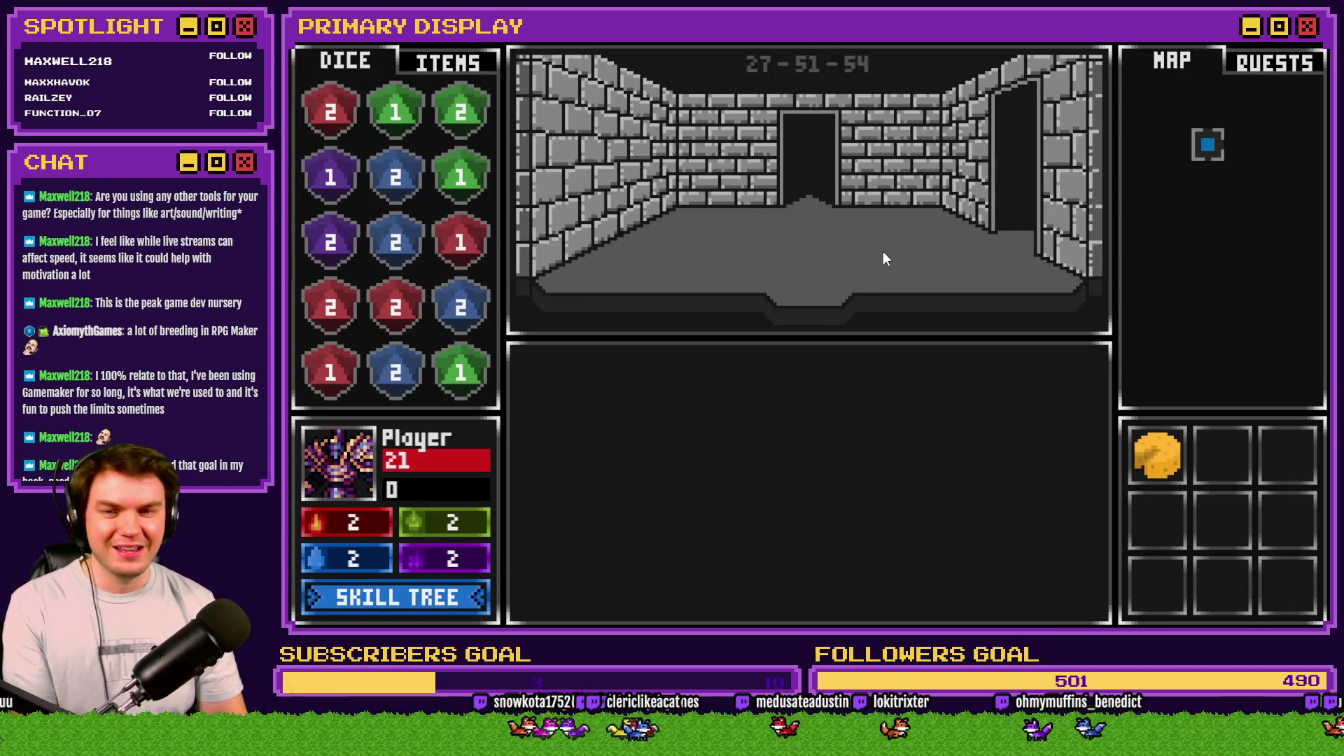
pyautogui.press('w')
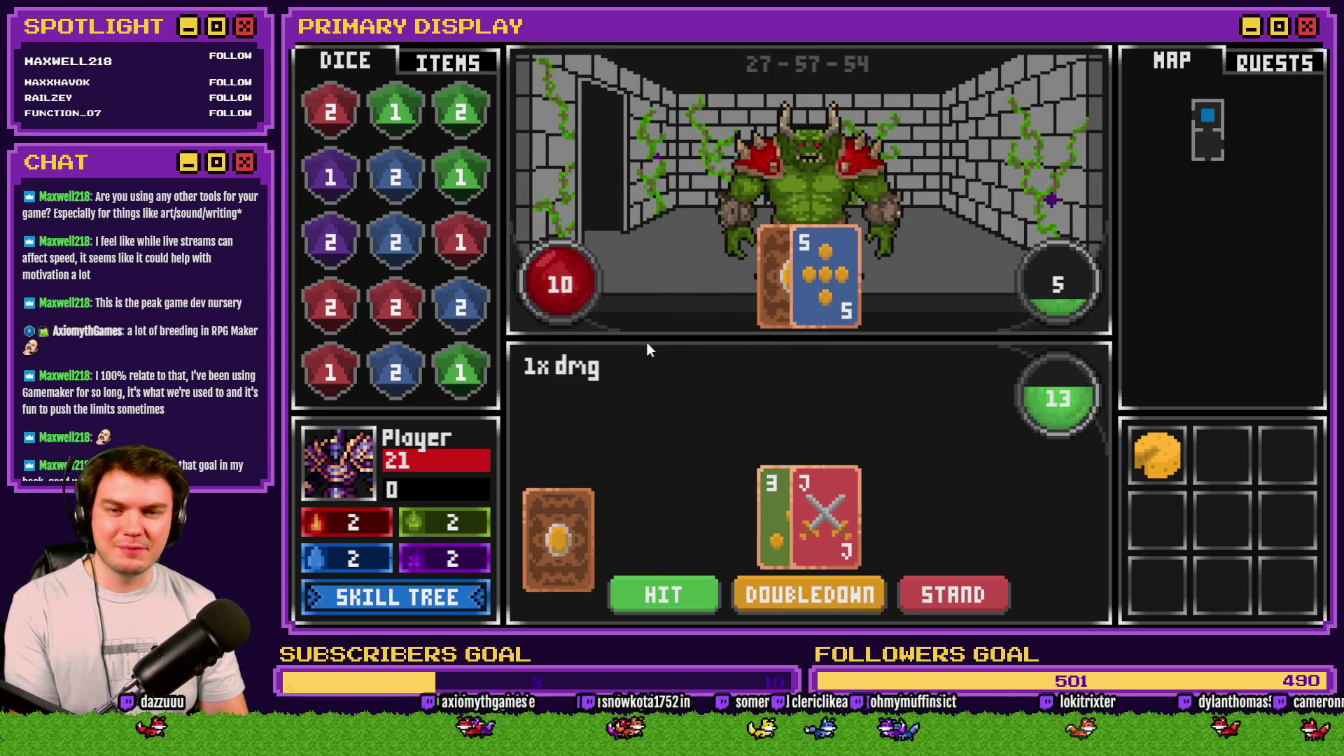
pyautogui.click(445, 68)
pyautogui.moveTo(460, 122)
pyautogui.moveTo(460, 122); pyautogui.dragTo(779, 170)
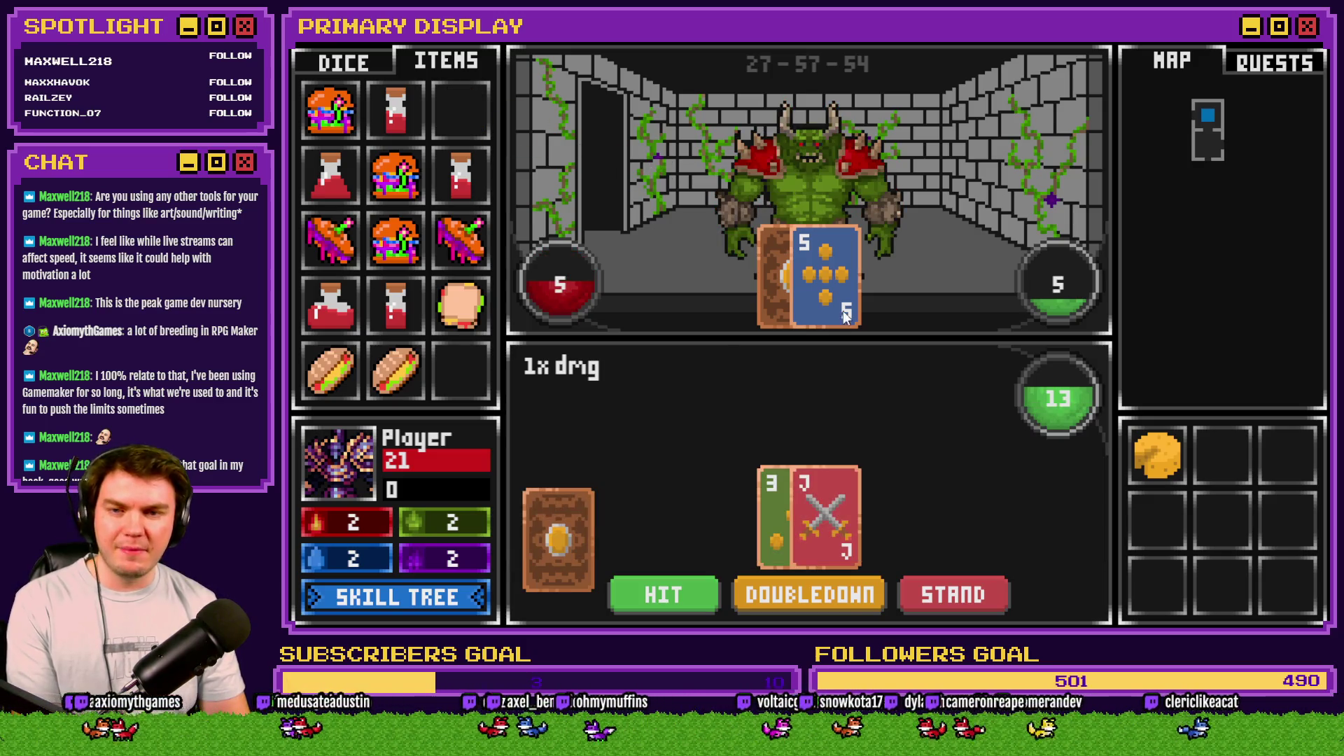
pyautogui.moveTo(396, 175); pyautogui.dragTo(804, 204)
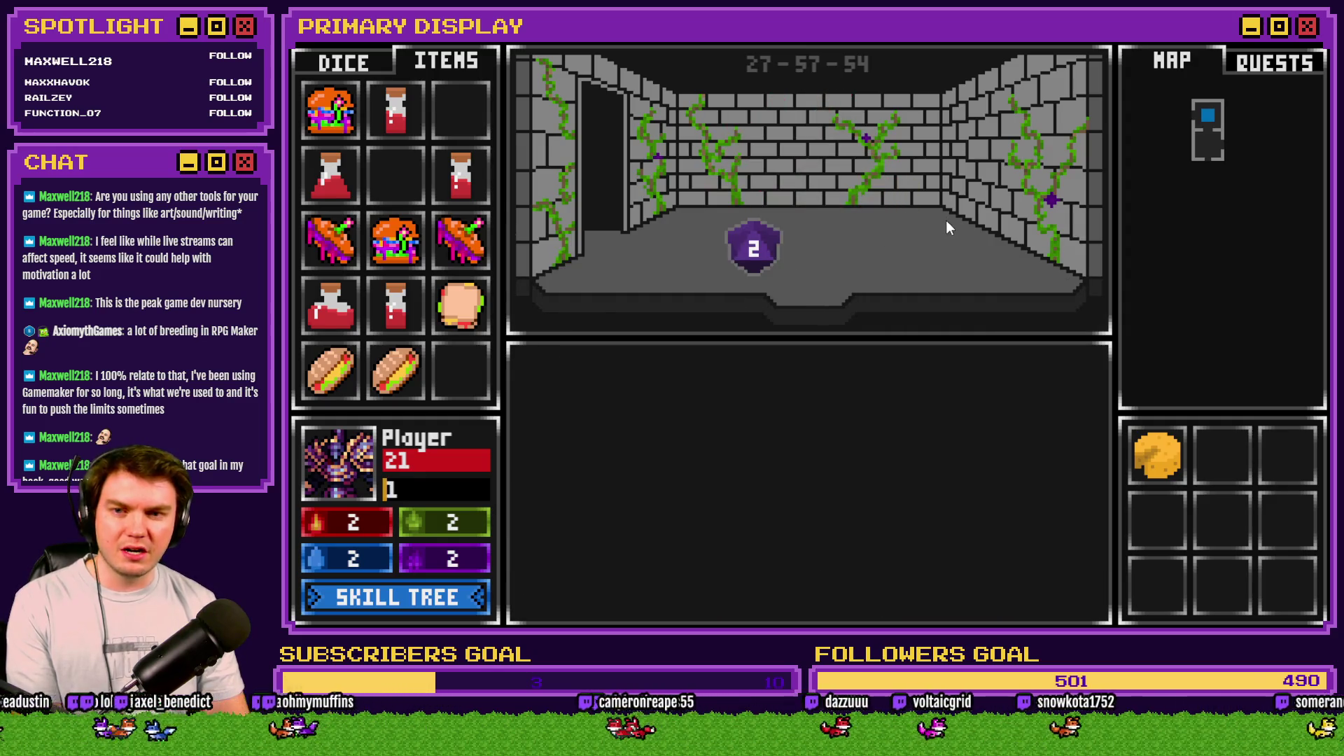
pyautogui.moveTo(779, 238)
pyautogui.mouseDown()
pyautogui.moveTo(764, 254)
pyautogui.moveTo(527, 287)
pyautogui.mouseUp()
# Step: Merge the matching green, blue and red dice in the grid
pyautogui.click(341, 253)
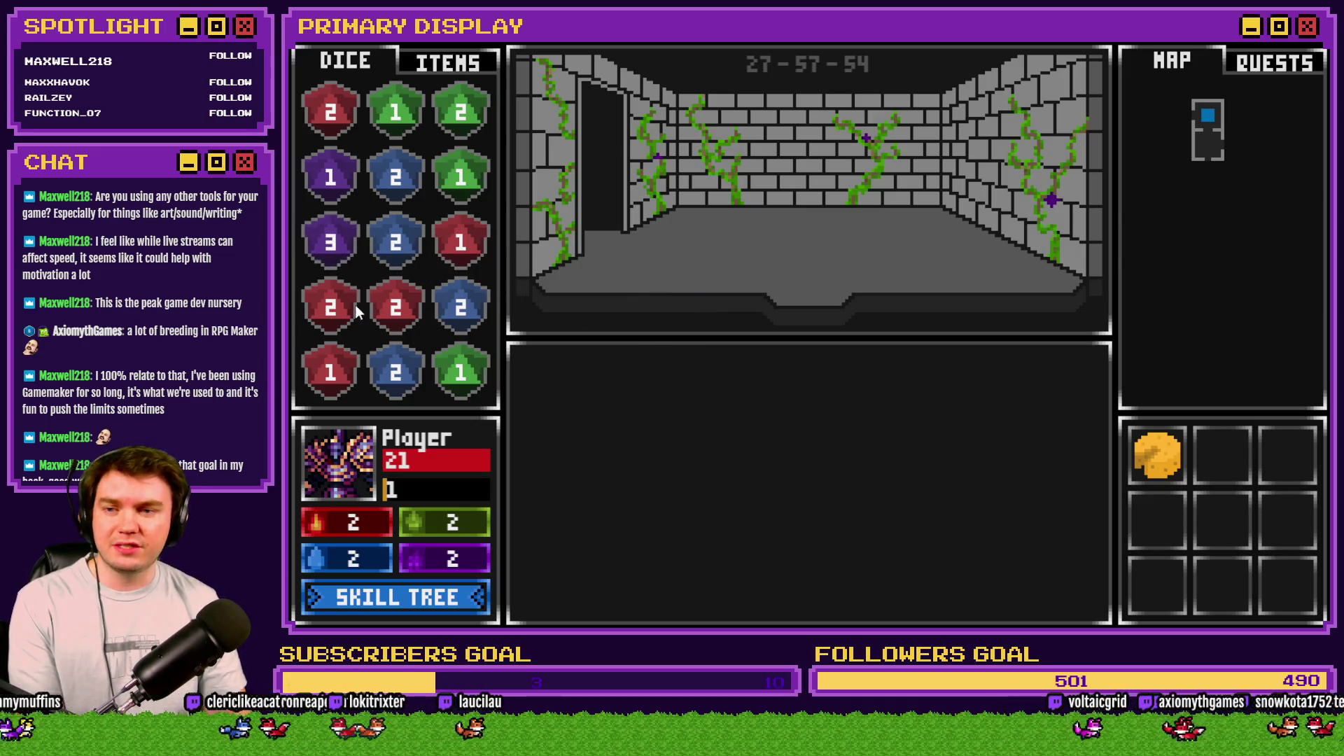
pyautogui.click(375, 299)
pyautogui.click(455, 187)
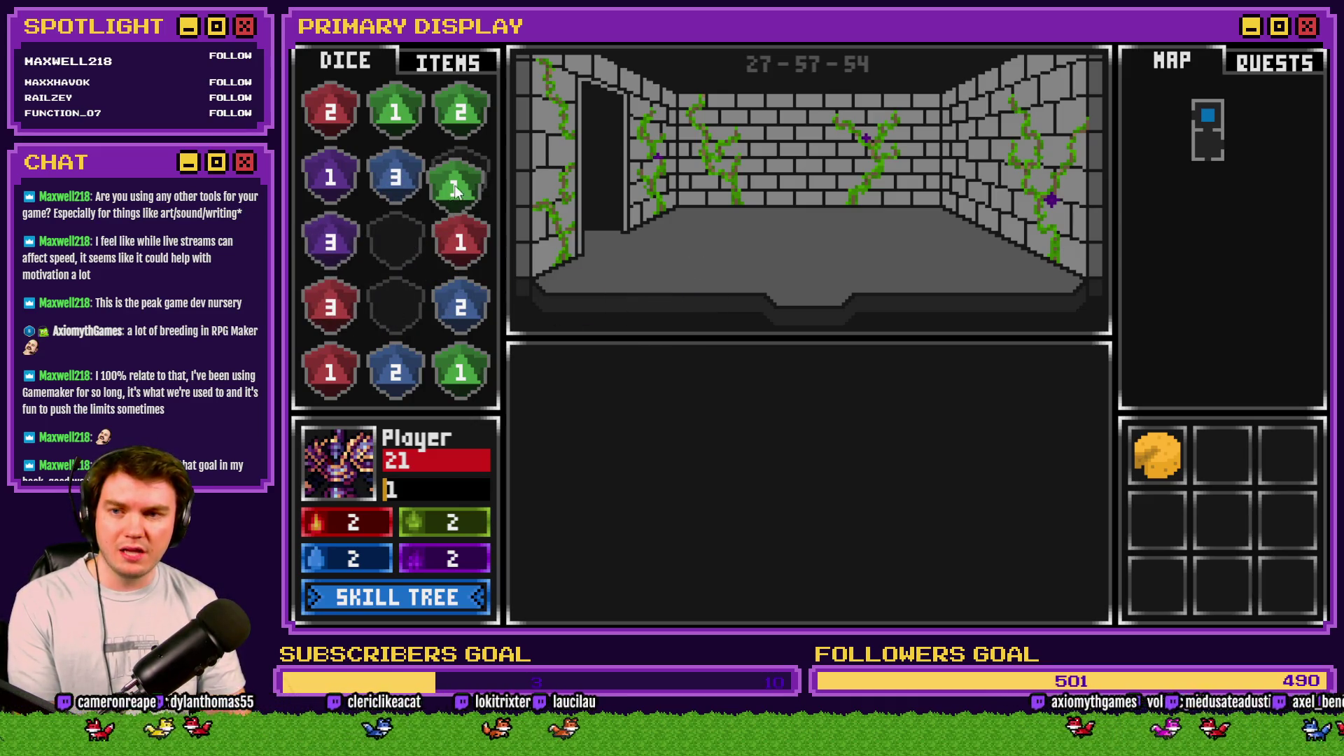
pyautogui.click(459, 133)
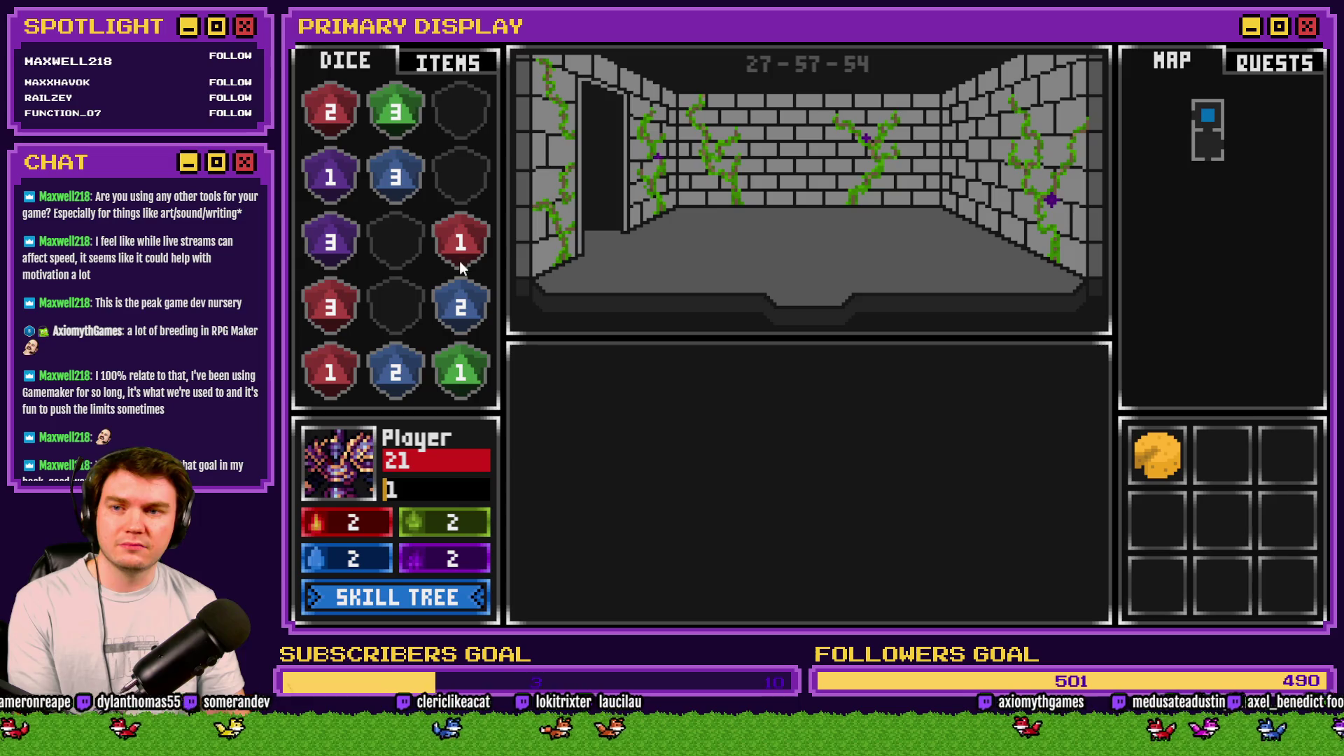
pyautogui.click(343, 365)
pyautogui.moveTo(343, 302); pyautogui.dragTo(330, 120)
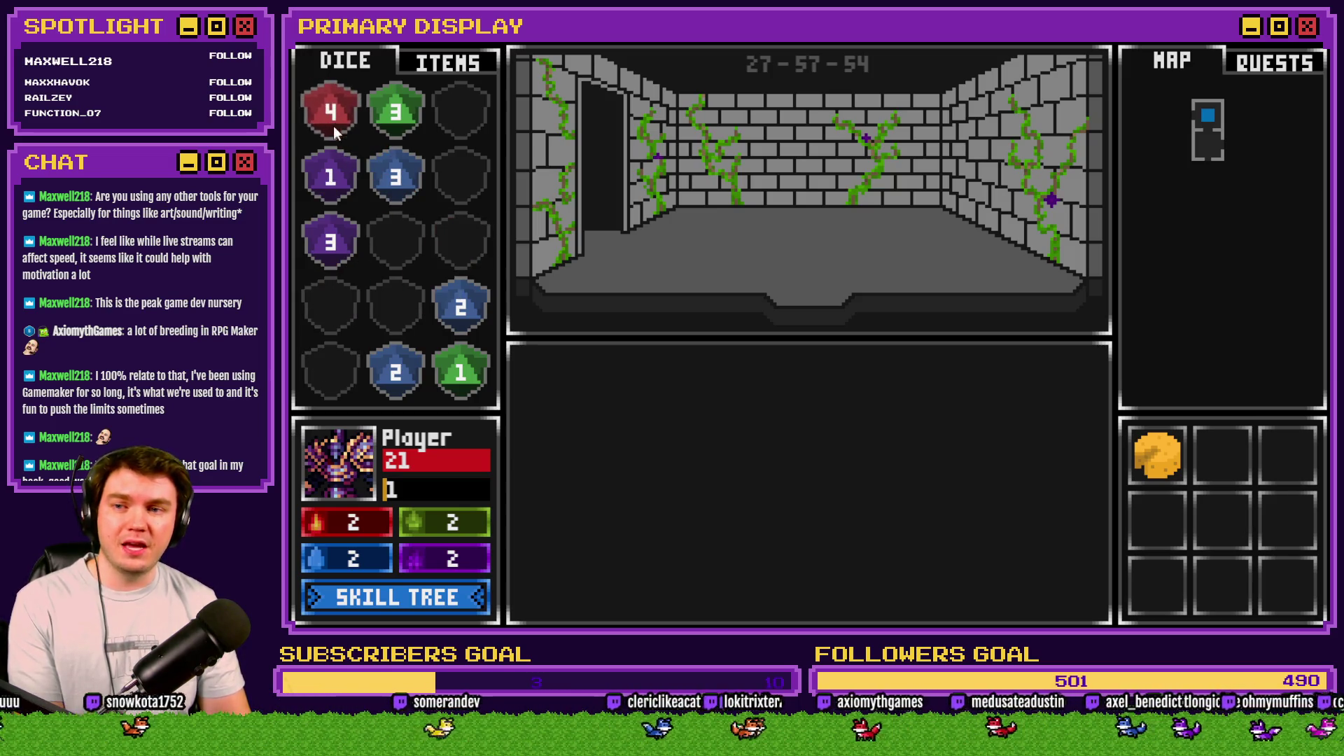
pyautogui.click(451, 361)
# Step: Kill the skull with two sandwiches, step between rooms, then restart and close the playtest
pyautogui.click(708, 220)
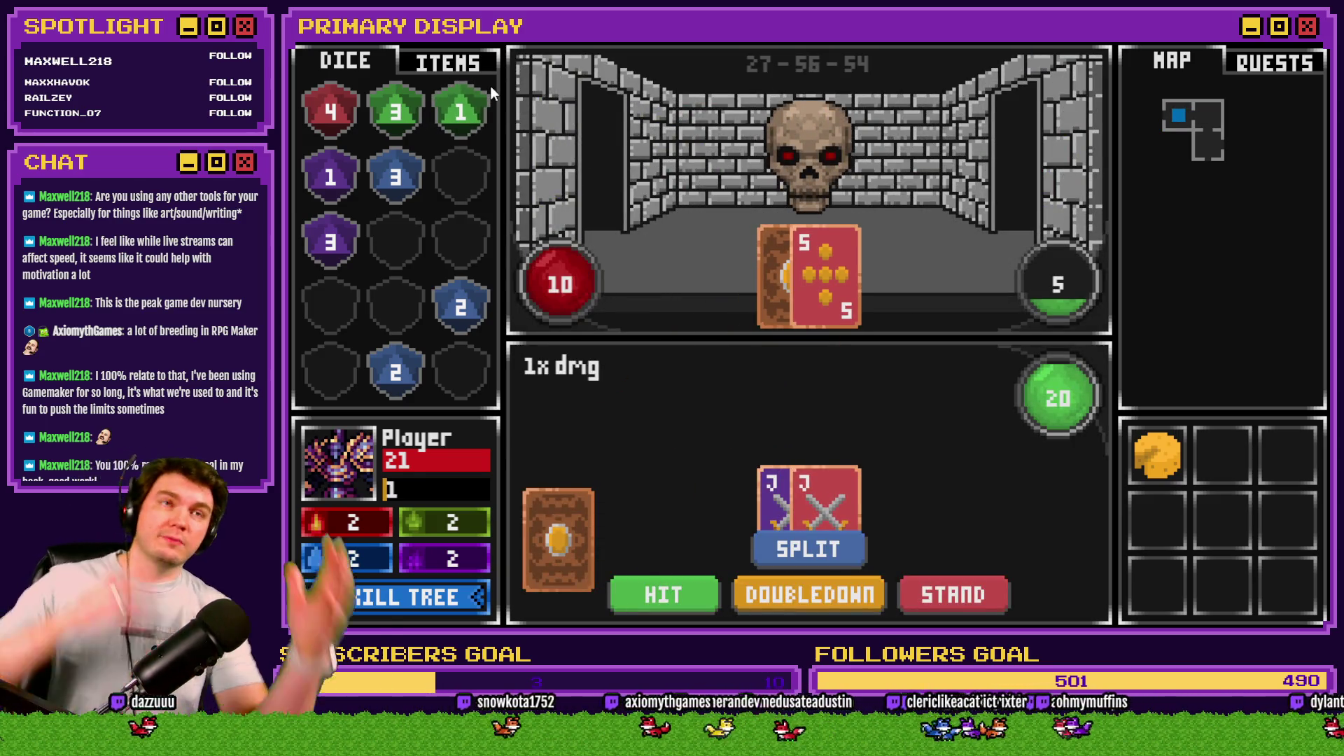
pyautogui.click(473, 73)
pyautogui.moveTo(329, 109)
pyautogui.mouseDown()
pyautogui.moveTo(639, 183)
pyautogui.moveTo(808, 203)
pyautogui.mouseUp()
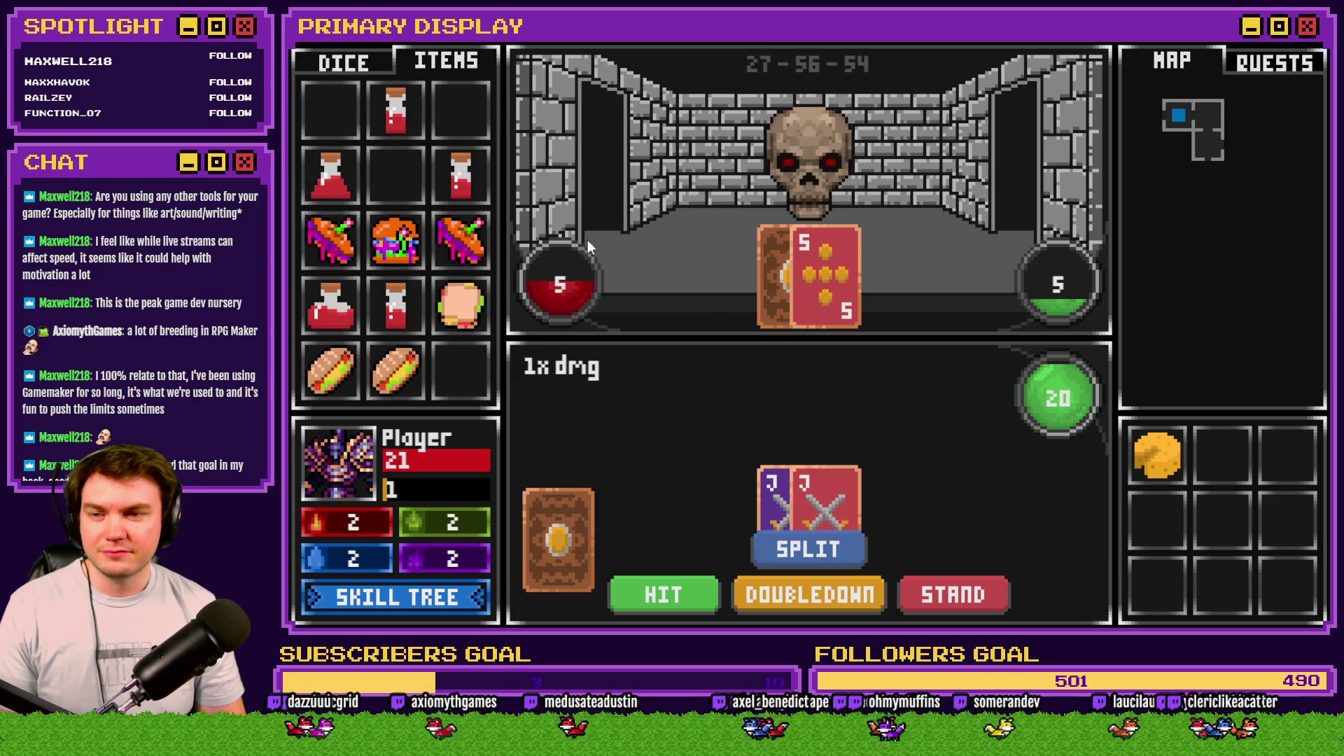
pyautogui.moveTo(407, 249); pyautogui.dragTo(792, 201)
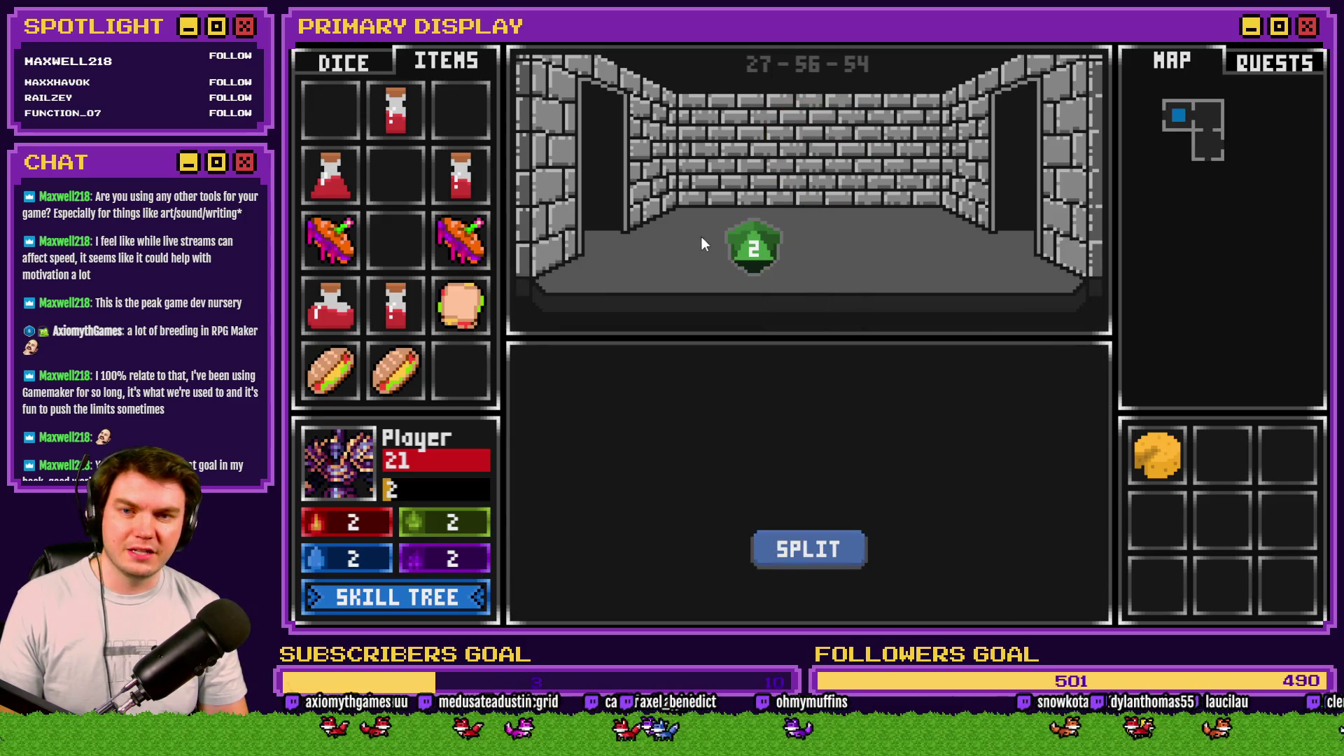
pyautogui.click(754, 249)
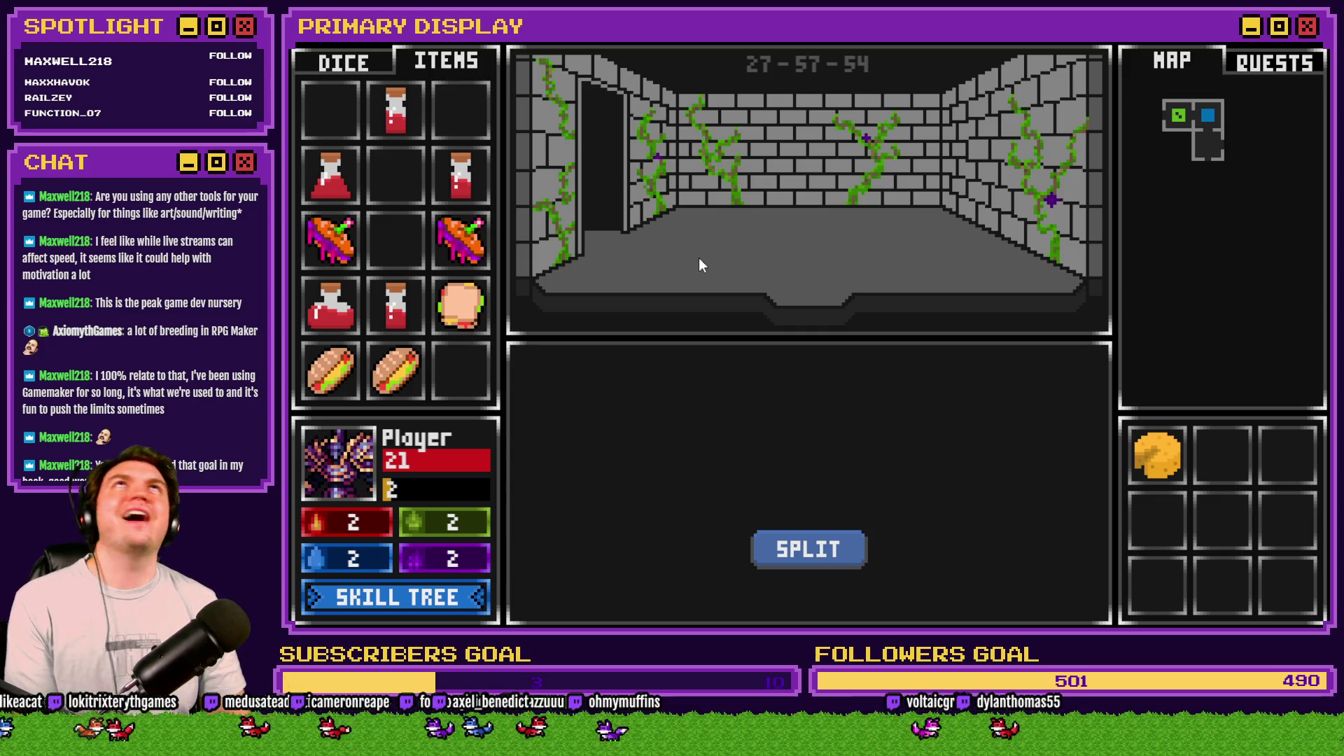
pyautogui.click(700, 264)
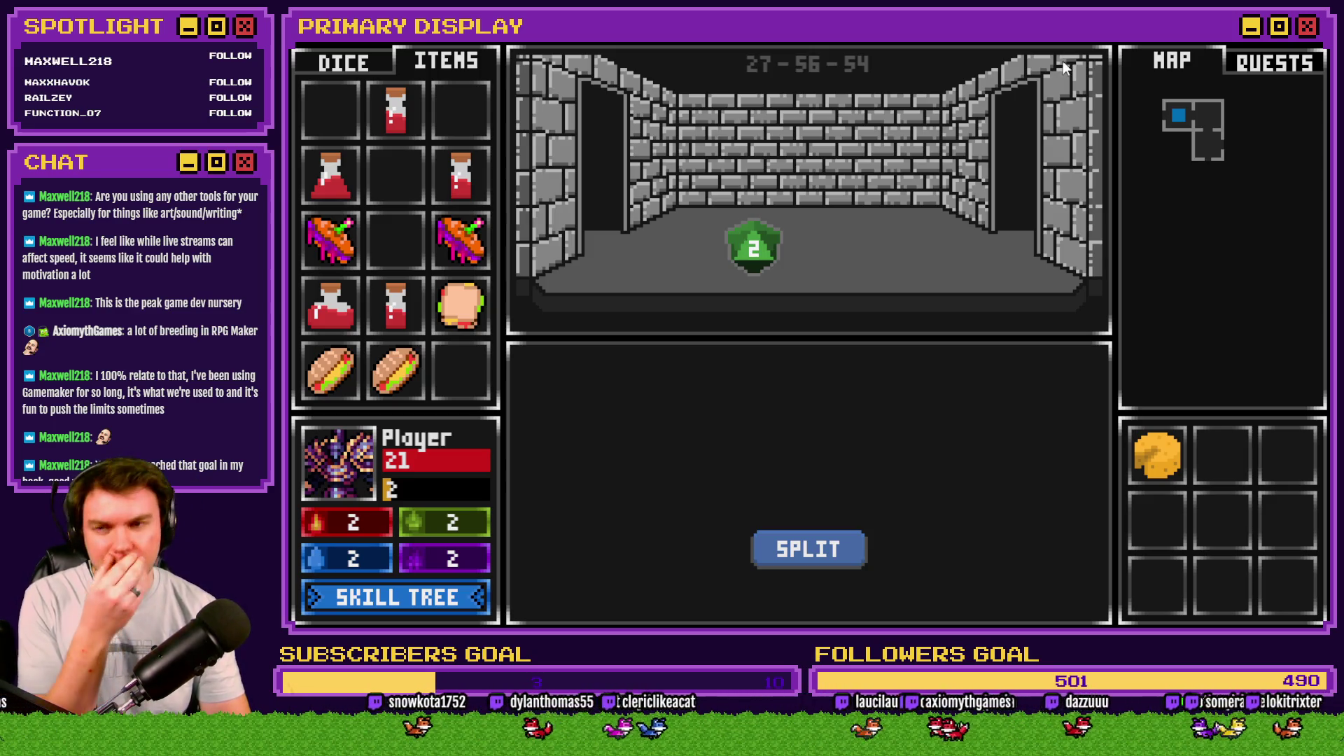
pyautogui.press('r')
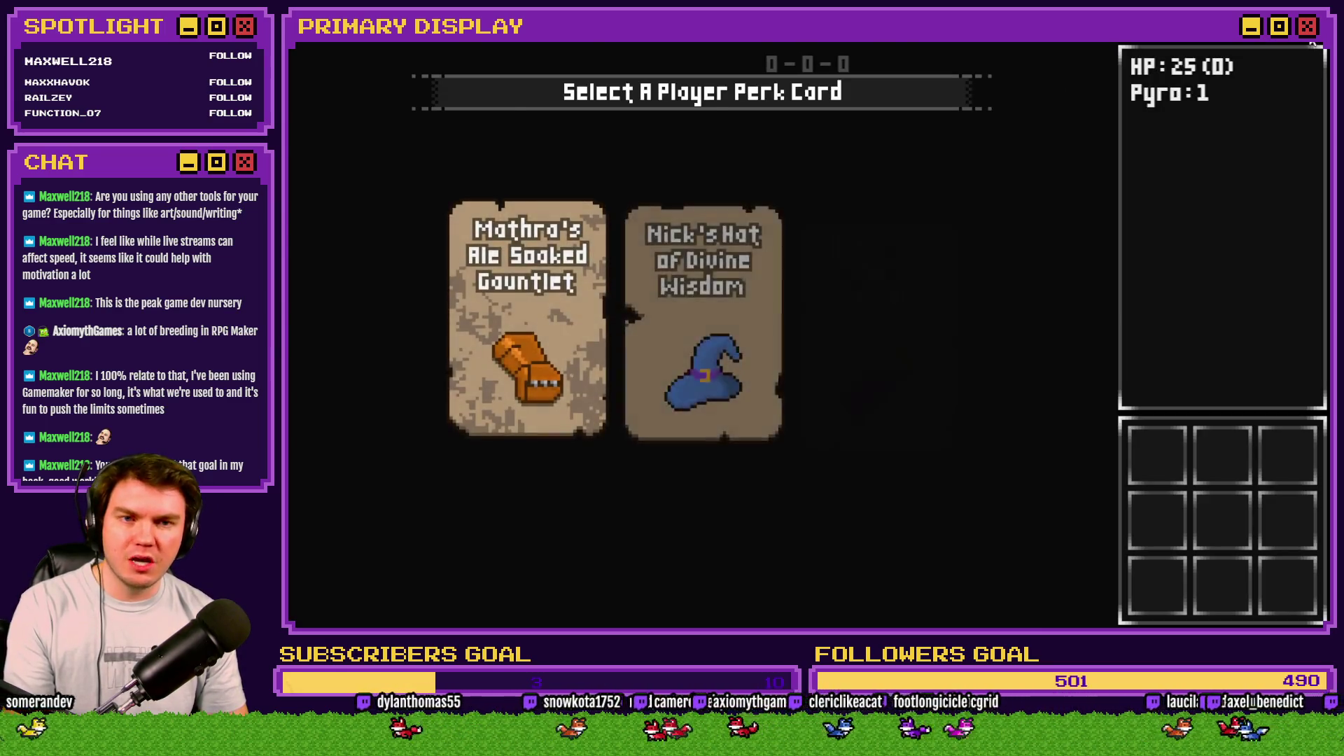
pyautogui.hotkey('alt', 'F4')
# Step: Delete the picture-clearing loop from DiceMove page 6's monsterHP ≤ 0 branch and save
pyautogui.doubleClick(542, 105)
pyautogui.click(565, 162)
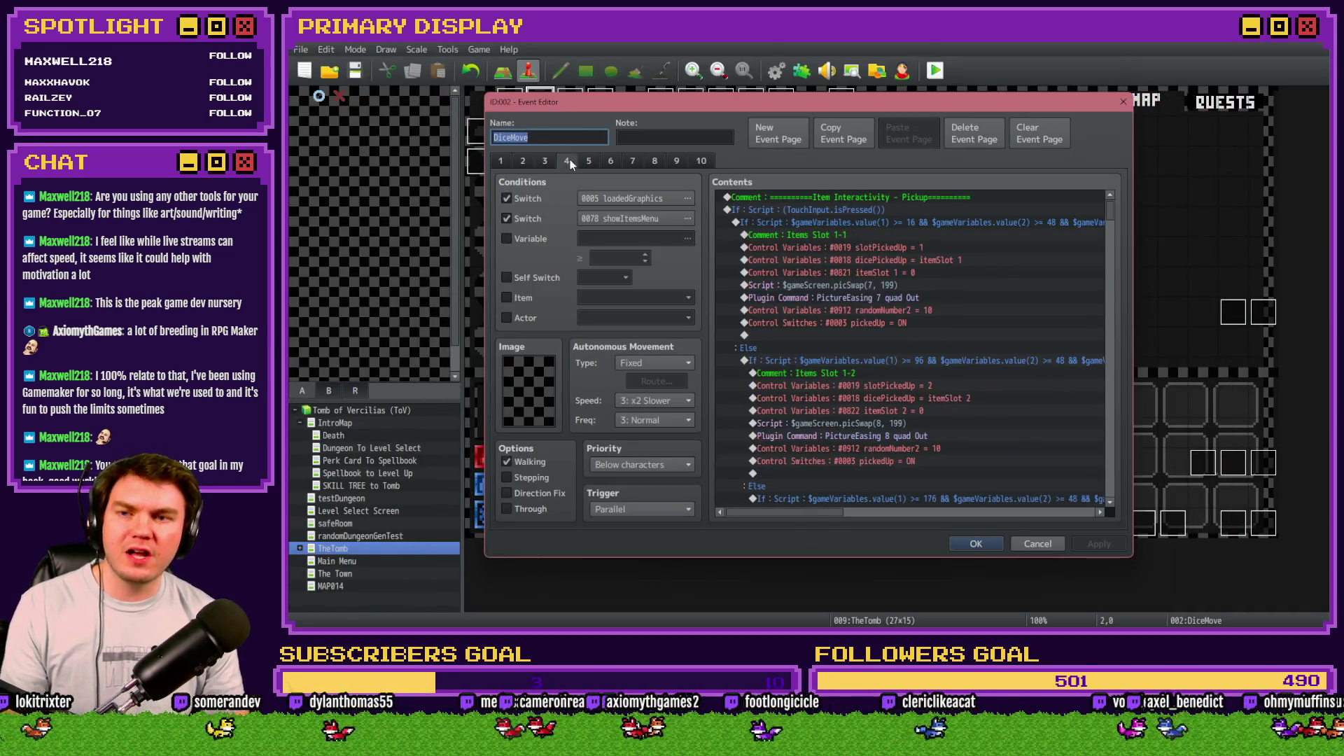
pyautogui.click(593, 163)
pyautogui.click(610, 161)
pyautogui.moveTo(1110, 210); pyautogui.dragTo(1119, 400)
pyautogui.click(829, 295)
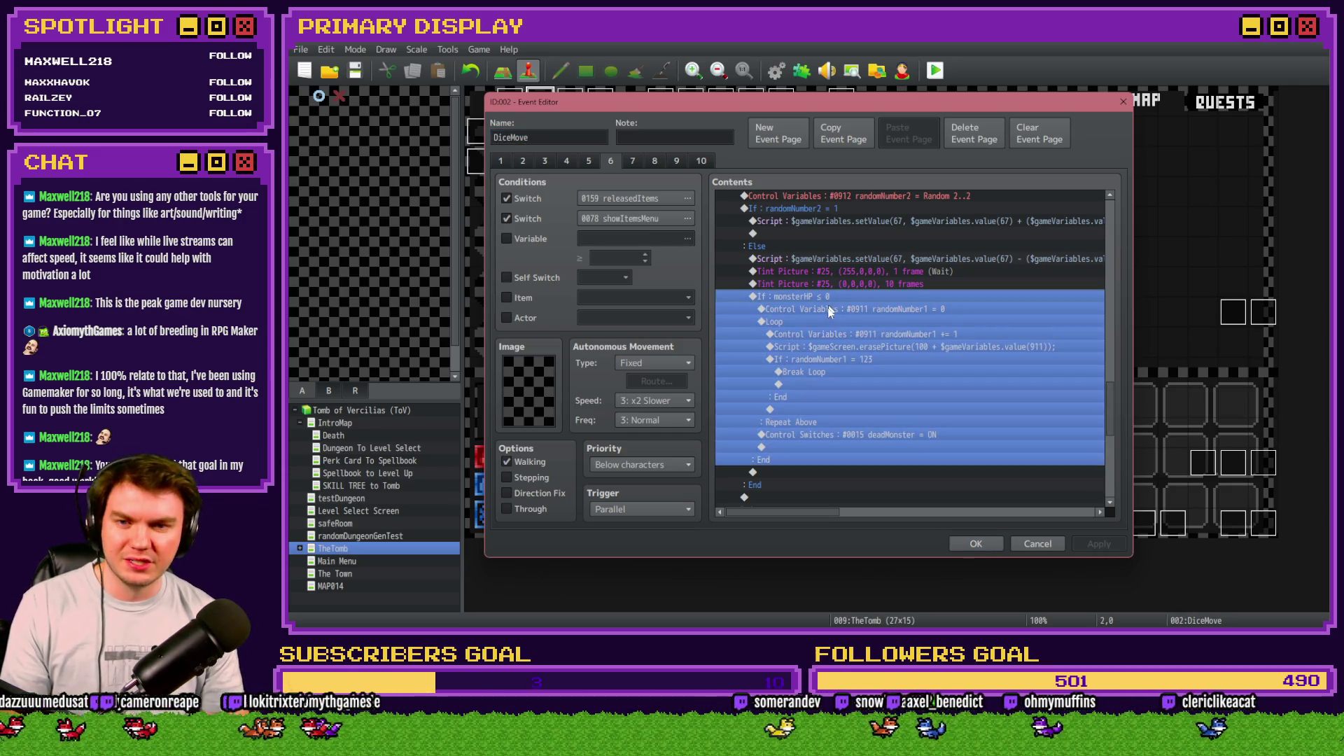
pyautogui.moveTo(826, 308); pyautogui.dragTo(822, 317)
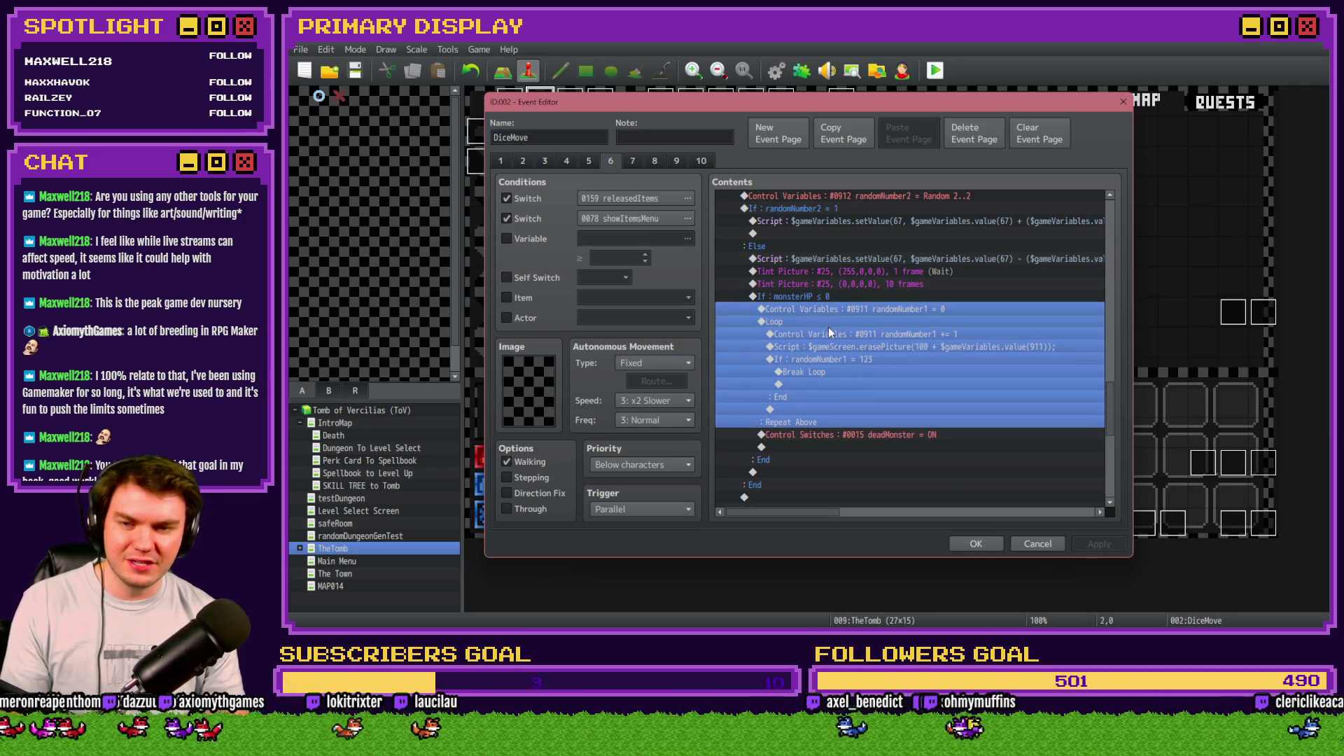
pyautogui.press('Delete')
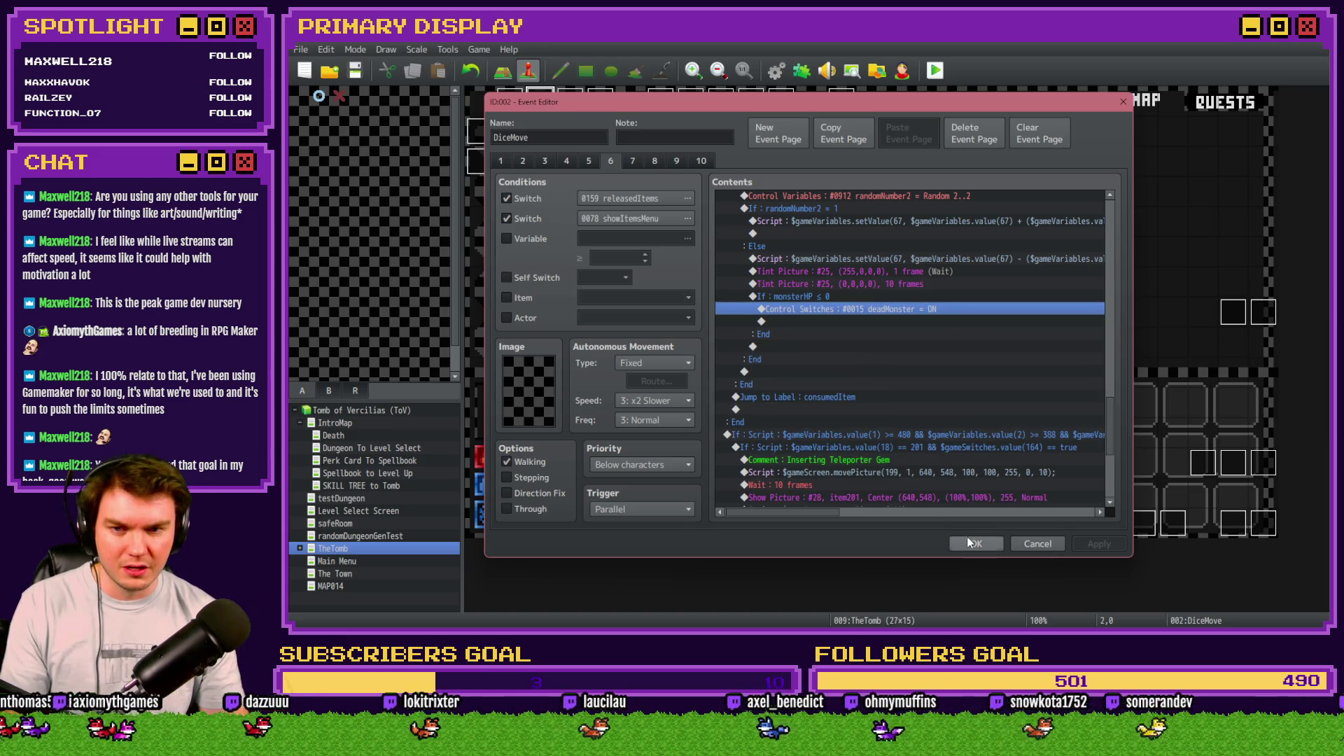
pyautogui.click(971, 542)
# Step: Open Draw And Attack page 10, select its first Tint Picture, then close and reopen the event
pyautogui.doubleClick(1234, 525)
pyautogui.click(739, 159)
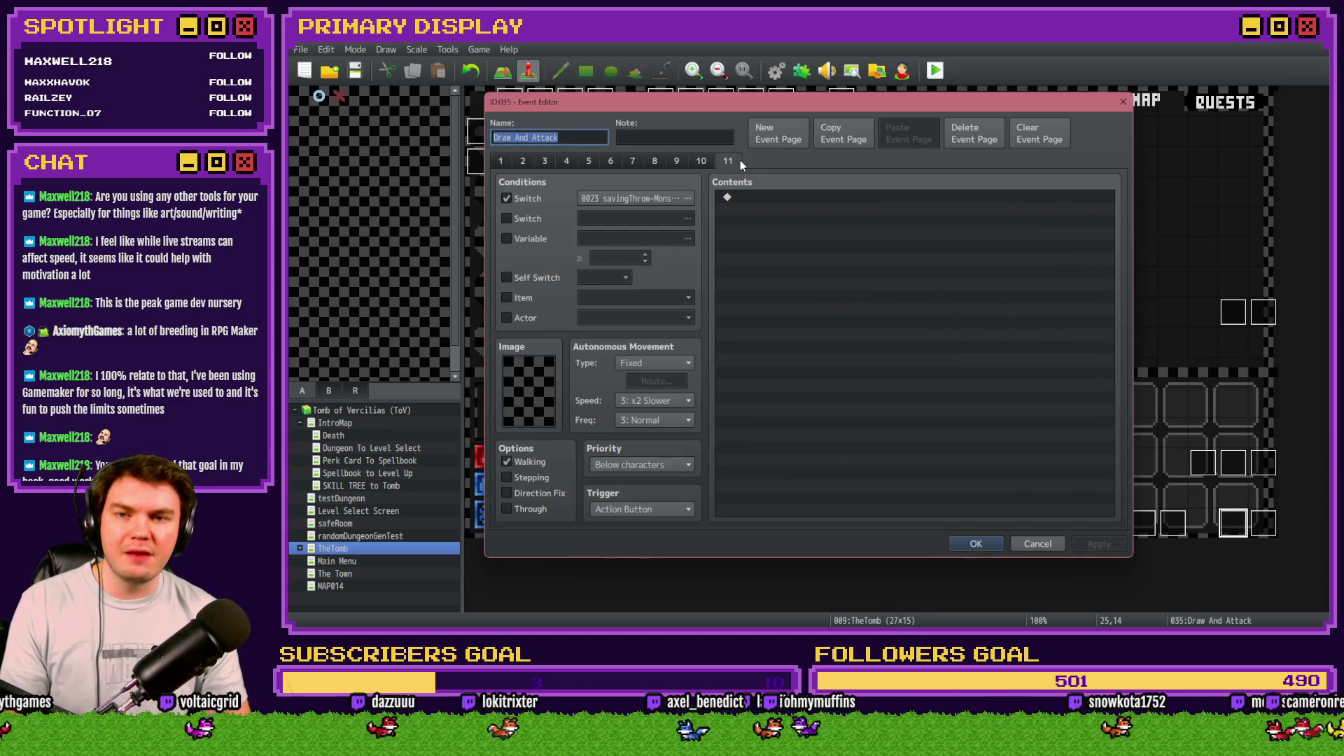
pyautogui.click(697, 162)
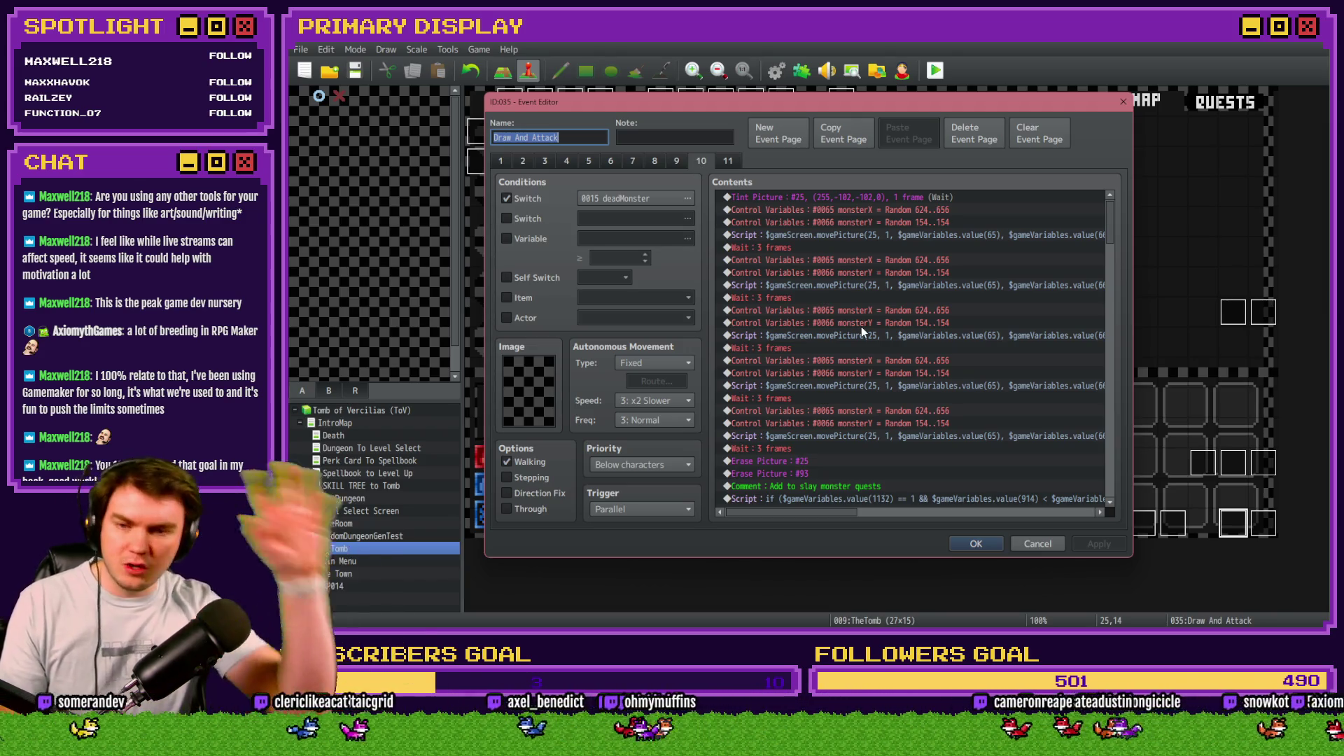
pyautogui.scroll(-5, 881, 339)
pyautogui.scroll(5, 876, 347)
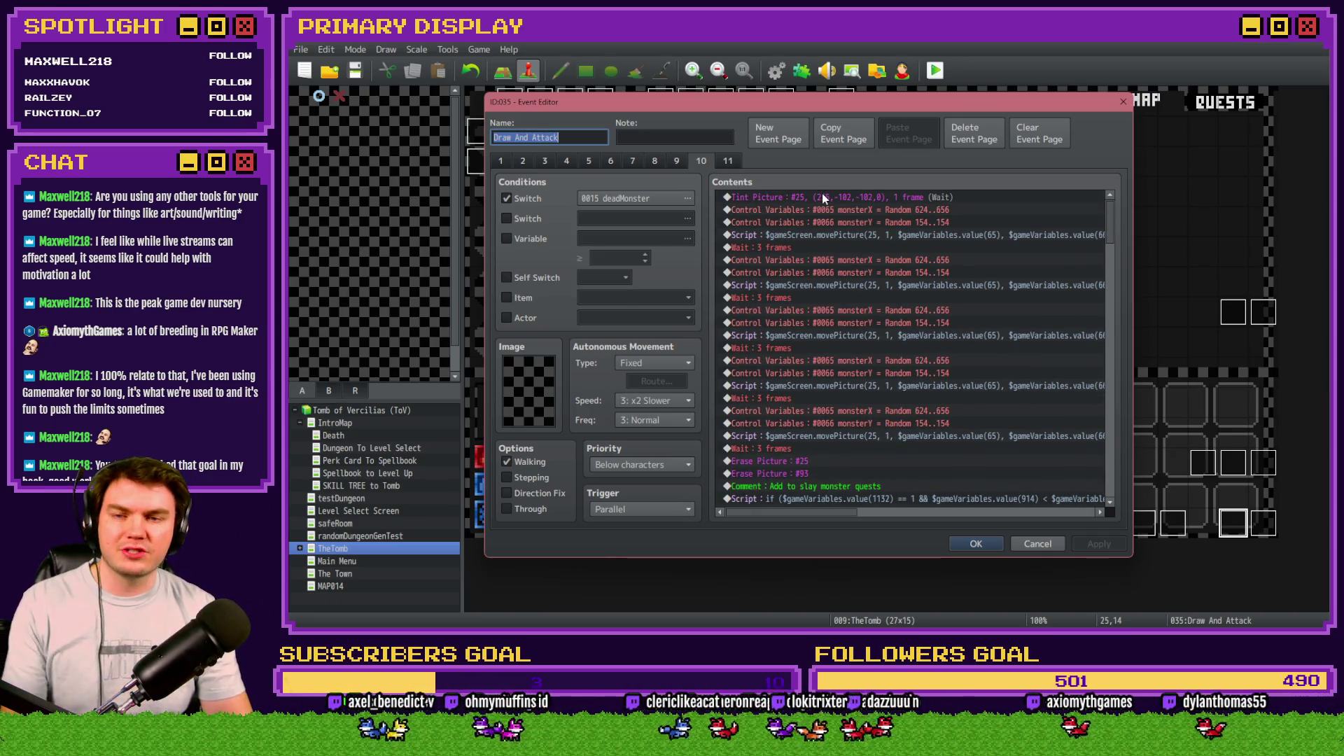
pyautogui.click(823, 195)
pyautogui.scroll(3, 824, 211)
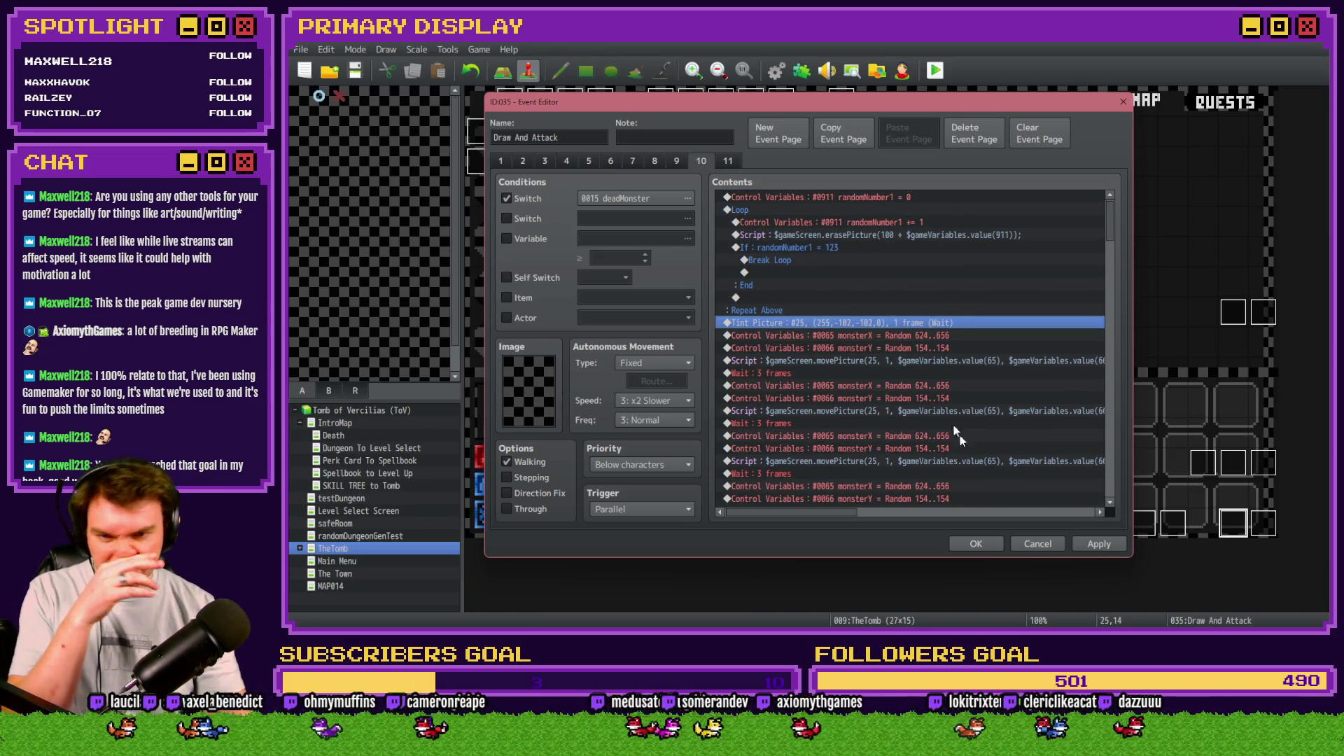
pyautogui.click(1091, 541)
pyautogui.click(975, 544)
pyautogui.doubleClick(1233, 524)
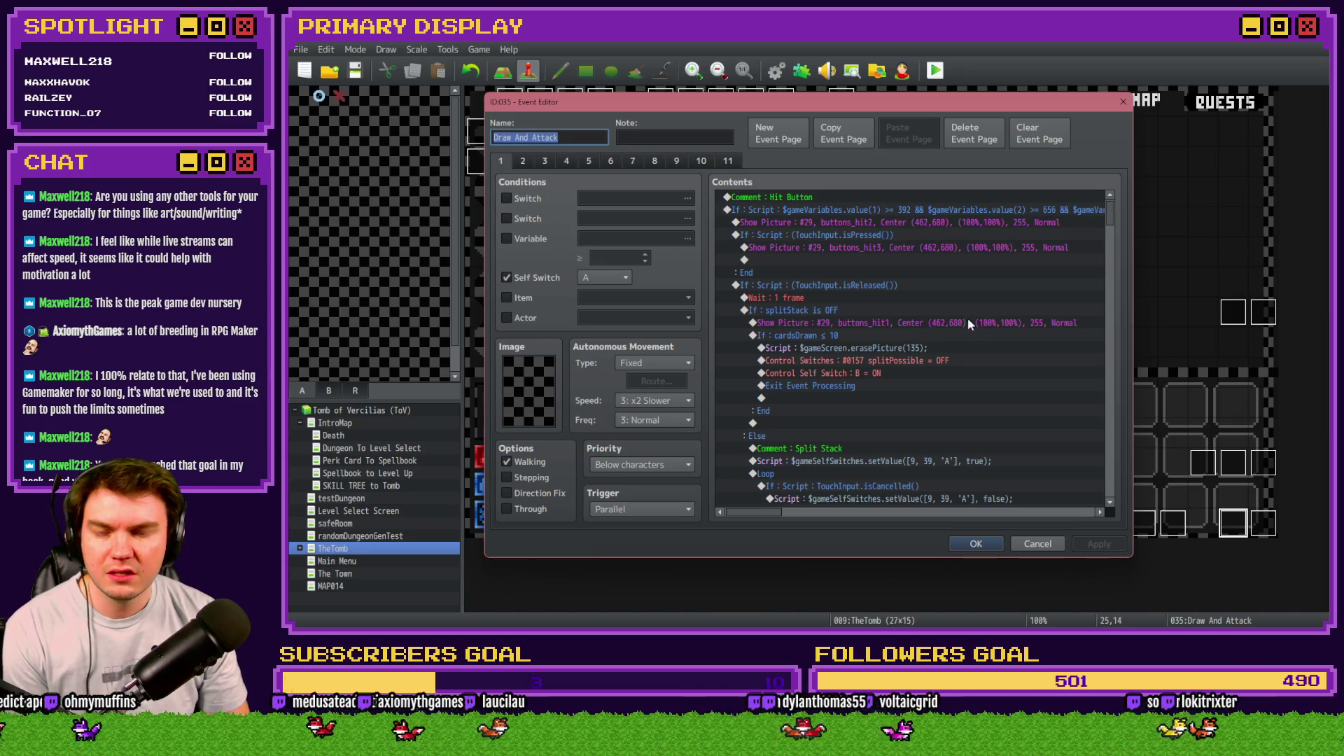
# Step: Inspect which image the Hit button's Show Picture command uses, closing without changes
pyautogui.doubleClick(931, 324)
pyautogui.click(910, 272)
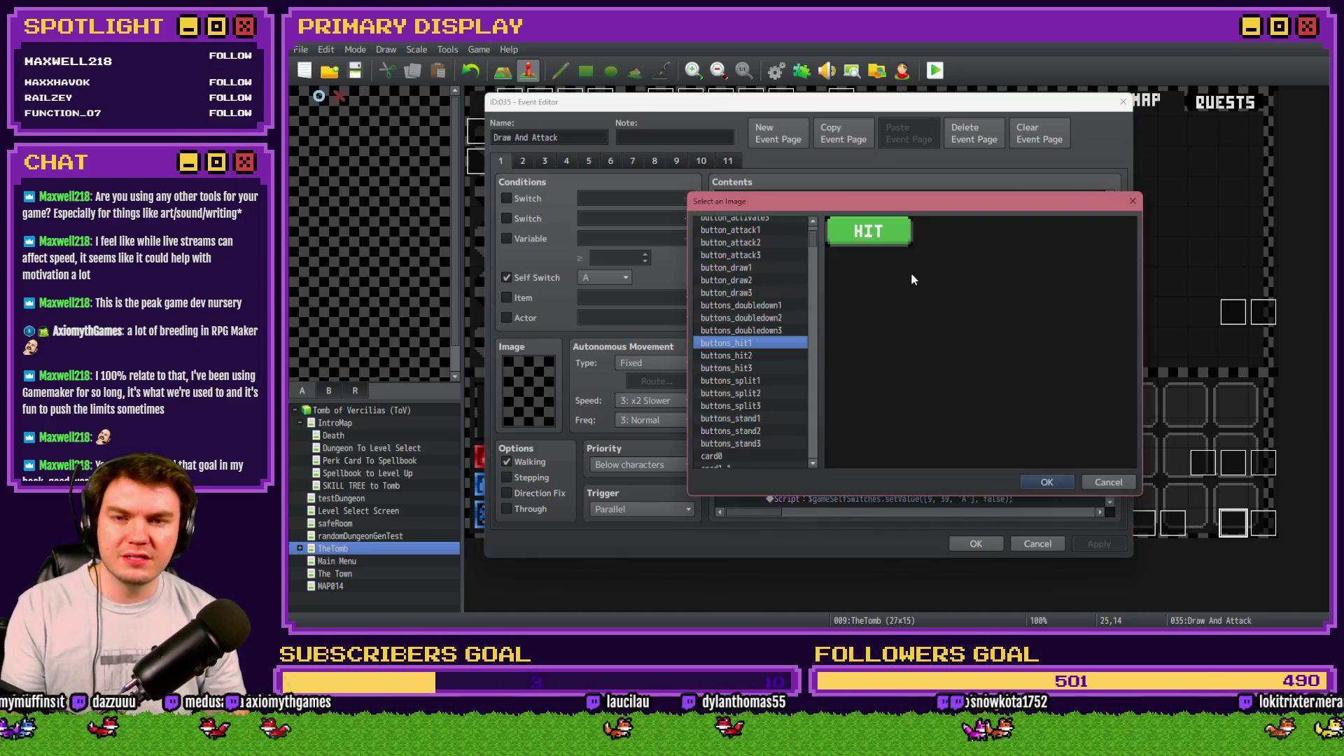
pyautogui.press('Escape')
pyautogui.press('Escape')
# Step: Scroll down the page 1 command list and select the split button's showPicture script
pyautogui.scroll(-10, 884, 369)
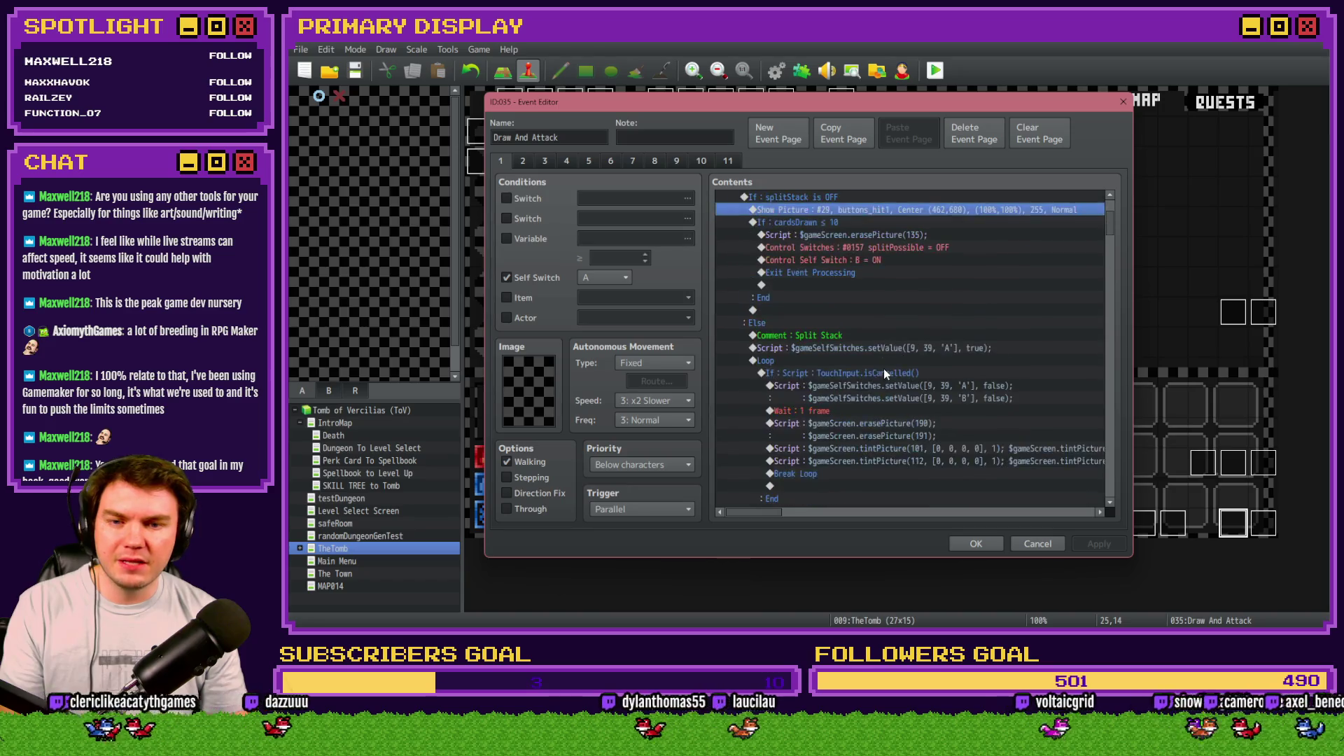
pyautogui.scroll(-10, 885, 371)
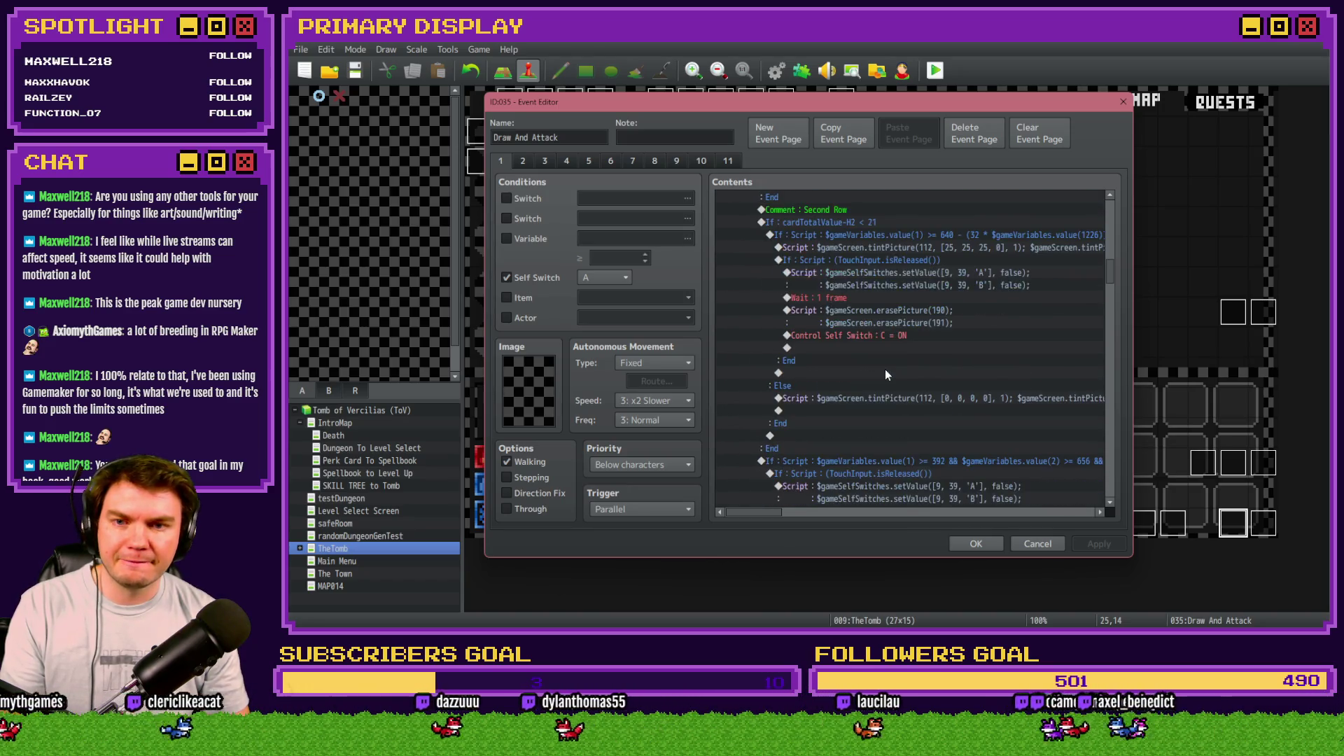
pyautogui.scroll(-10, 885, 368)
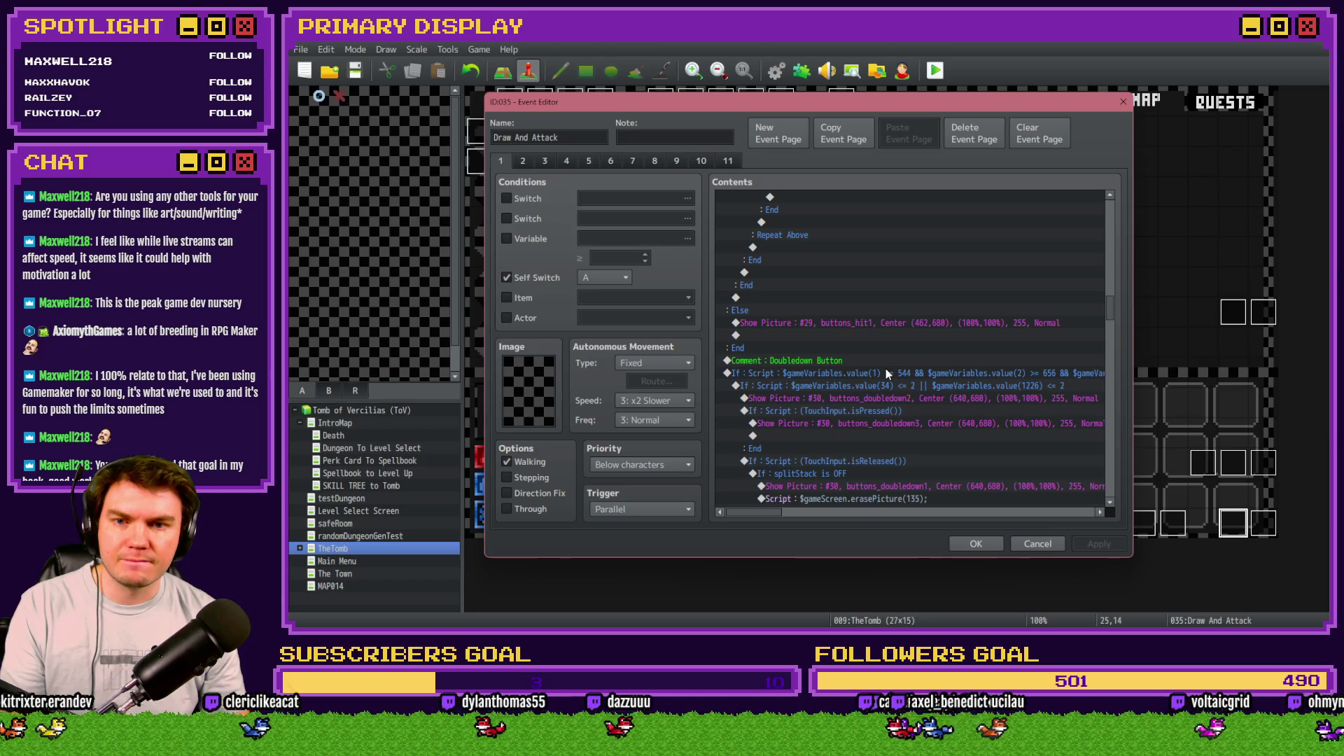
pyautogui.scroll(-10, 875, 317)
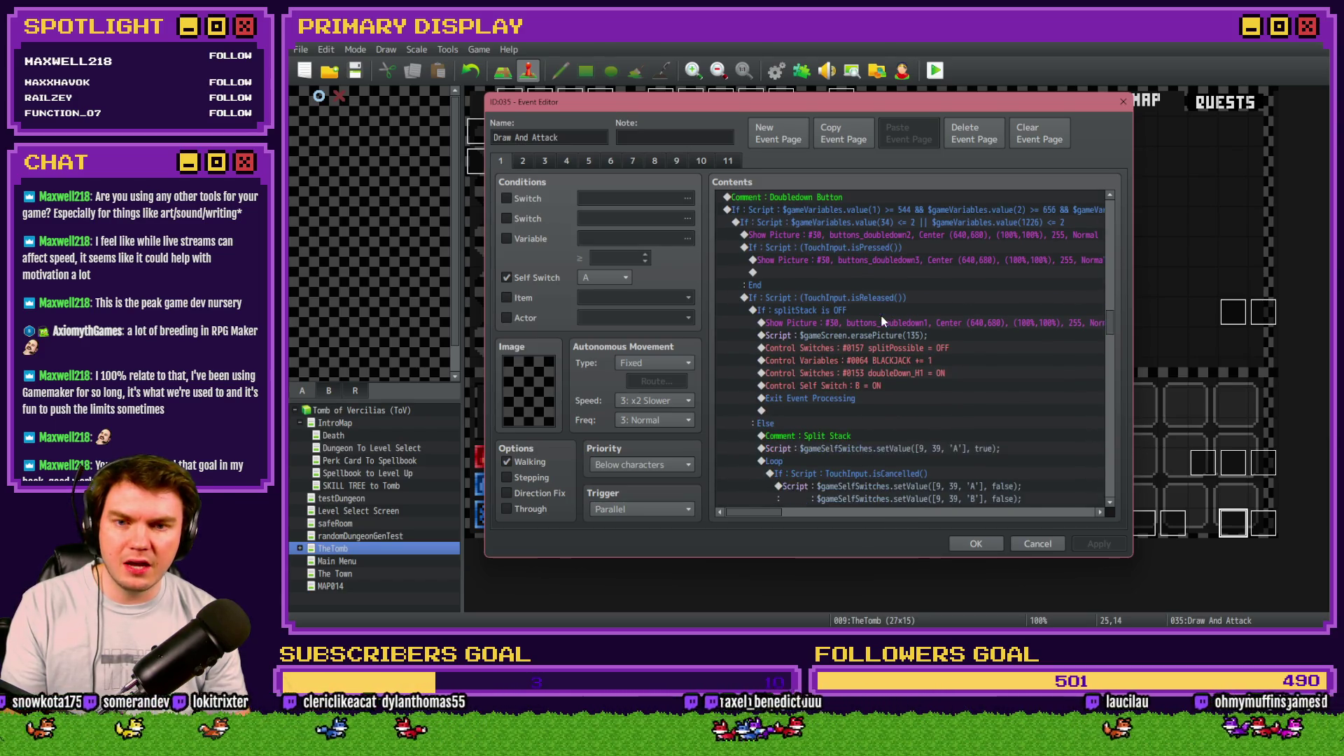
pyautogui.scroll(-9, 885, 317)
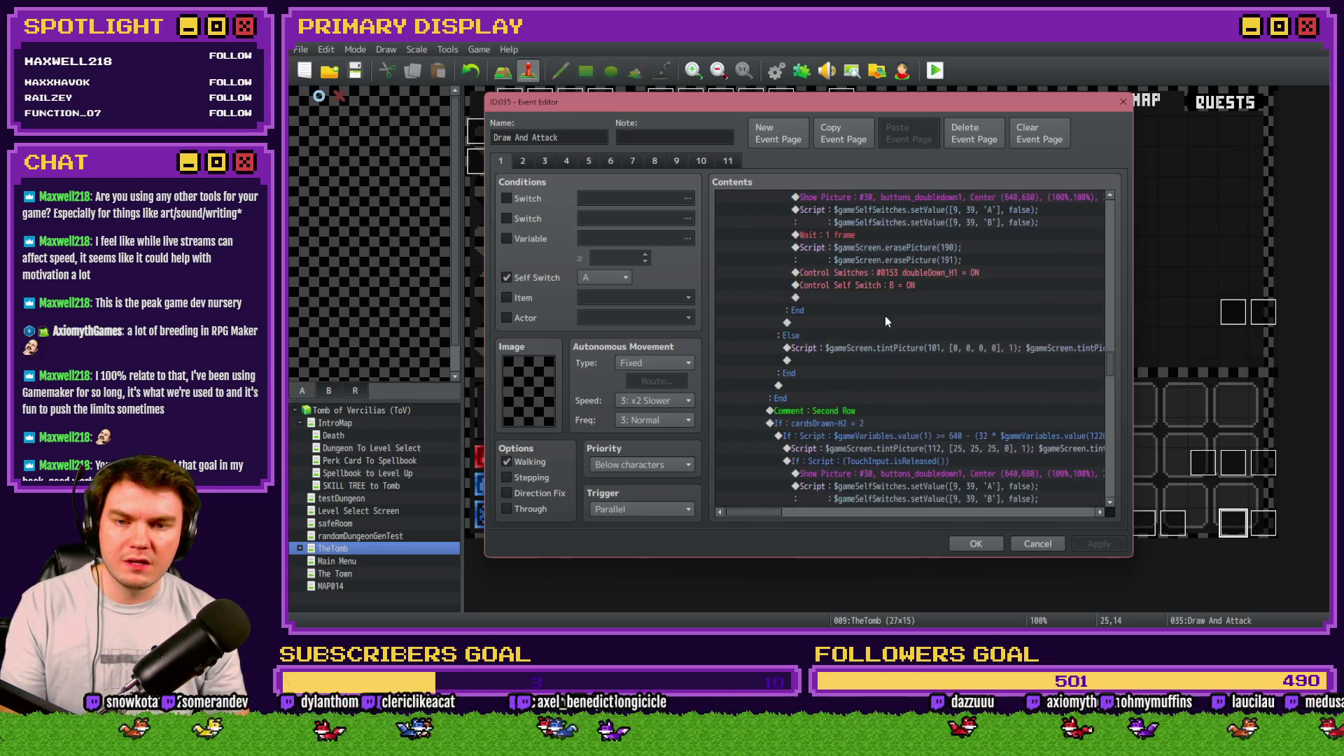
pyautogui.scroll(-10, 896, 322)
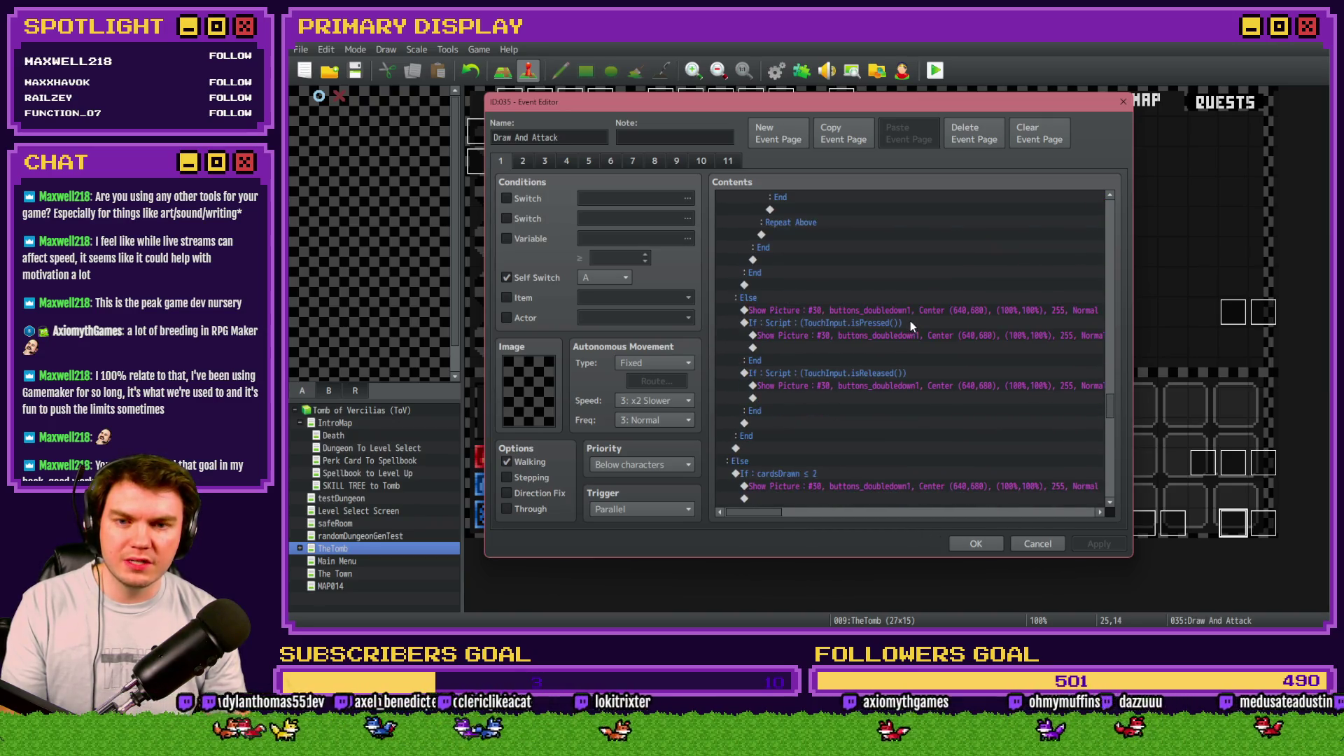
pyautogui.scroll(-3, 907, 342)
pyautogui.scroll(-10, 868, 313)
pyautogui.scroll(-5, 868, 316)
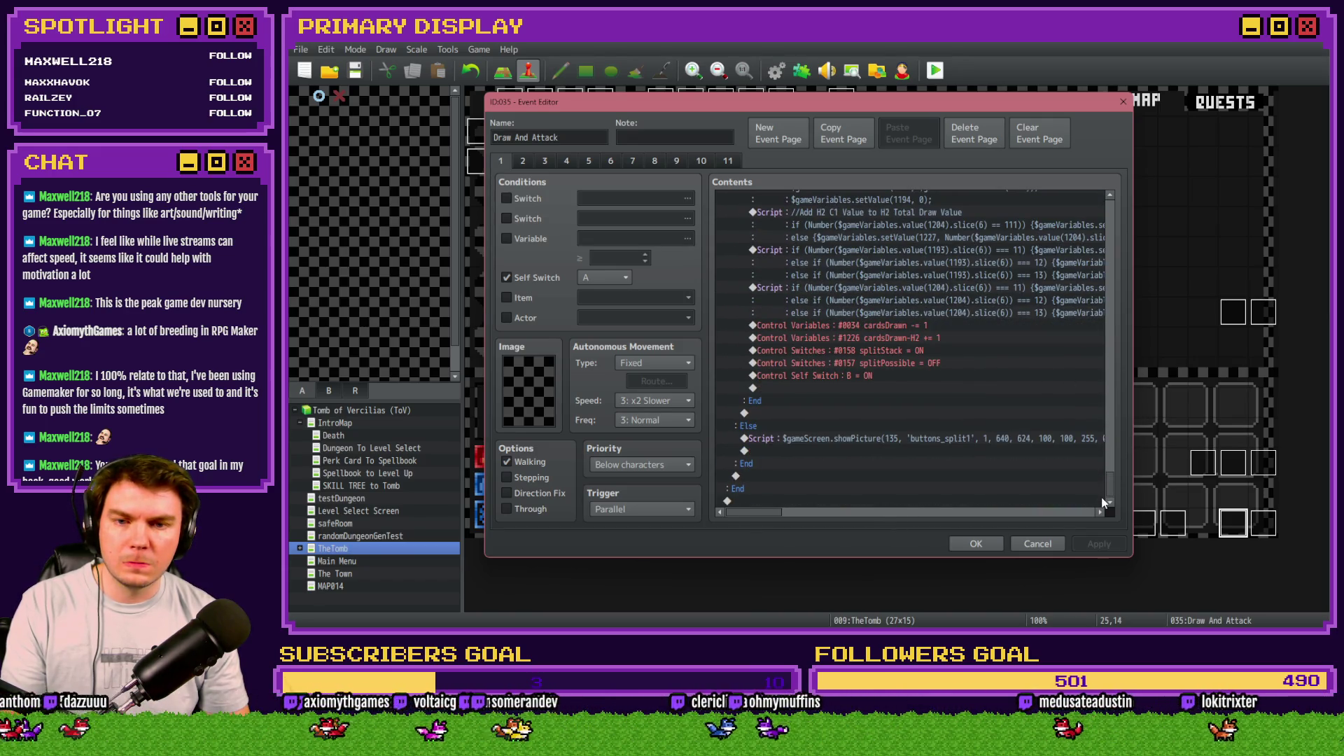
pyautogui.click(948, 439)
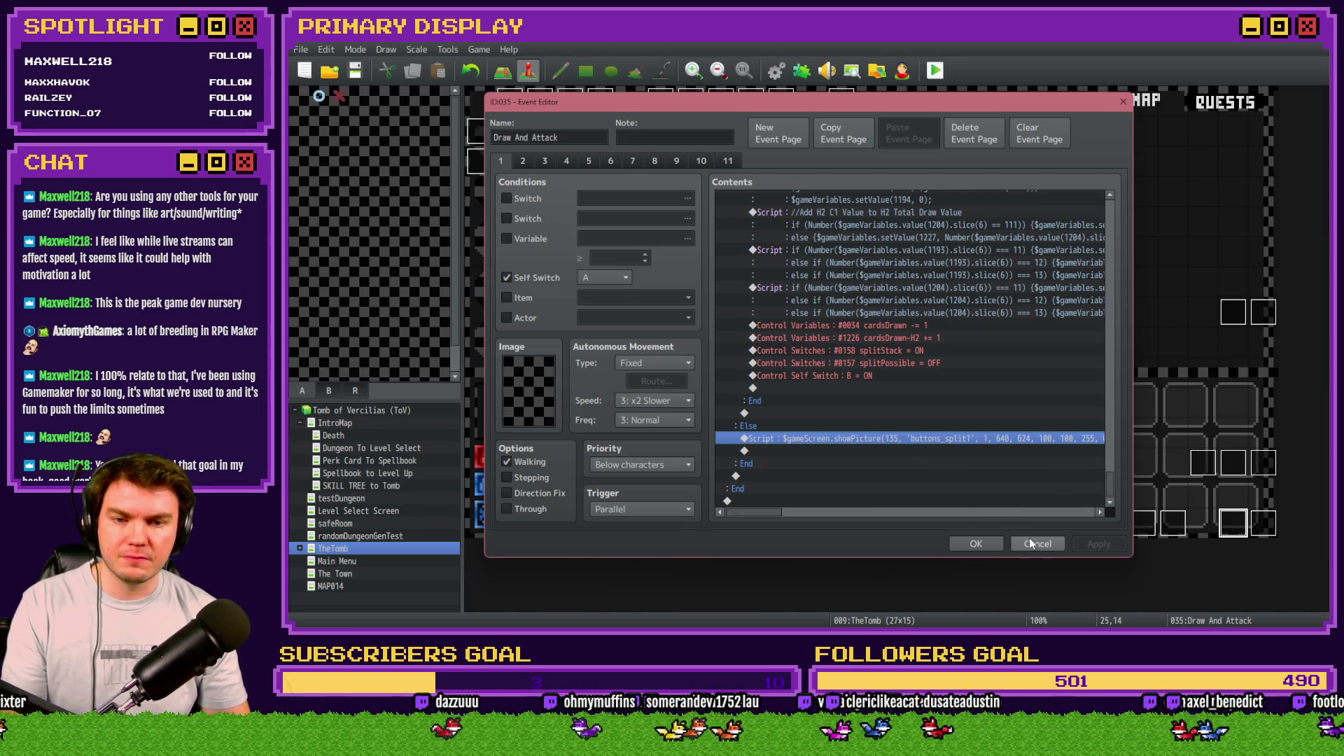
# Step: Switch to page 10 of Draw And Attack to view its death sequence
pyautogui.click(701, 161)
pyautogui.click(728, 161)
pyautogui.click(696, 162)
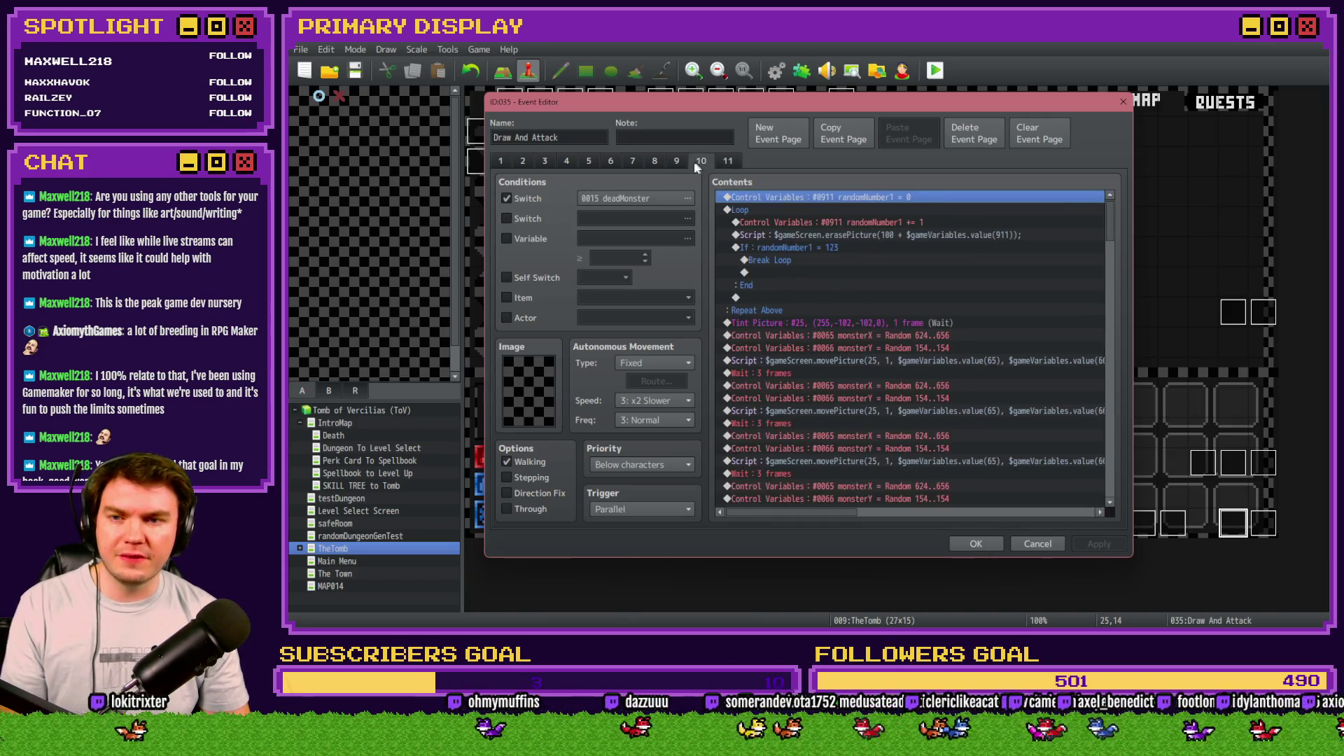
# Step: Paste the erasePicture script into the randomNumber1 = 123 branch just above Break Loop
pyautogui.click(839, 248)
pyautogui.click(846, 298)
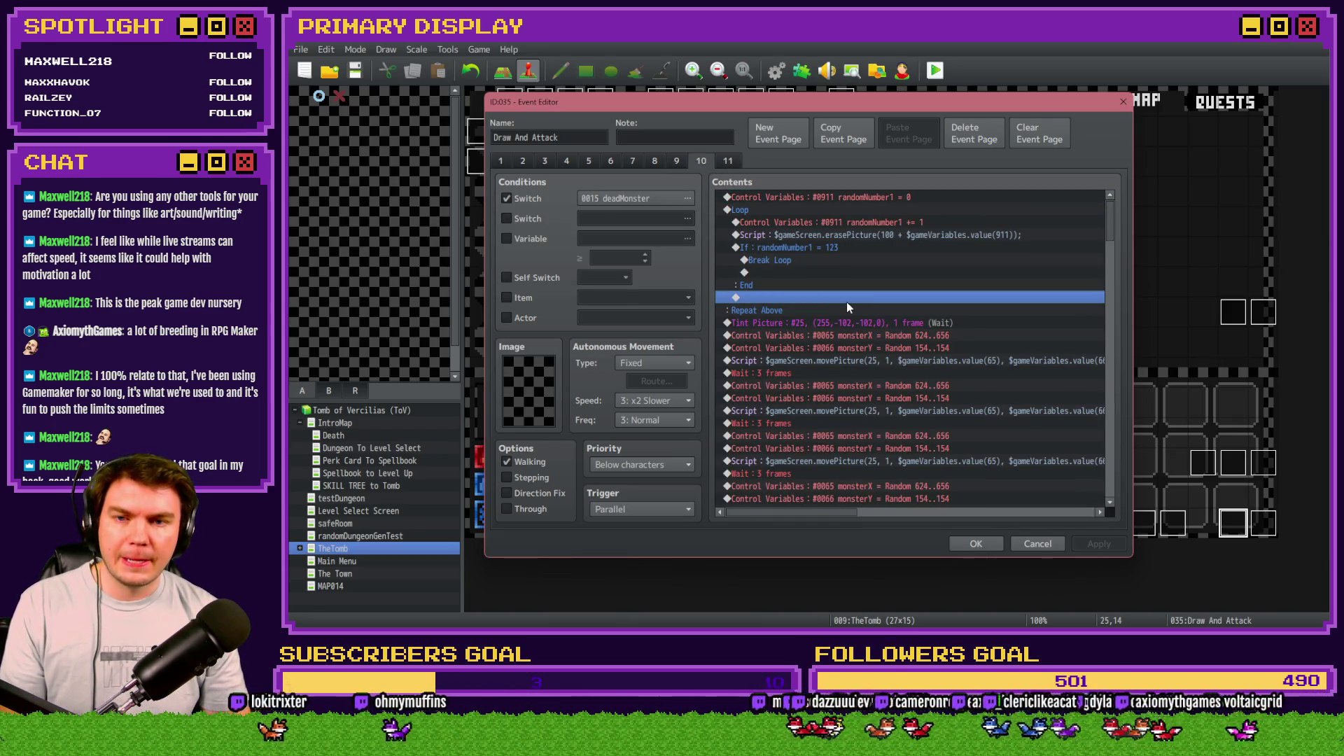
pyautogui.click(847, 224)
pyautogui.click(849, 234)
pyautogui.click(796, 248)
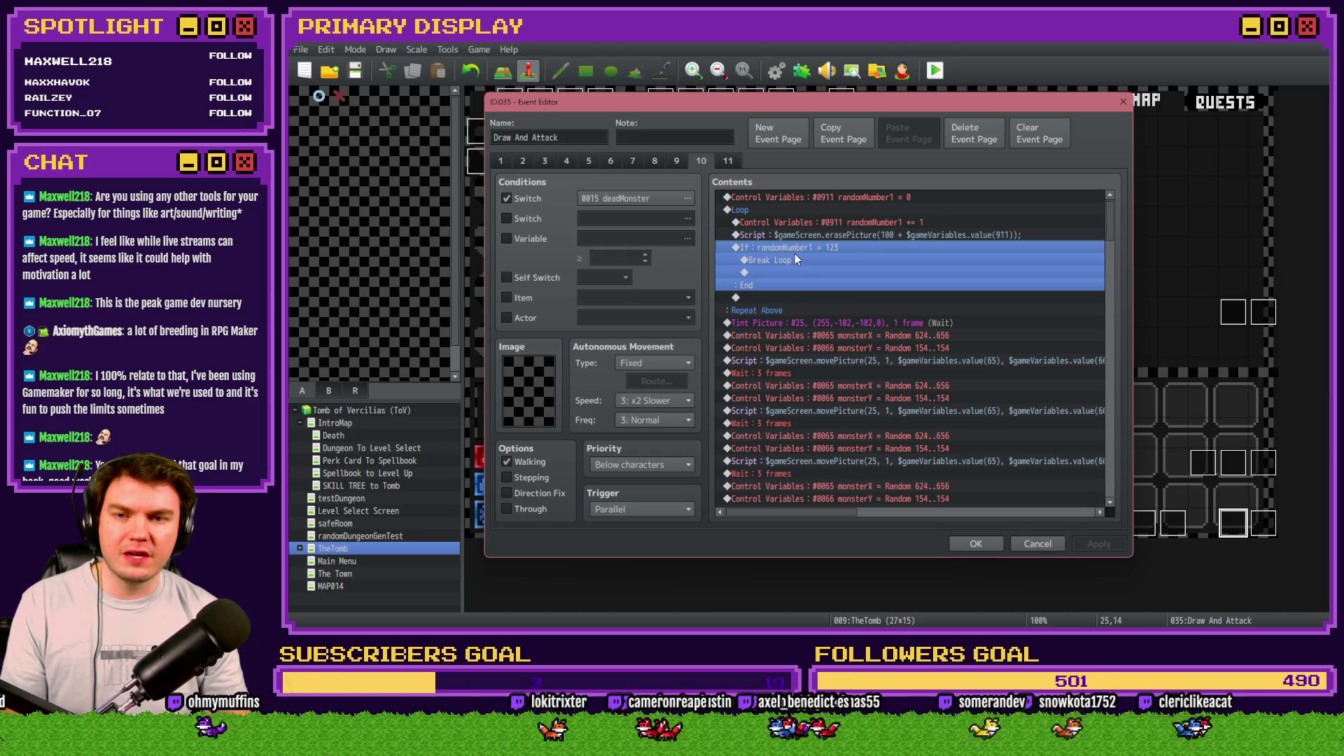
pyautogui.click(805, 260)
pyautogui.hotkey('ctrl', 'v')
# Step: Edit the pasted call to $gameScreen.erasePicture(135) and save the Draw And Attack event
pyautogui.doubleClick(807, 262)
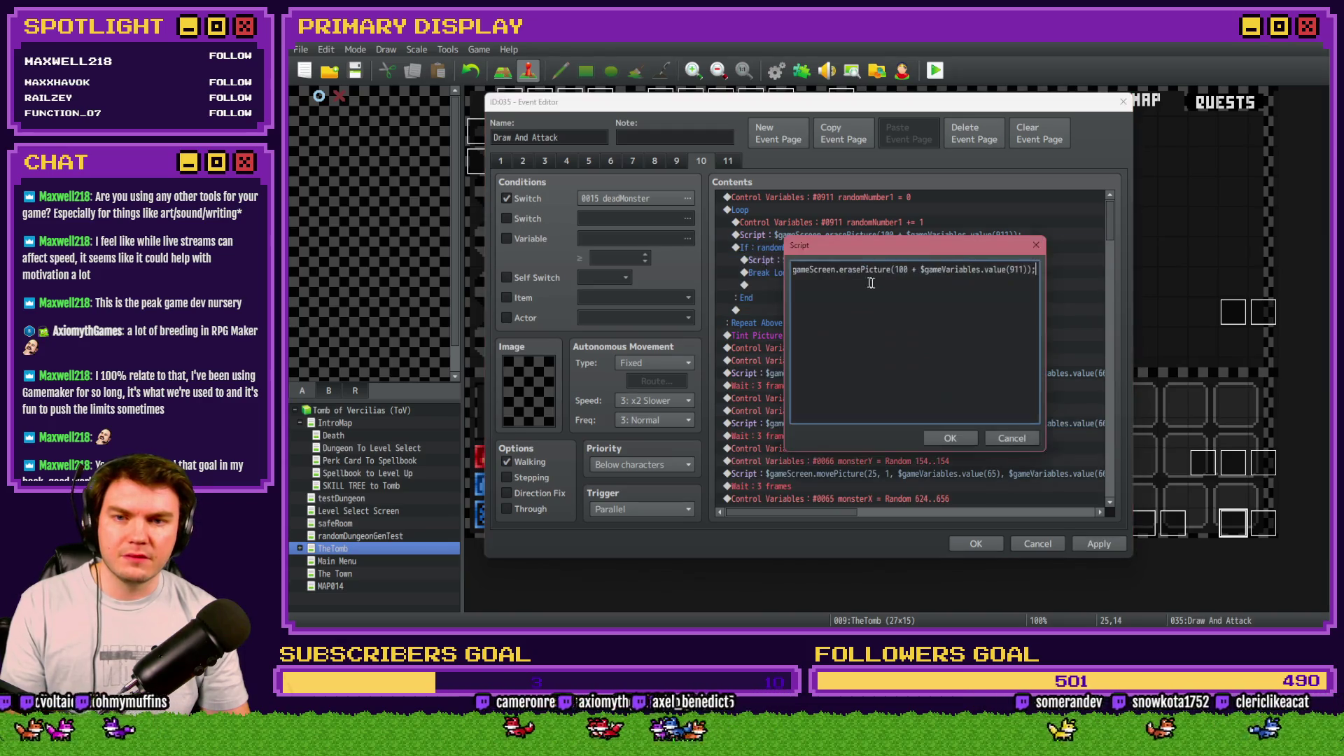
pyautogui.doubleClick(897, 272)
pyautogui.write('135')
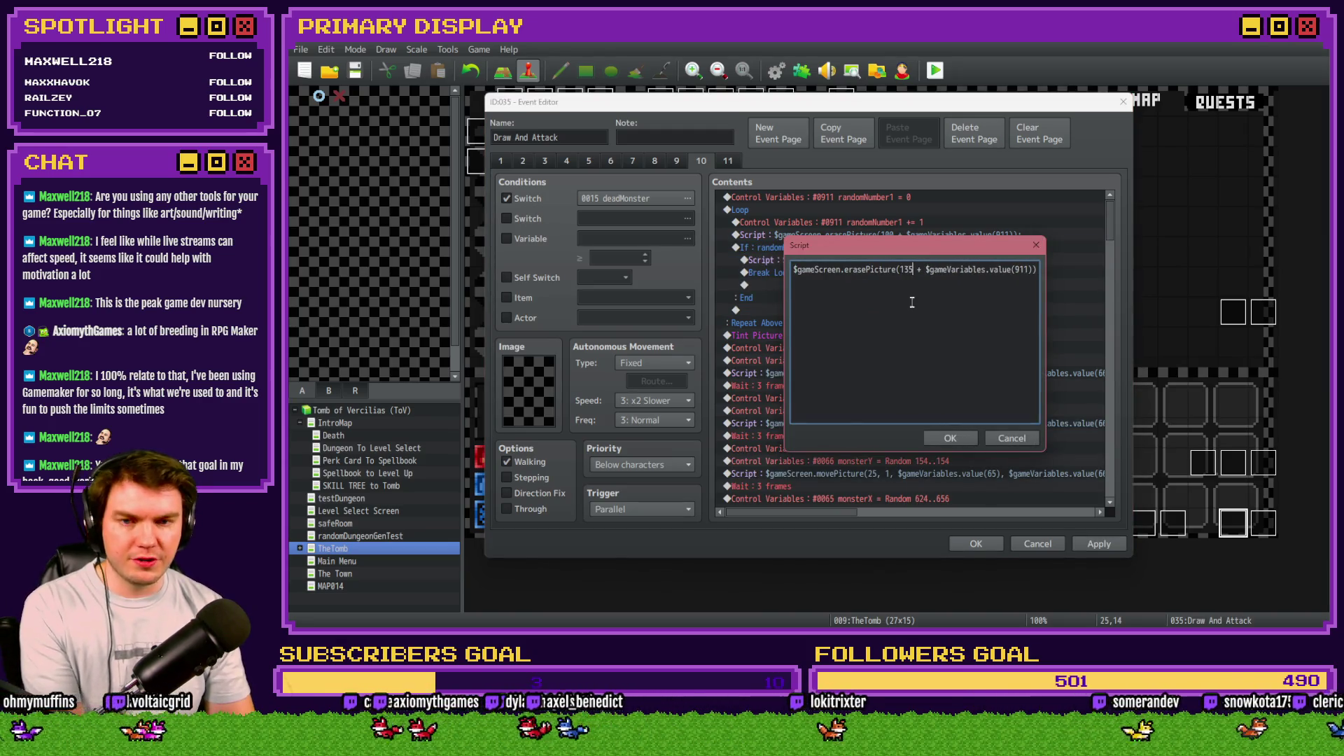
pyautogui.press('Delete')
pyautogui.press('Delete')
pyautogui.press('Delete')
pyautogui.press('Delete')
pyautogui.press('Delete')
pyautogui.press('Delete')
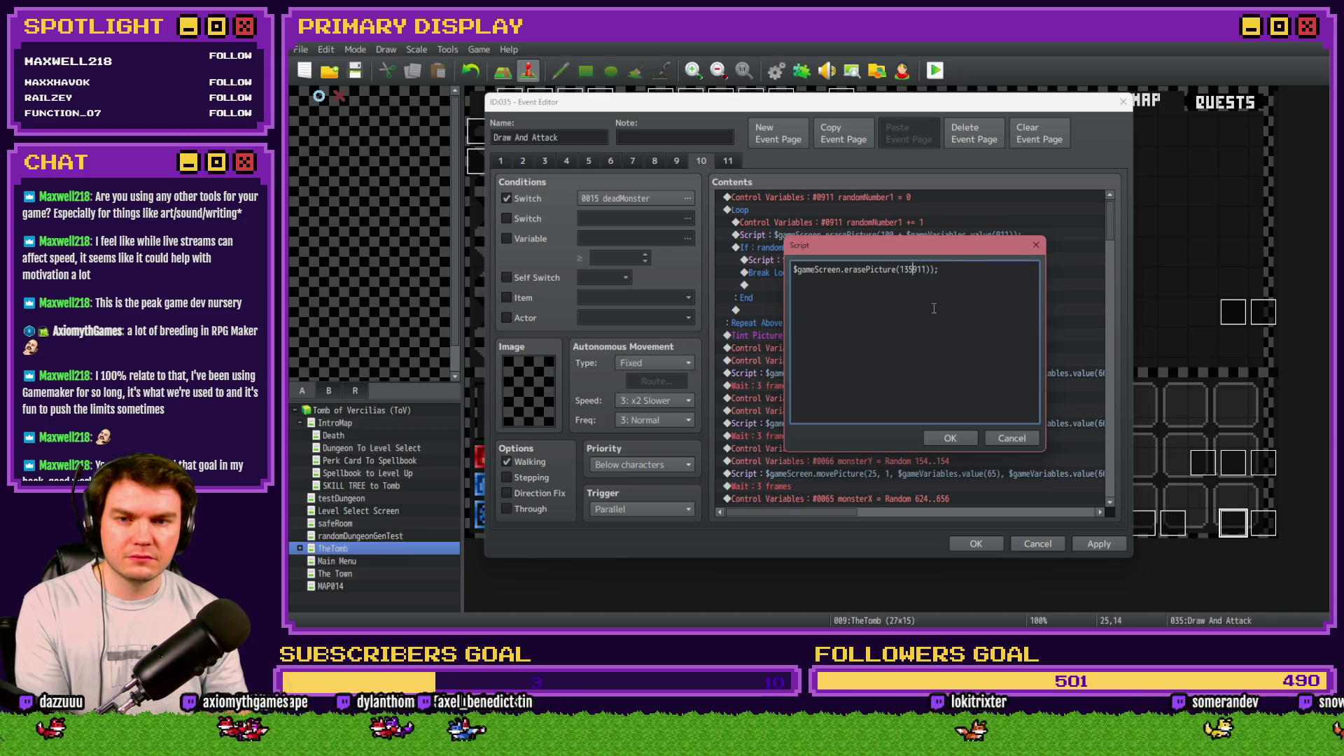
pyautogui.click(941, 438)
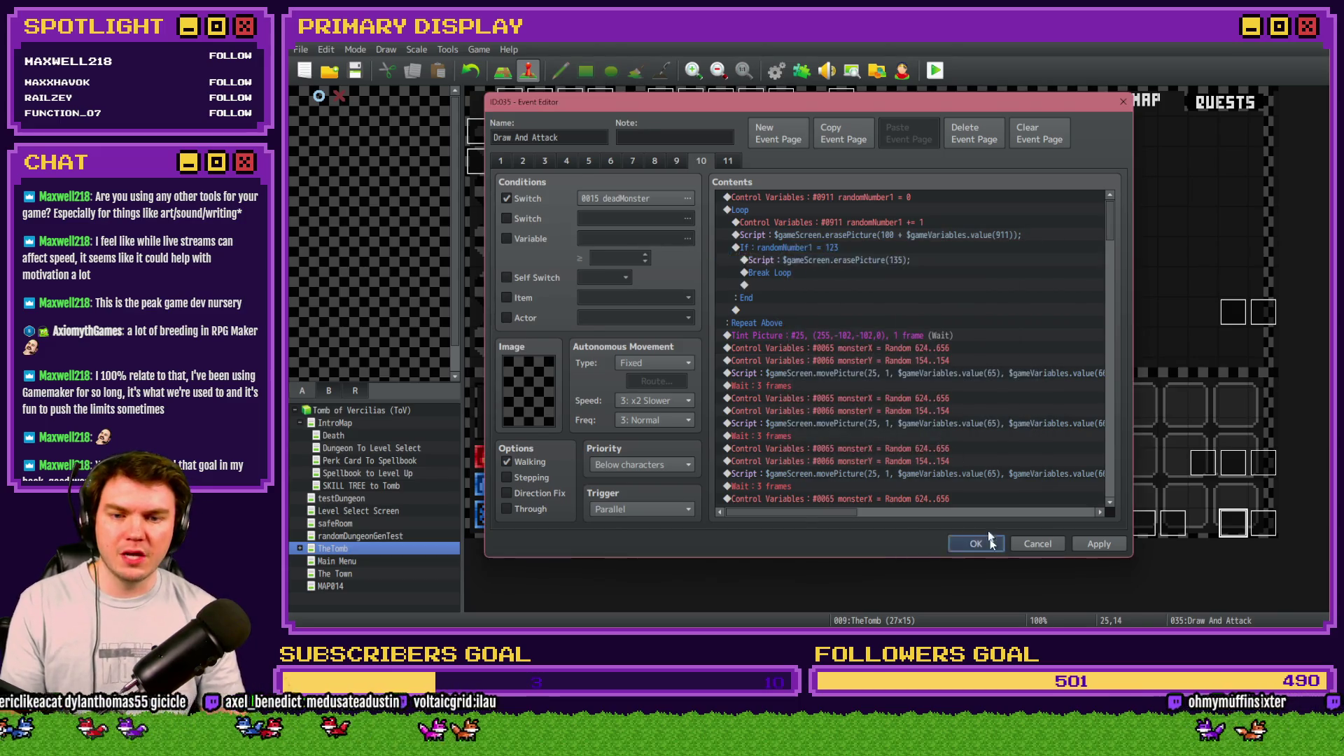
pyautogui.click(976, 544)
# Step: Playtest the game, walk forward into the ogre card battle, then close the playtest
pyautogui.click(931, 72)
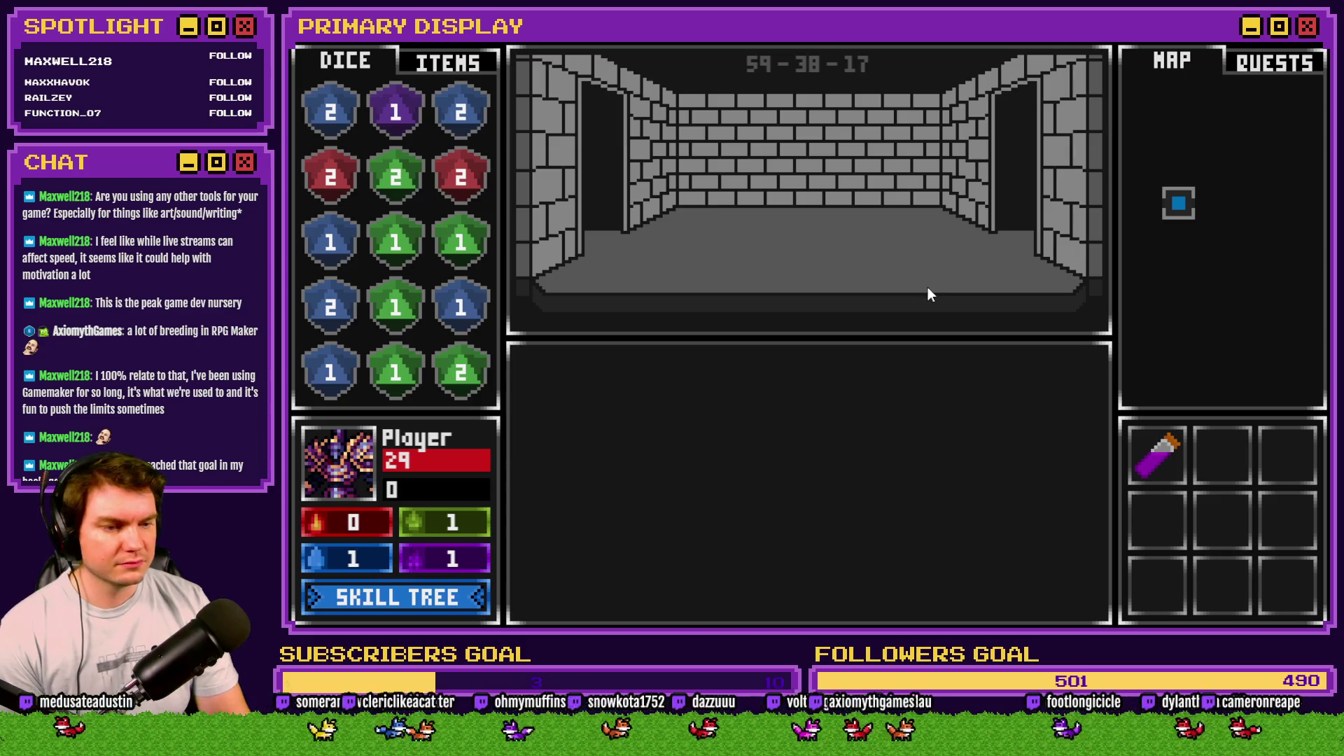
pyautogui.press('w')
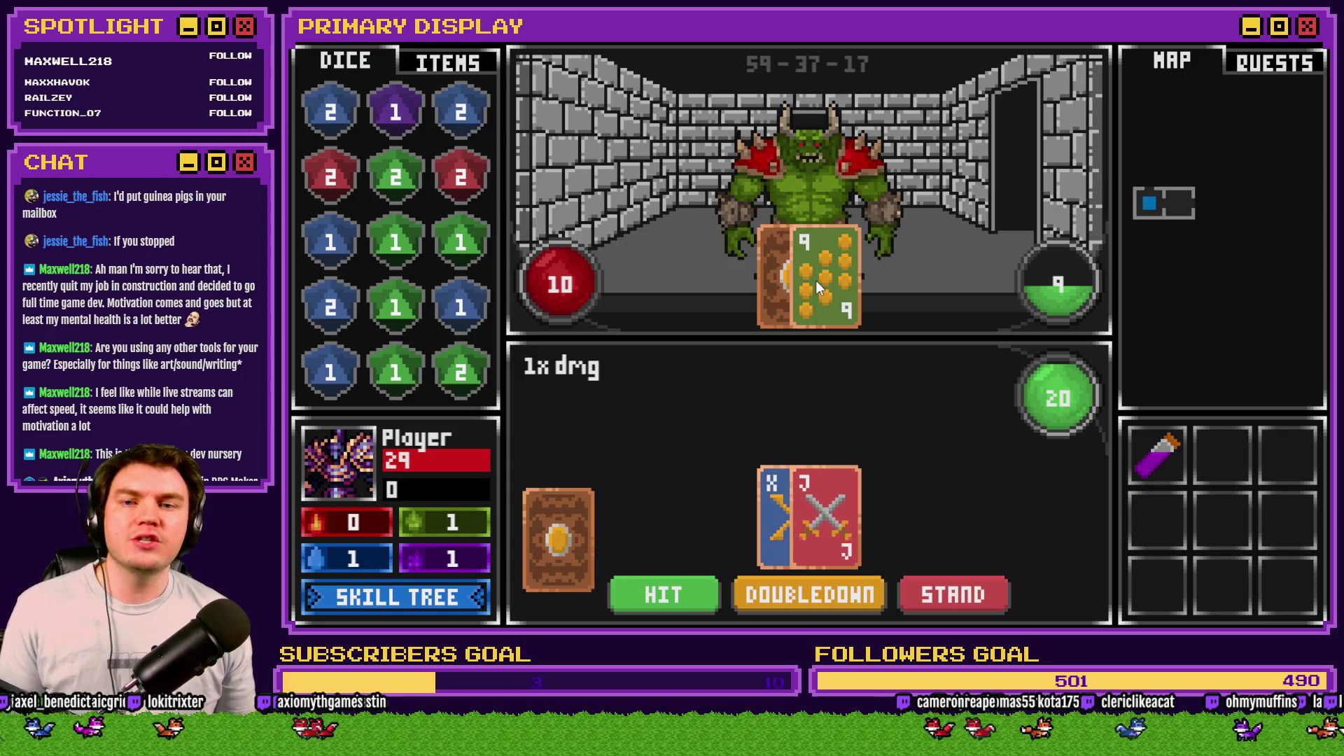
pyautogui.hotkey('alt', 'F4')
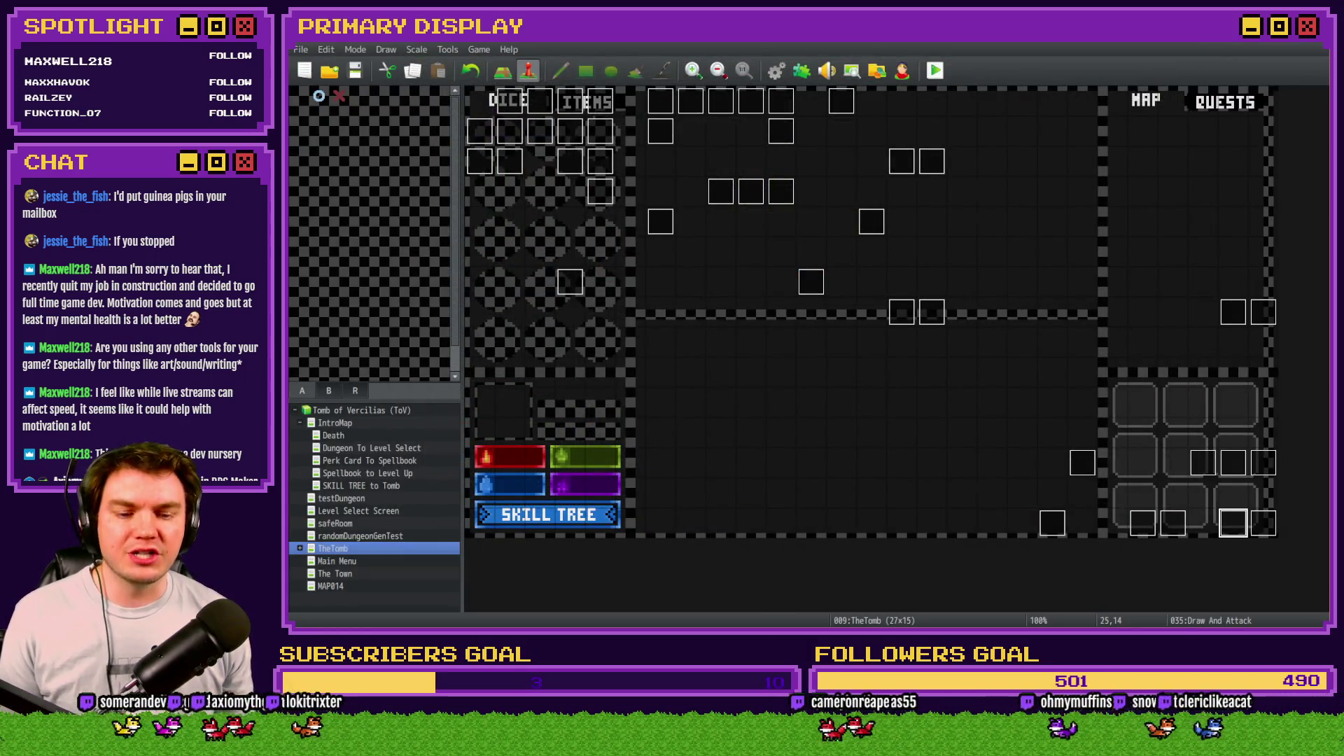
# Step: Switch from the RPG Maker editor to the Tomb of Vercilias Trello board
pyautogui.hotkey('alt', 'Tab')
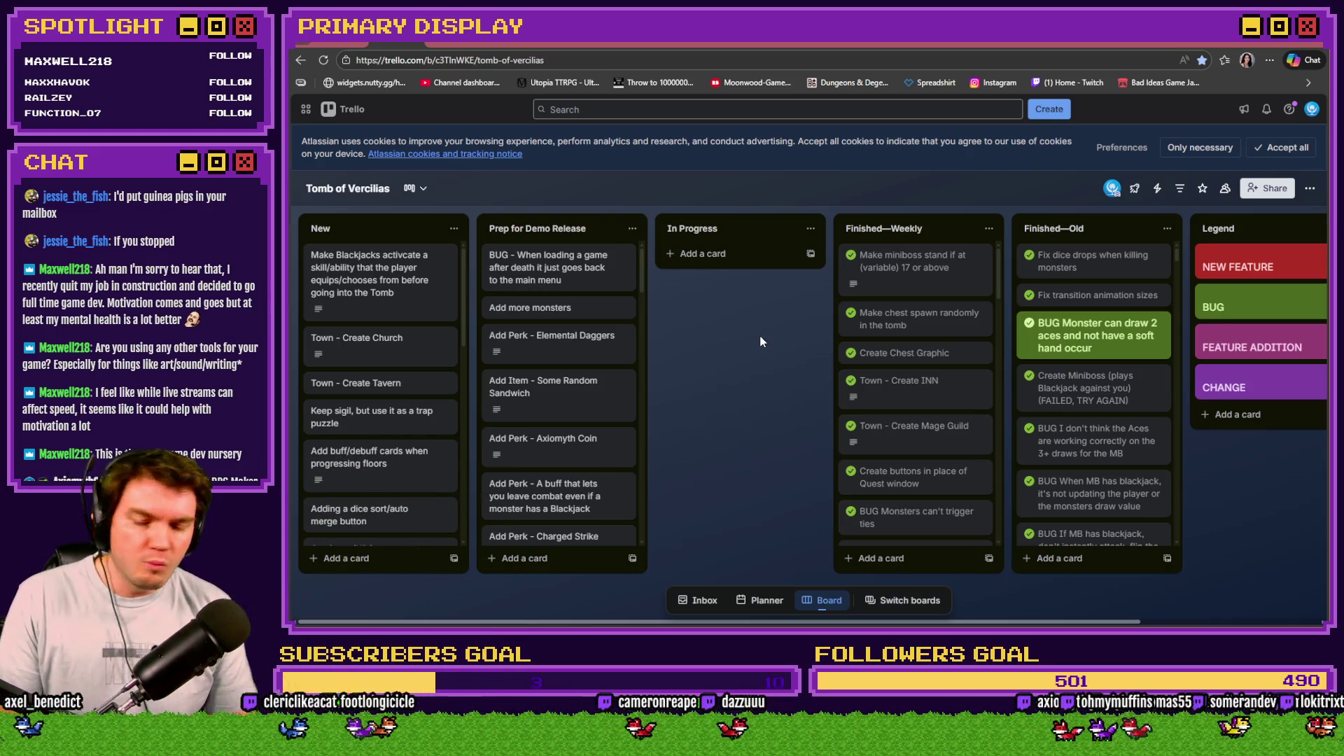
# Step: Return from the Trello board to the RPG Maker MZ editor on TheTomb map
pyautogui.hotkey('alt', 'Tab')
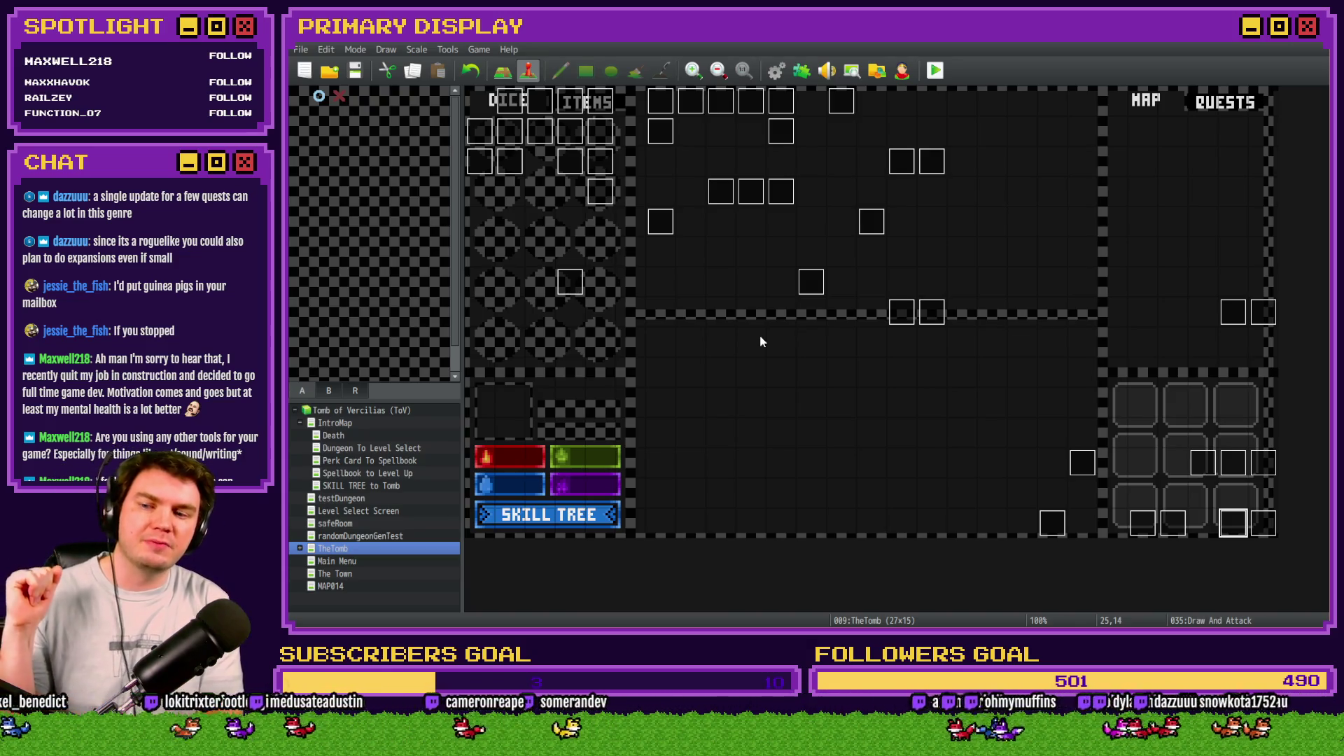
# Step: Start a playtest and choose the Spiked Pauldron perk card
pyautogui.click(944, 69)
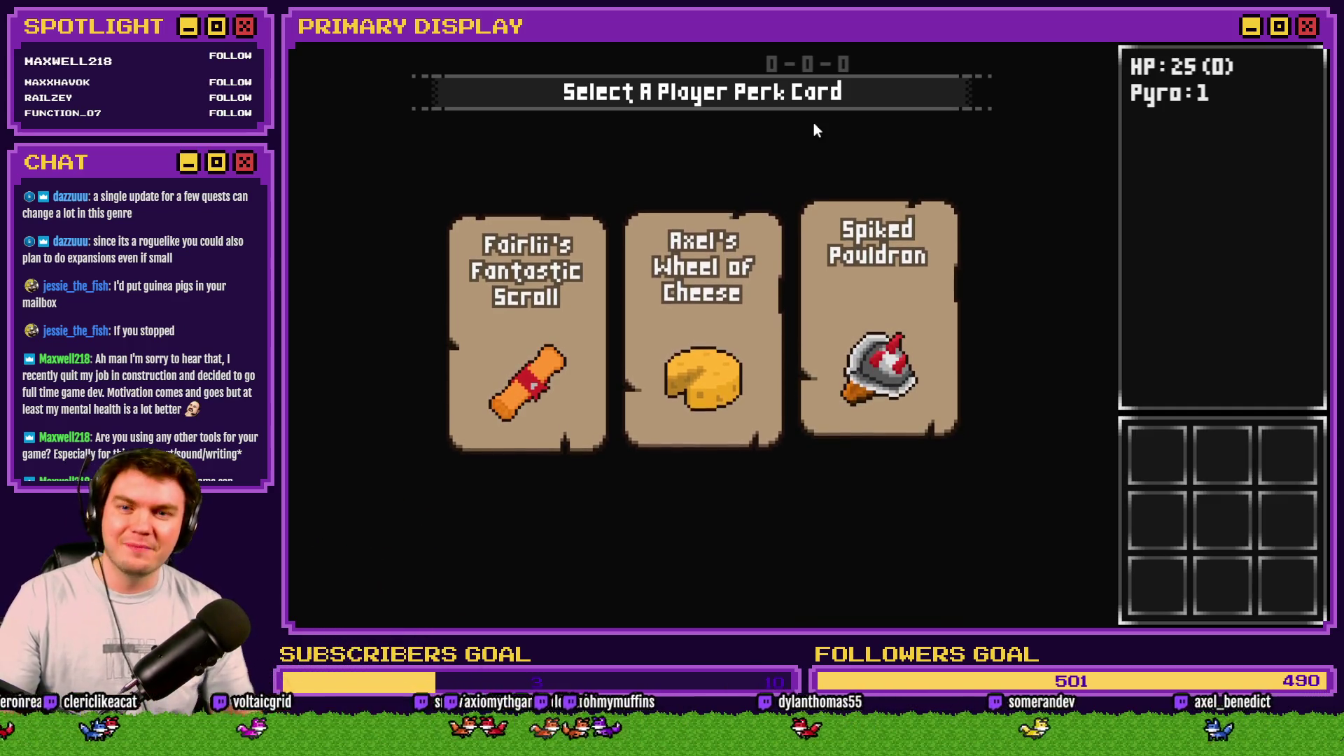
pyautogui.click(903, 325)
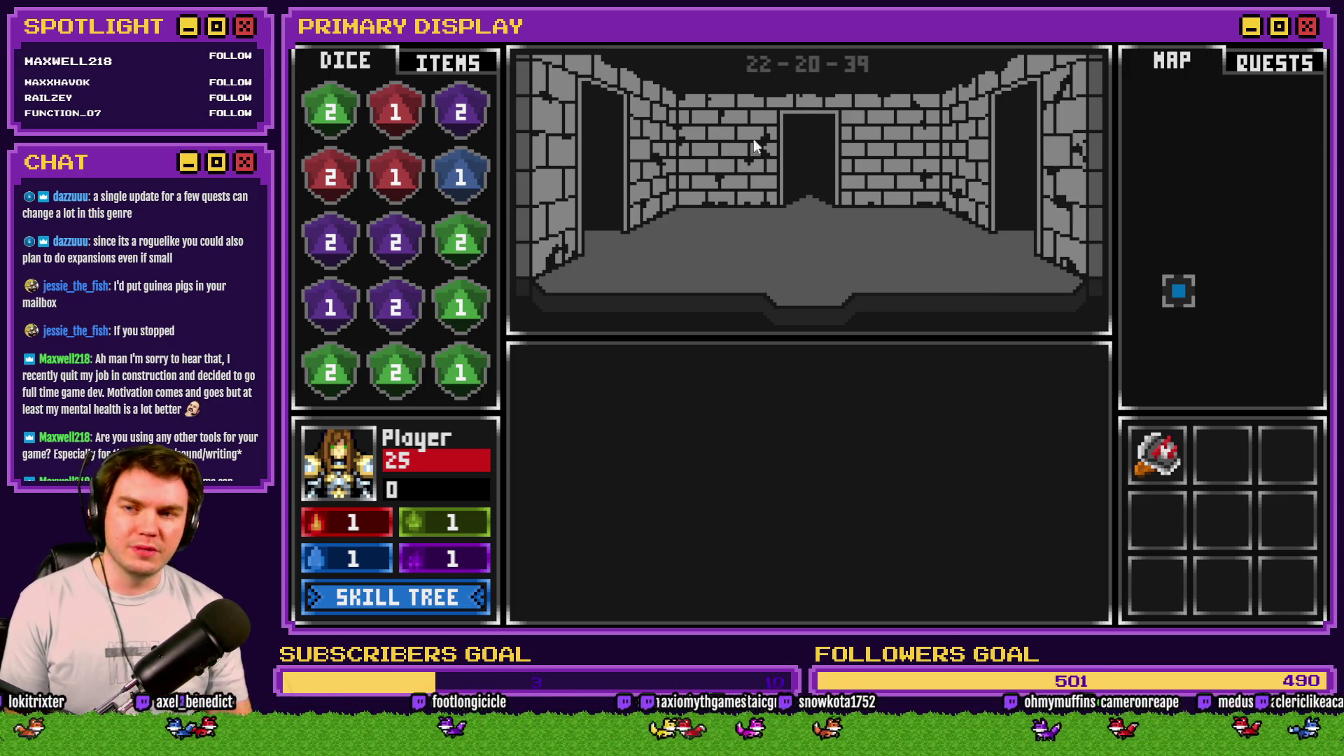
# Step: Show the ITEMS inventory, then walk forward into the skull card battle
pyautogui.click(451, 70)
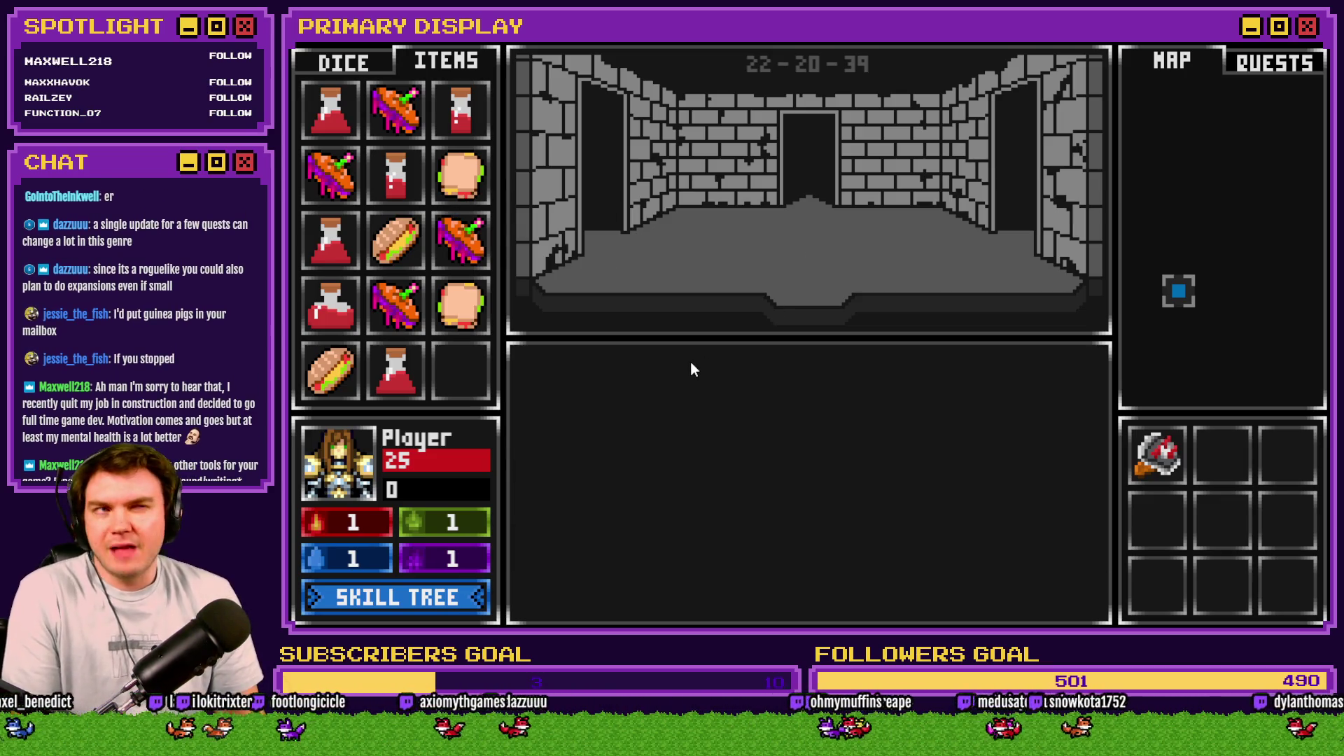
pyautogui.press('w')
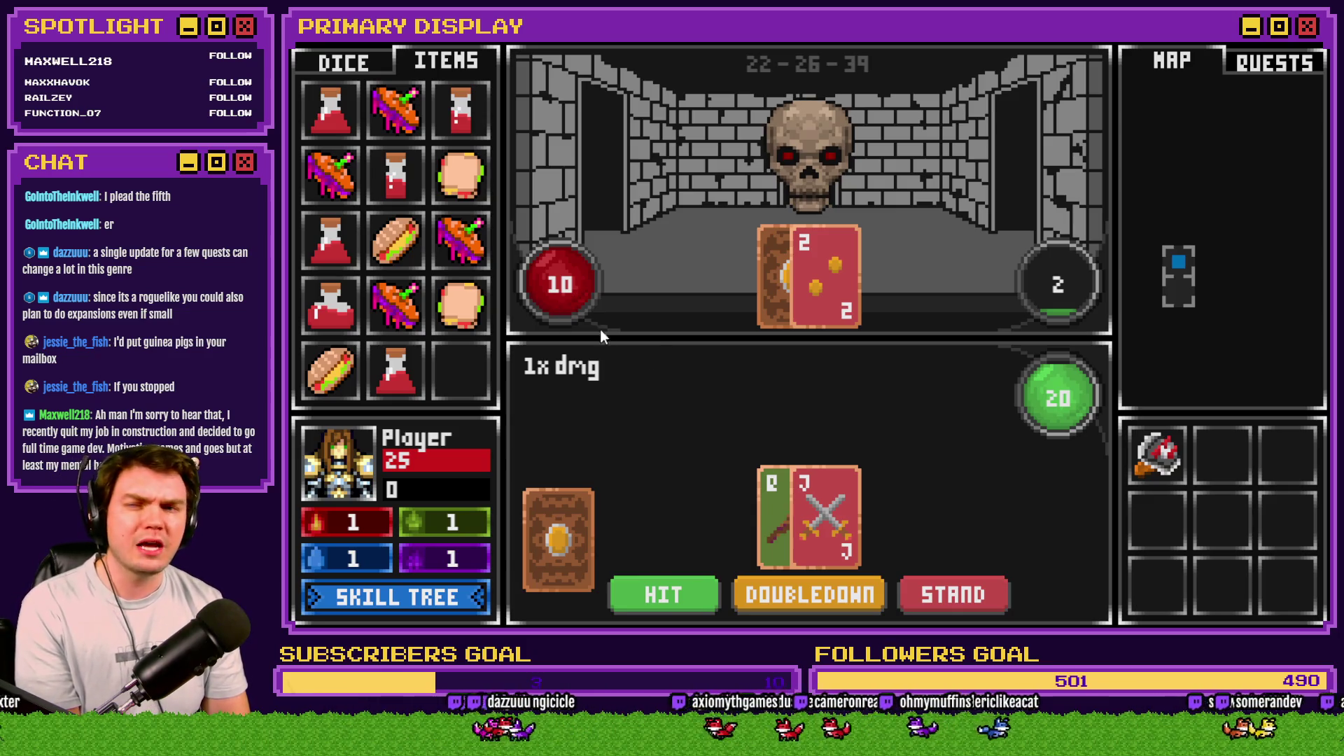
# Step: Toggle the playtest side panel between the DICE and ITEMS inventories
pyautogui.moveTo(413, 234)
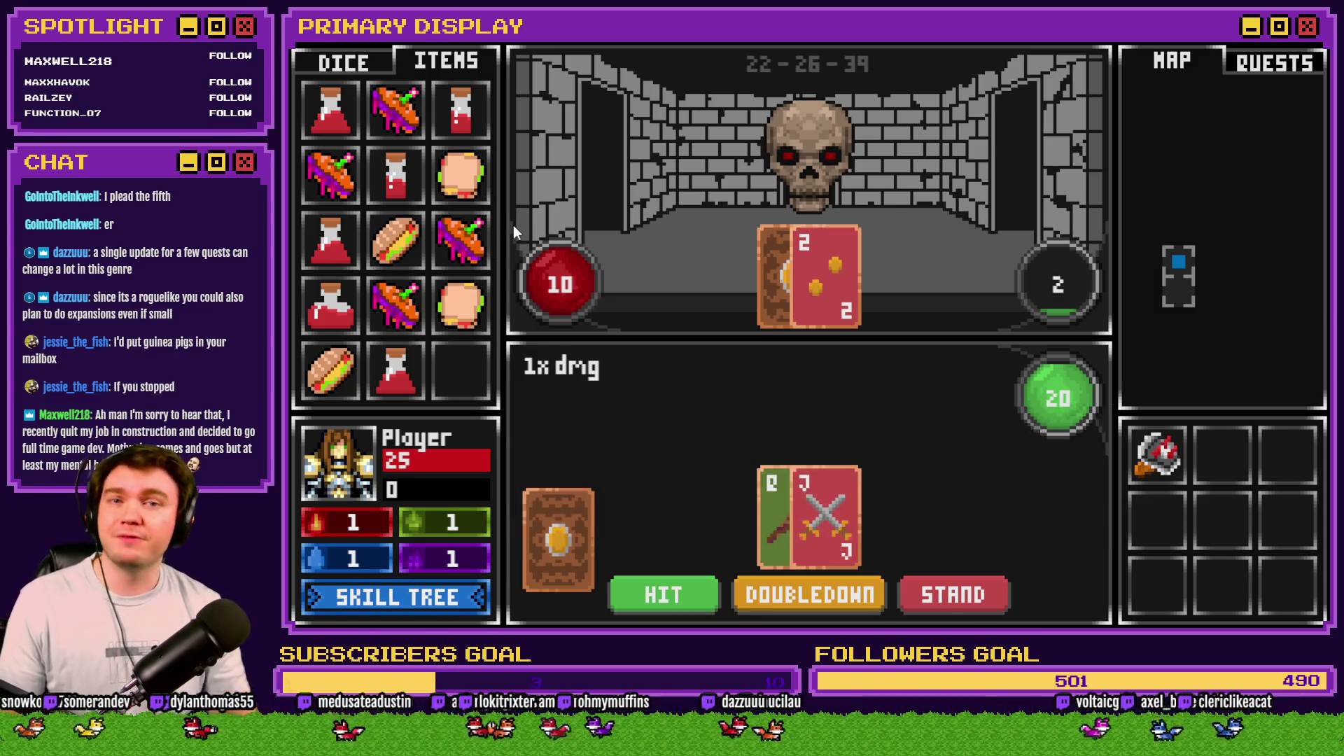
pyautogui.moveTo(488, 234)
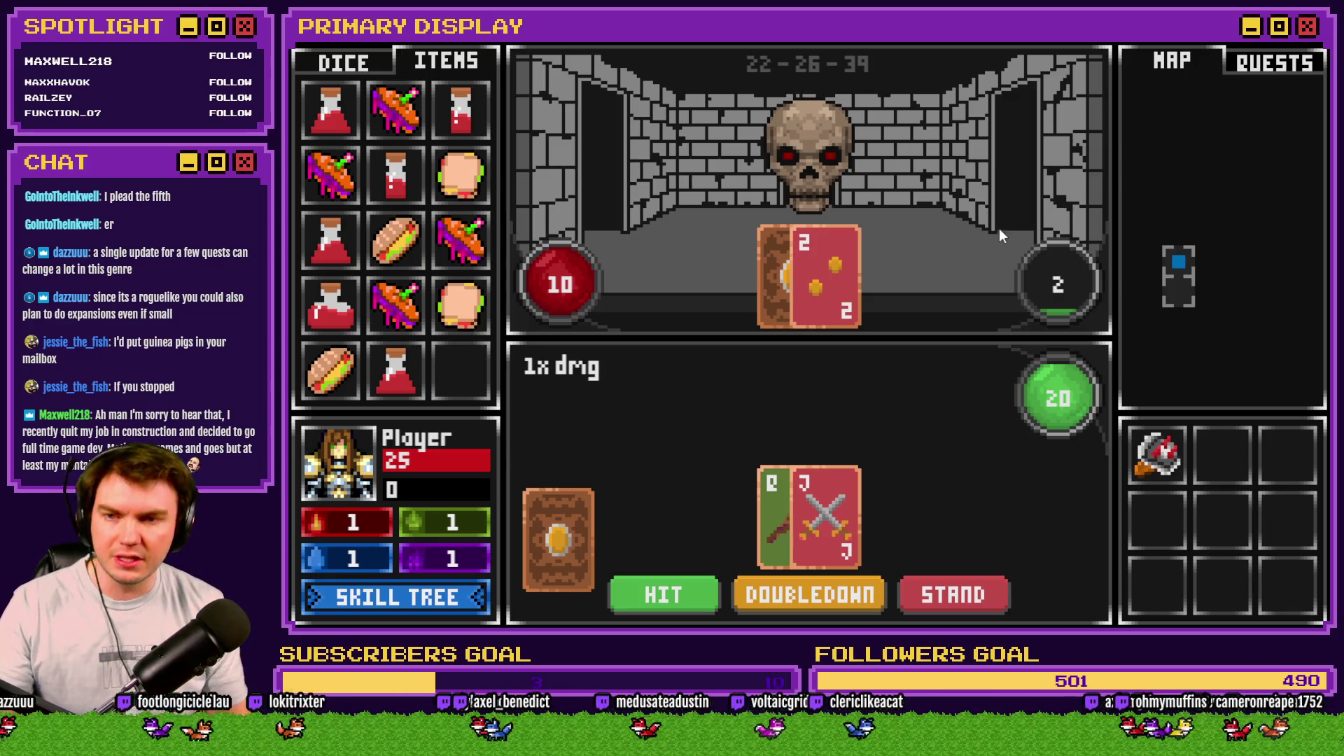
pyautogui.click(364, 69)
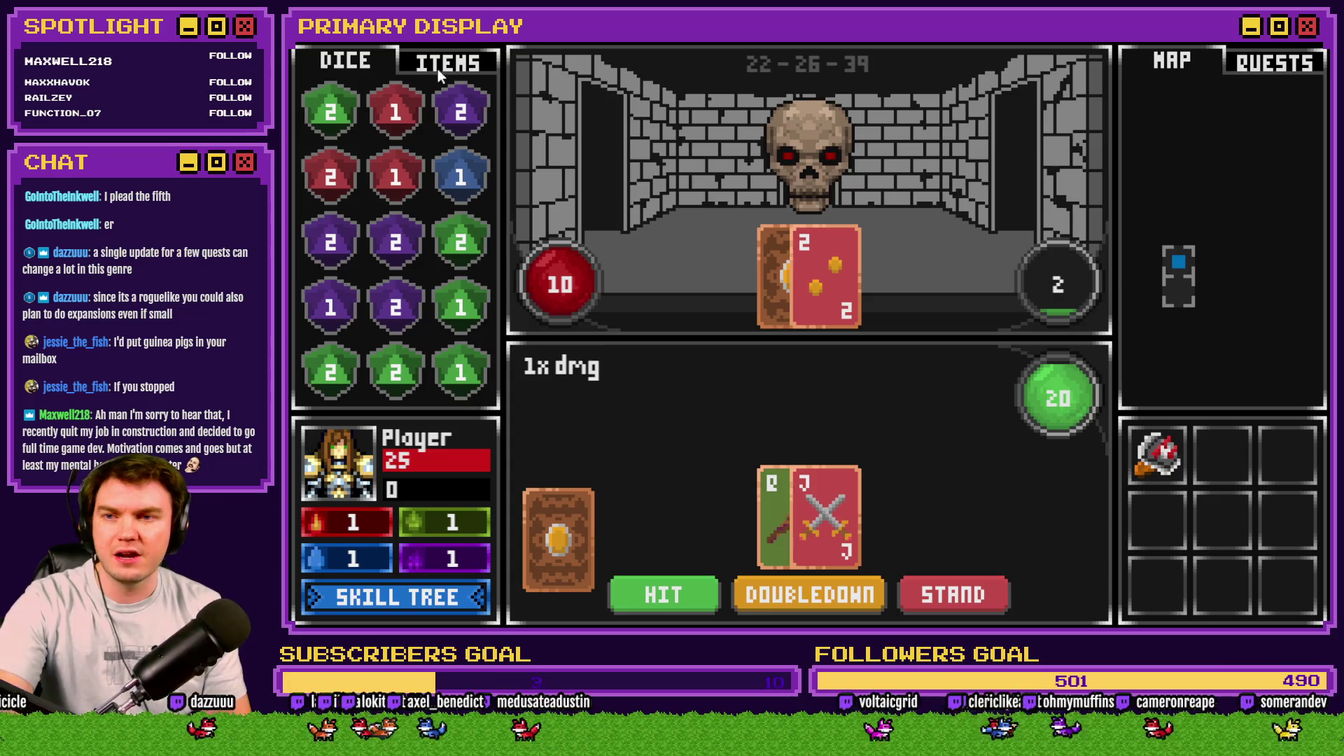
pyautogui.click(466, 69)
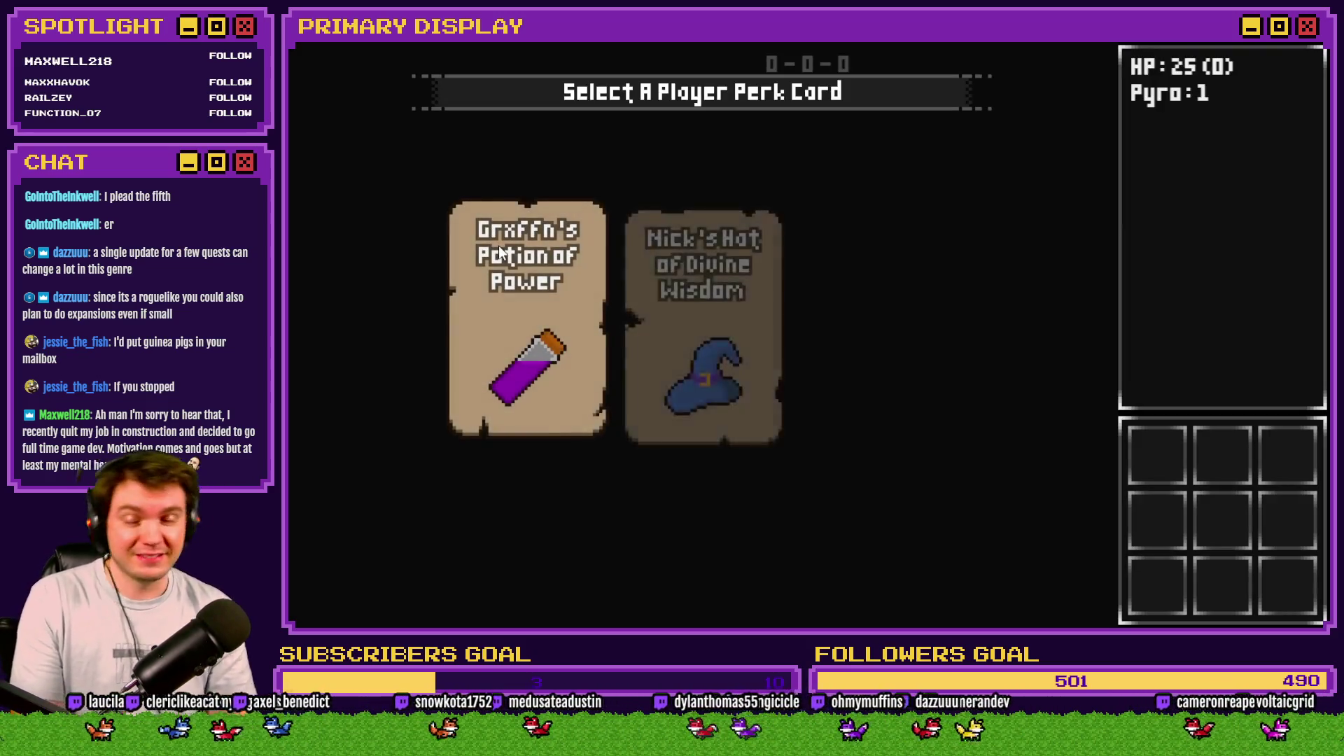
pyautogui.click(853, 326)
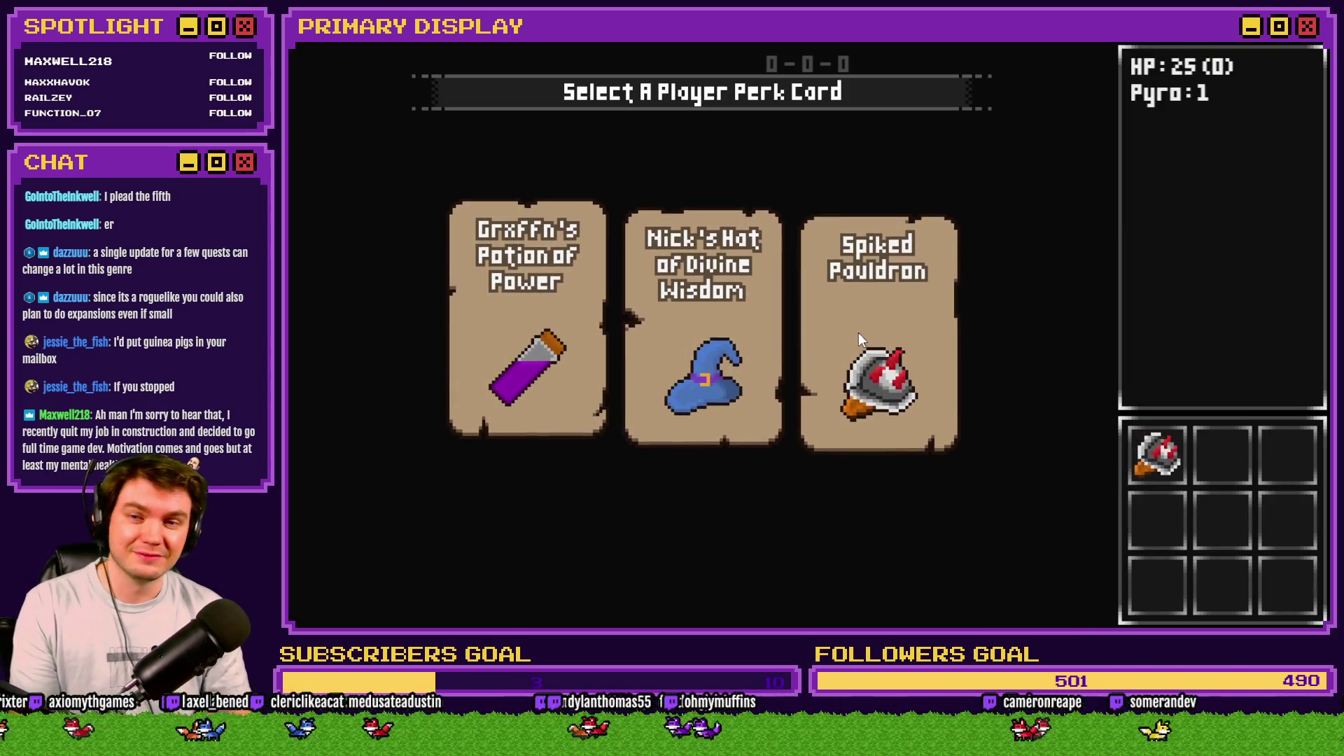
pyautogui.press('w')
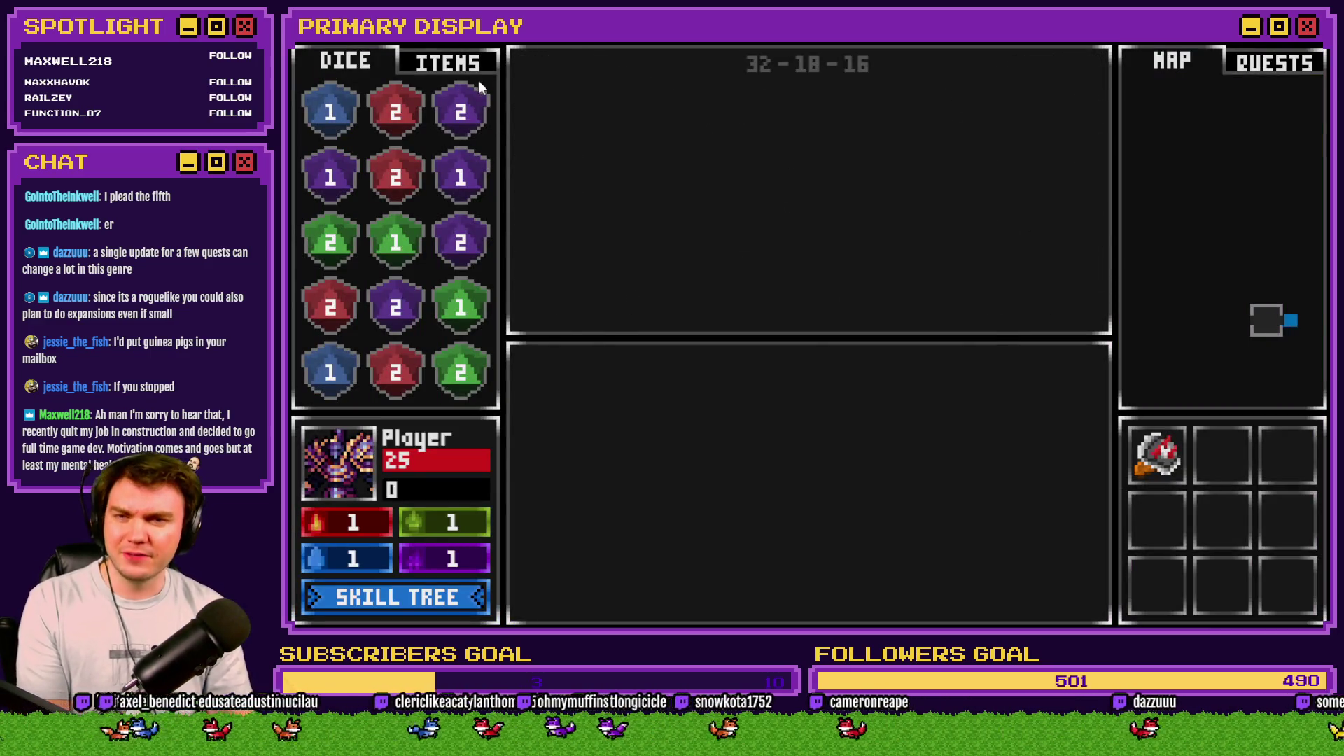
pyautogui.click(477, 77)
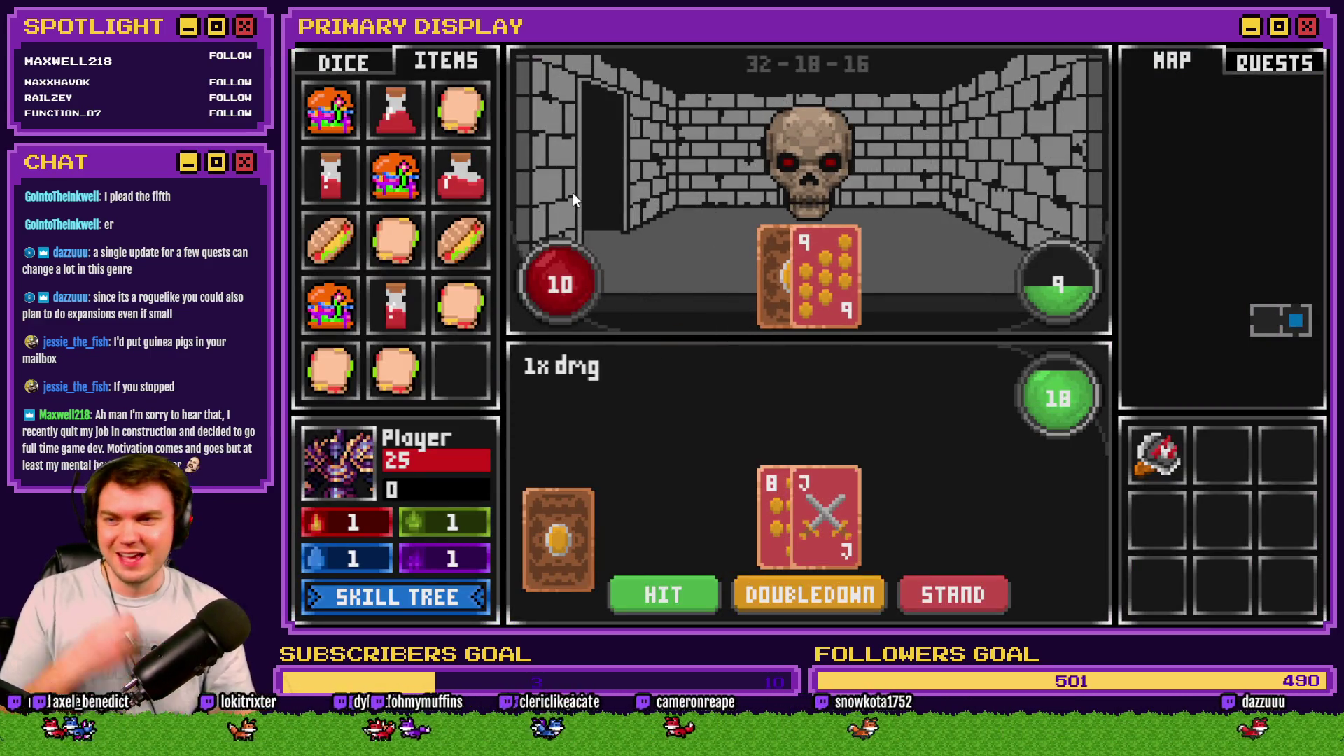
pyautogui.click(397, 155)
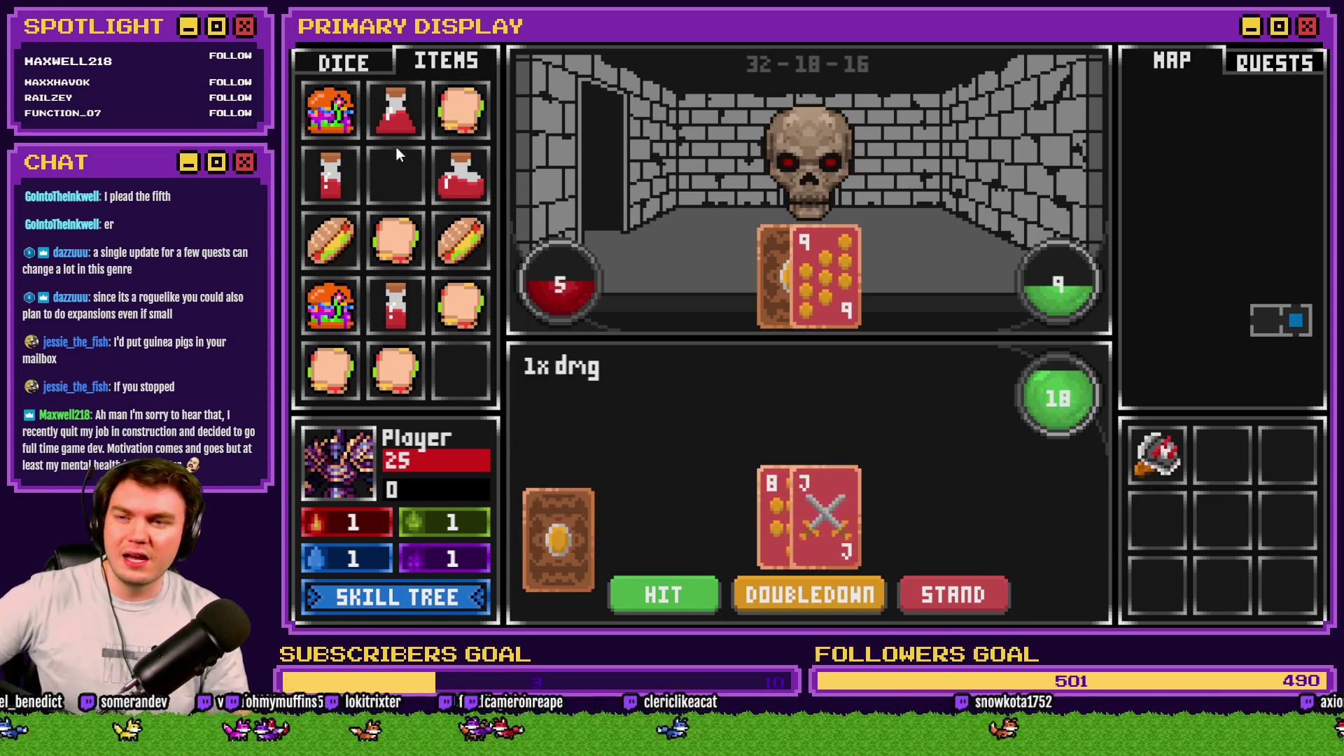
pyautogui.click(331, 109)
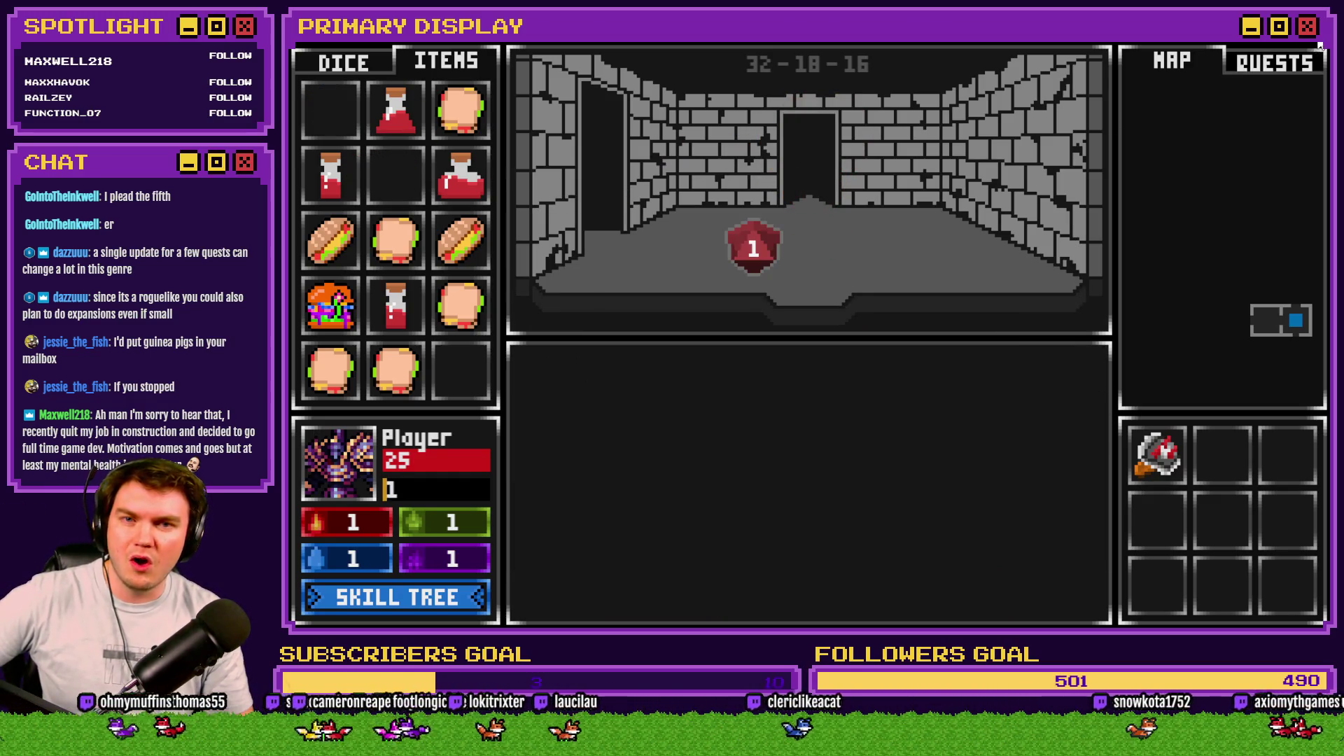
pyautogui.click(1319, 45)
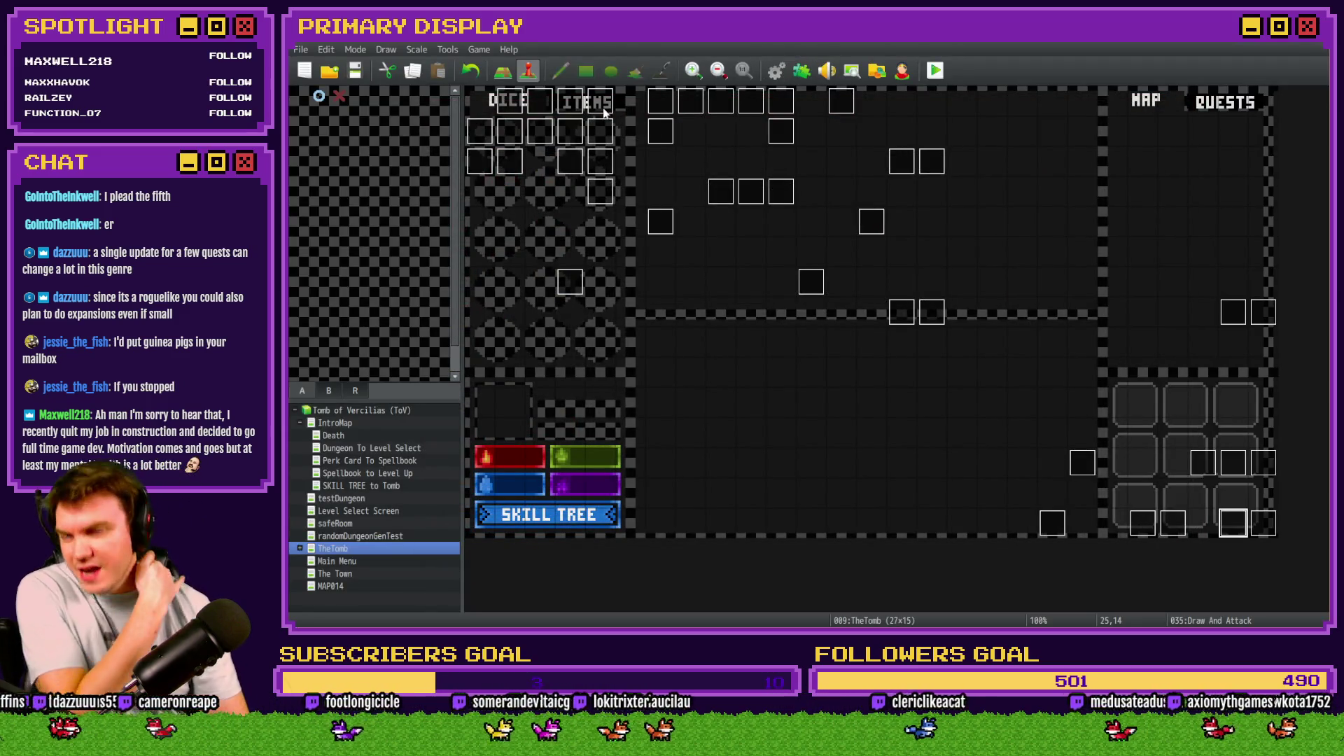
pyautogui.doubleClick(541, 101)
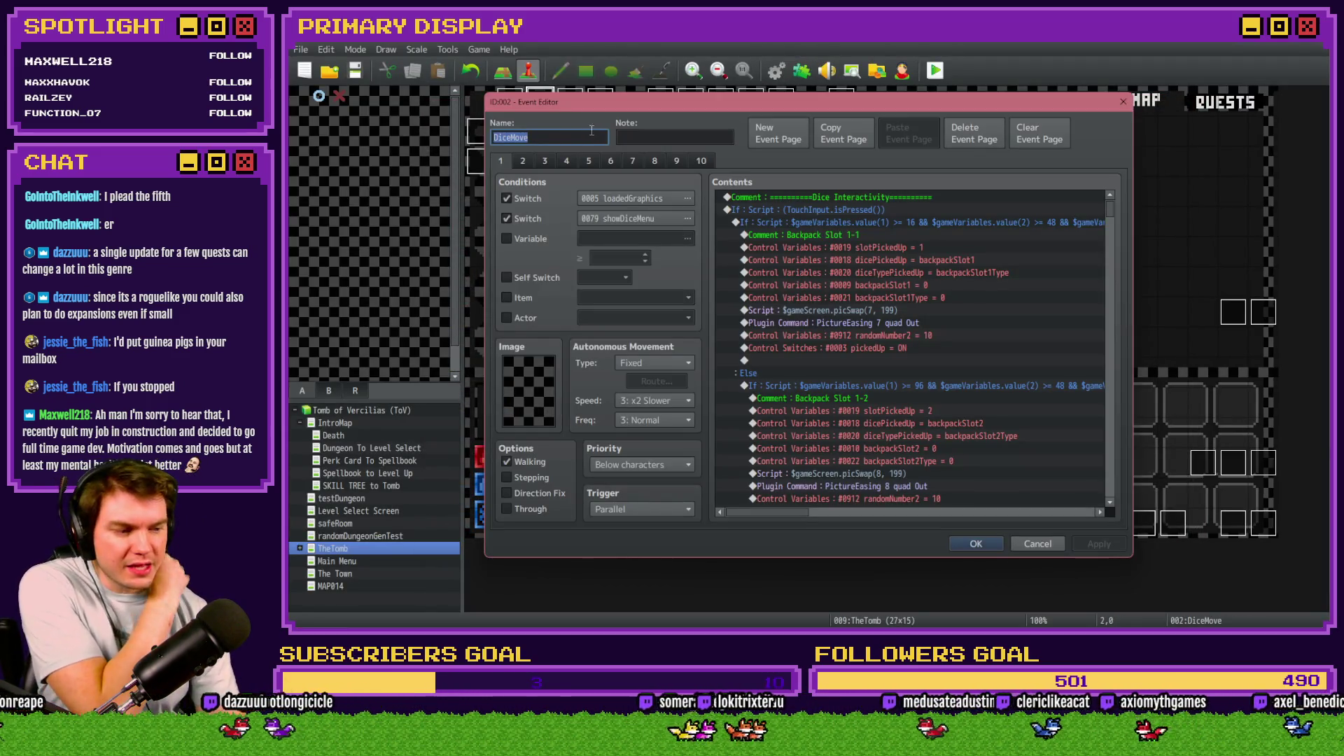
pyautogui.click(610, 161)
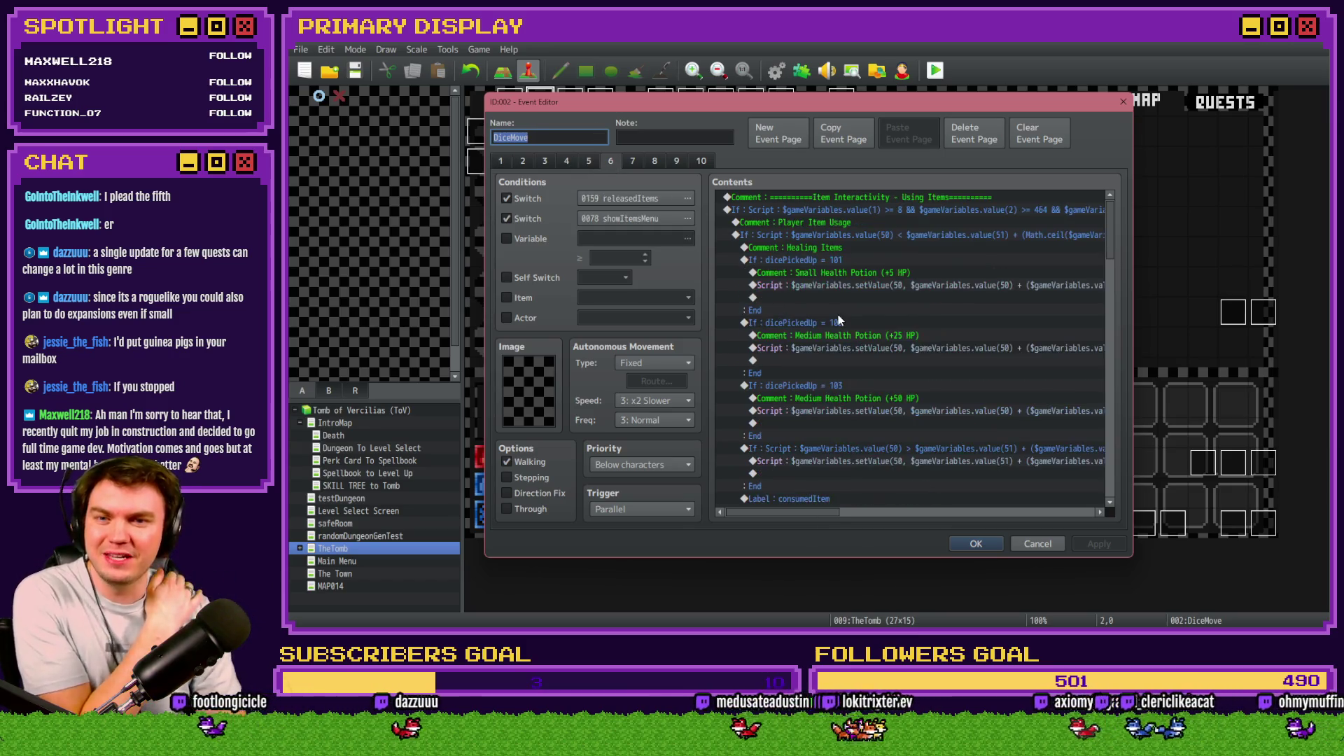
pyautogui.moveTo(1117, 247)
pyautogui.mouseDown()
pyautogui.moveTo(1112, 233)
pyautogui.moveTo(1115, 365)
pyautogui.mouseUp()
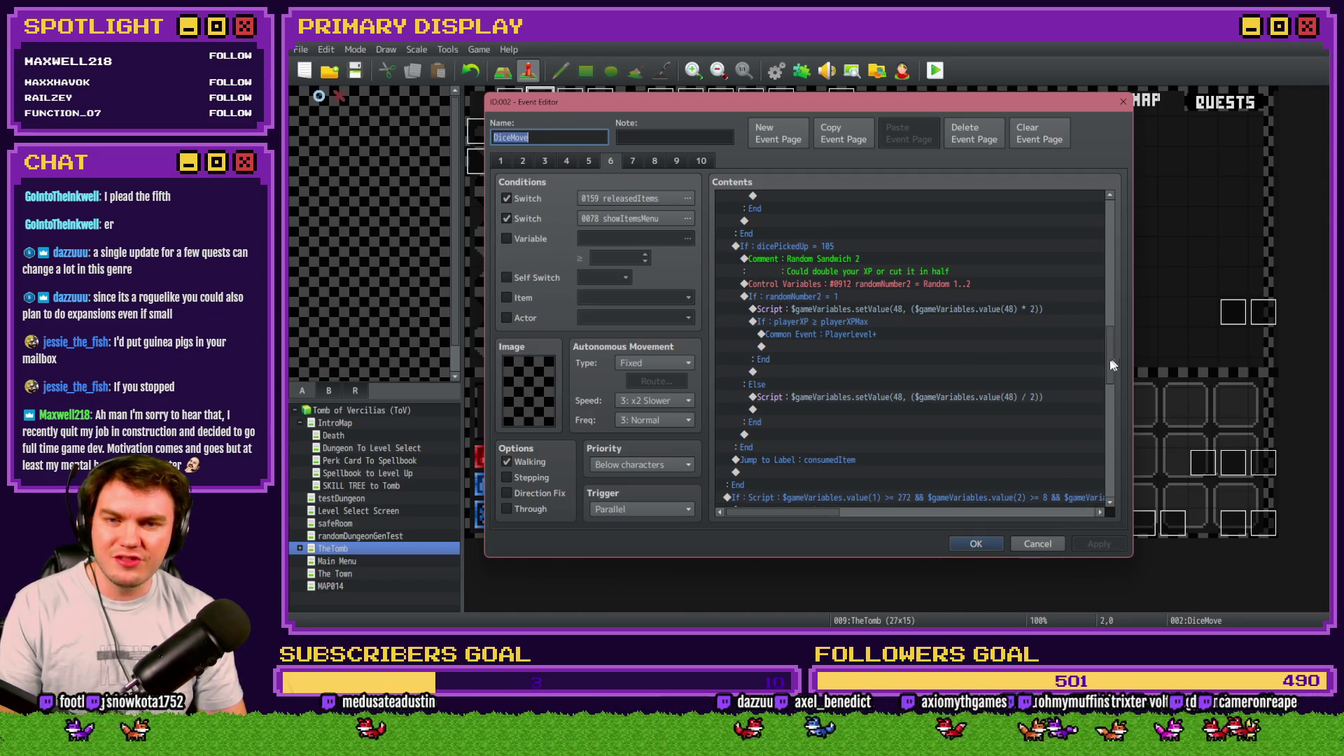
pyautogui.scroll(-5, 960, 452)
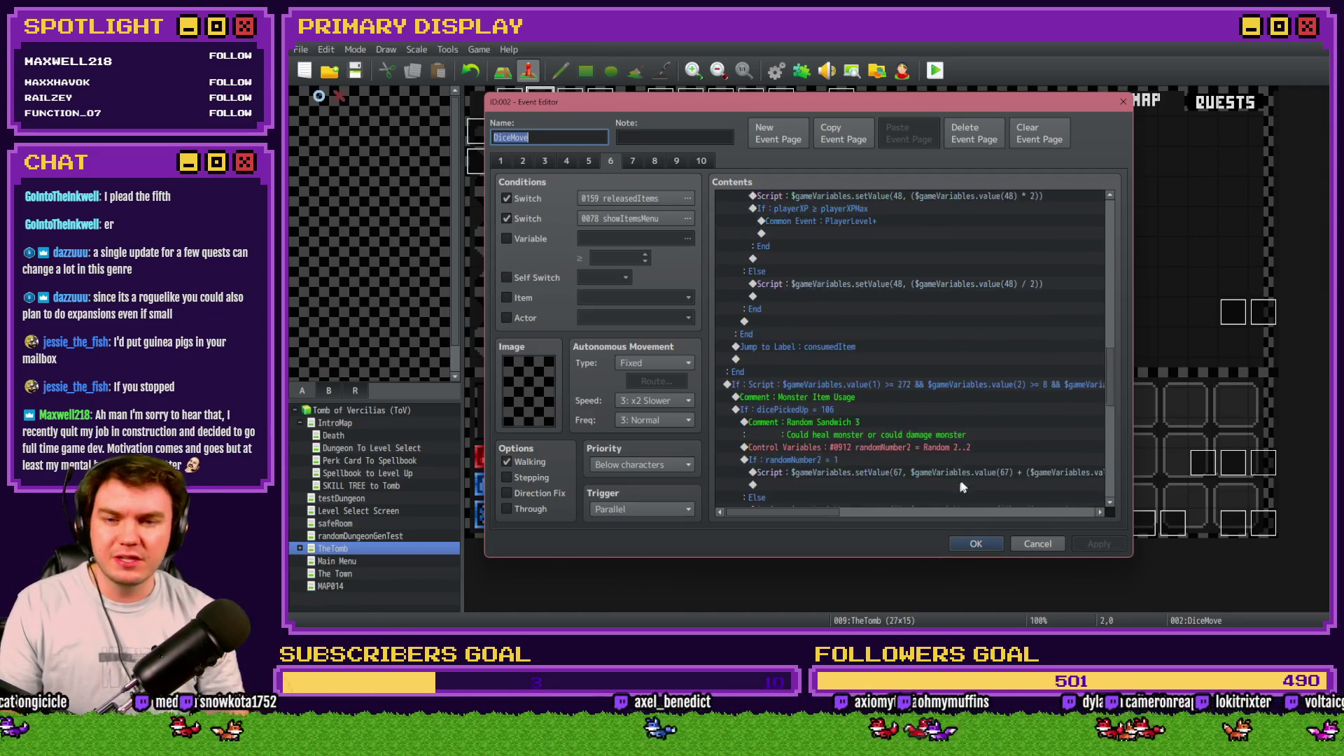
pyautogui.scroll(2, 938, 445)
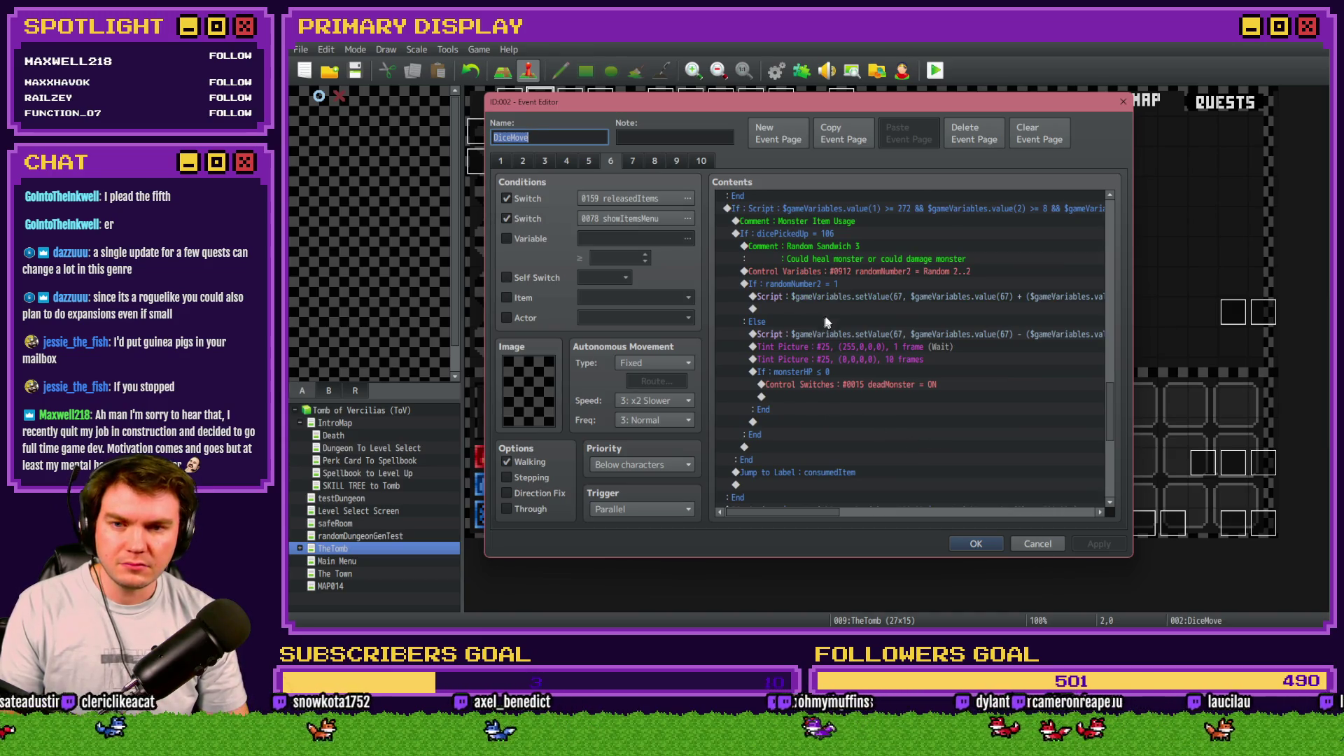
pyautogui.click(839, 299)
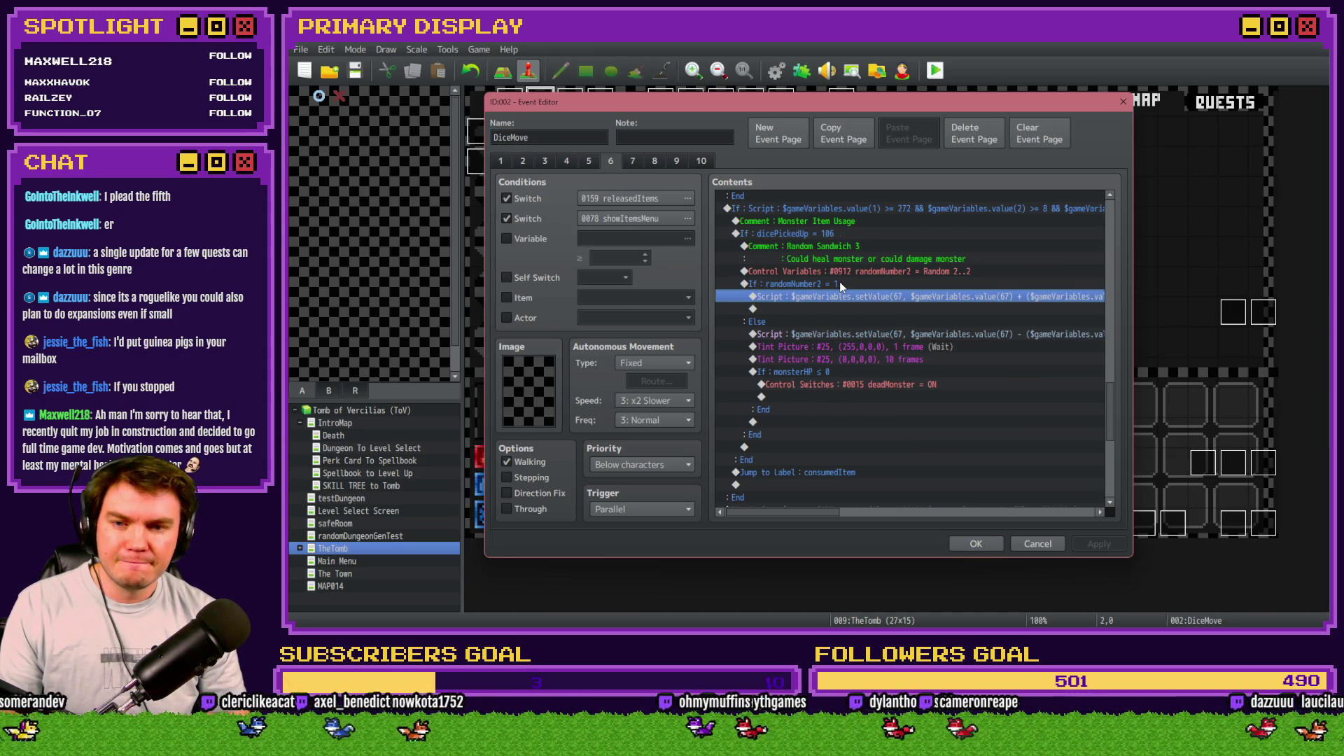
pyautogui.click(838, 282)
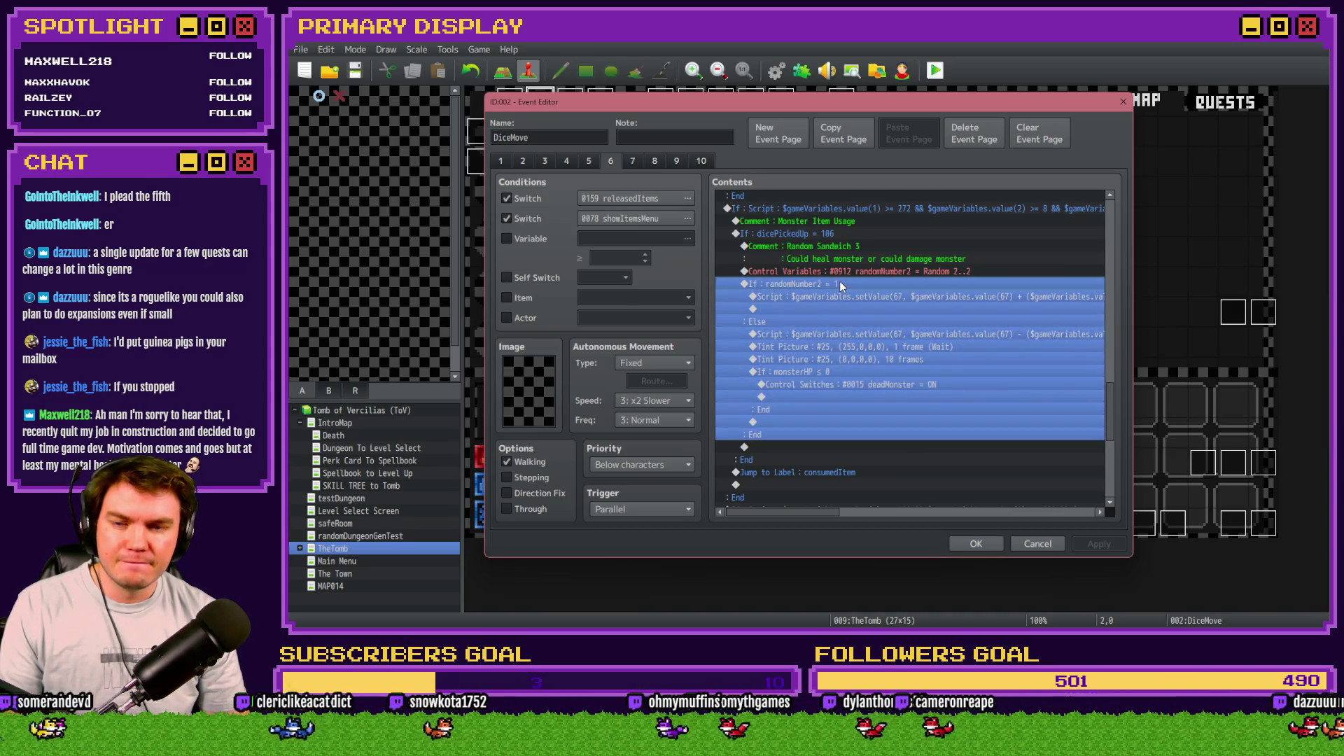
pyautogui.click(833, 334)
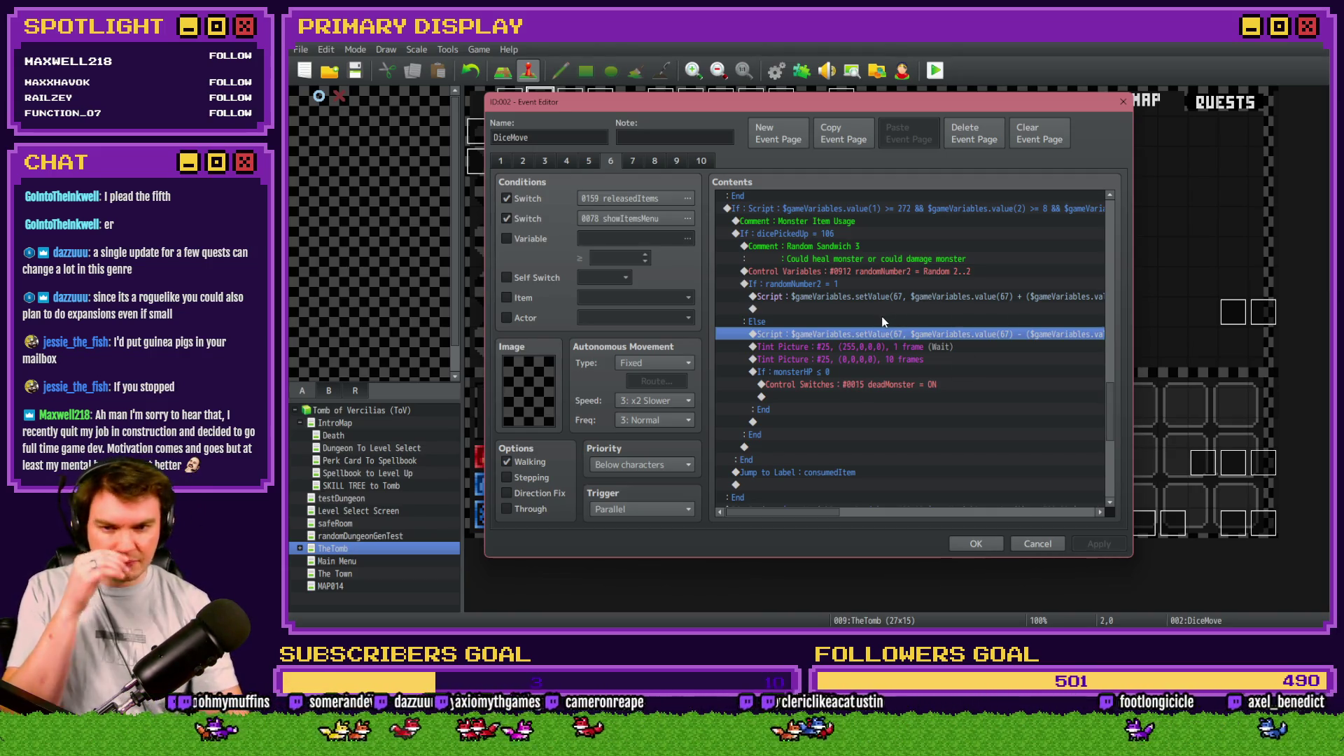
pyautogui.moveTo(811, 513)
pyautogui.mouseDown()
pyautogui.moveTo(827, 521)
pyautogui.moveTo(808, 518)
pyautogui.mouseUp()
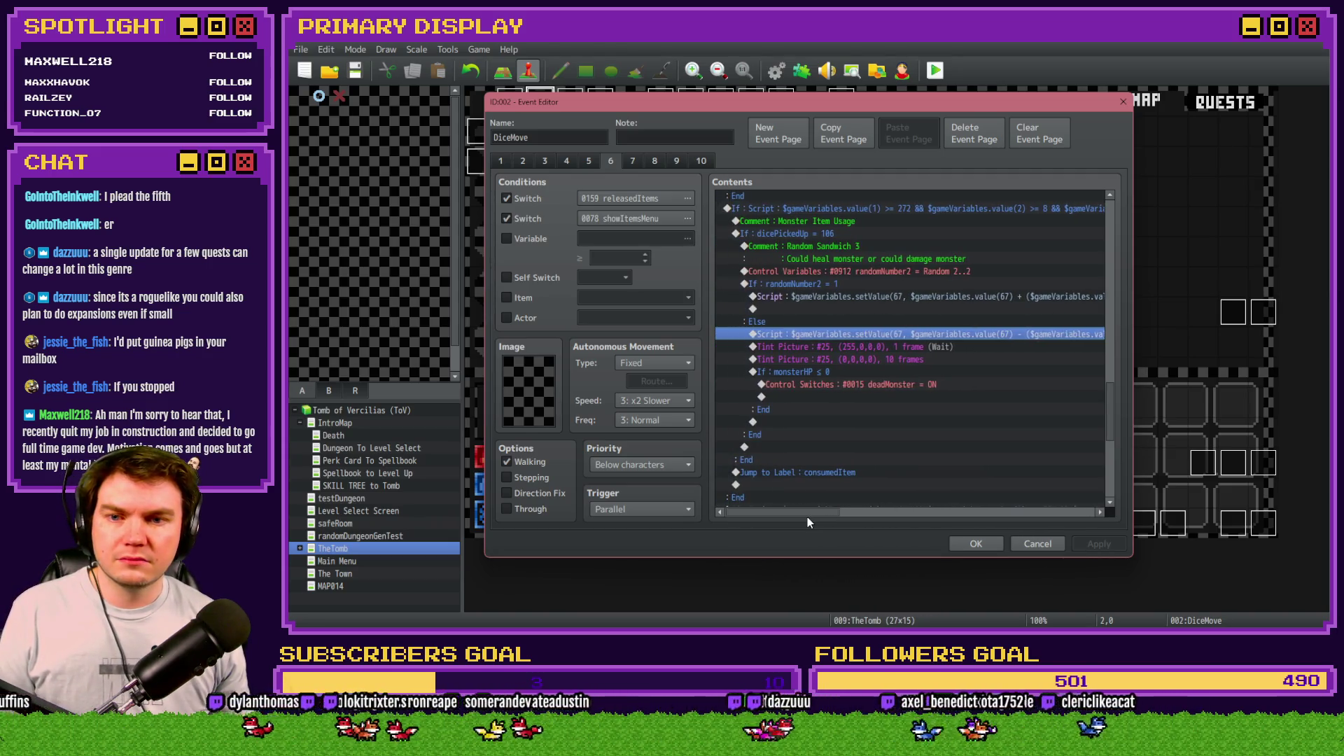
pyautogui.click(847, 297)
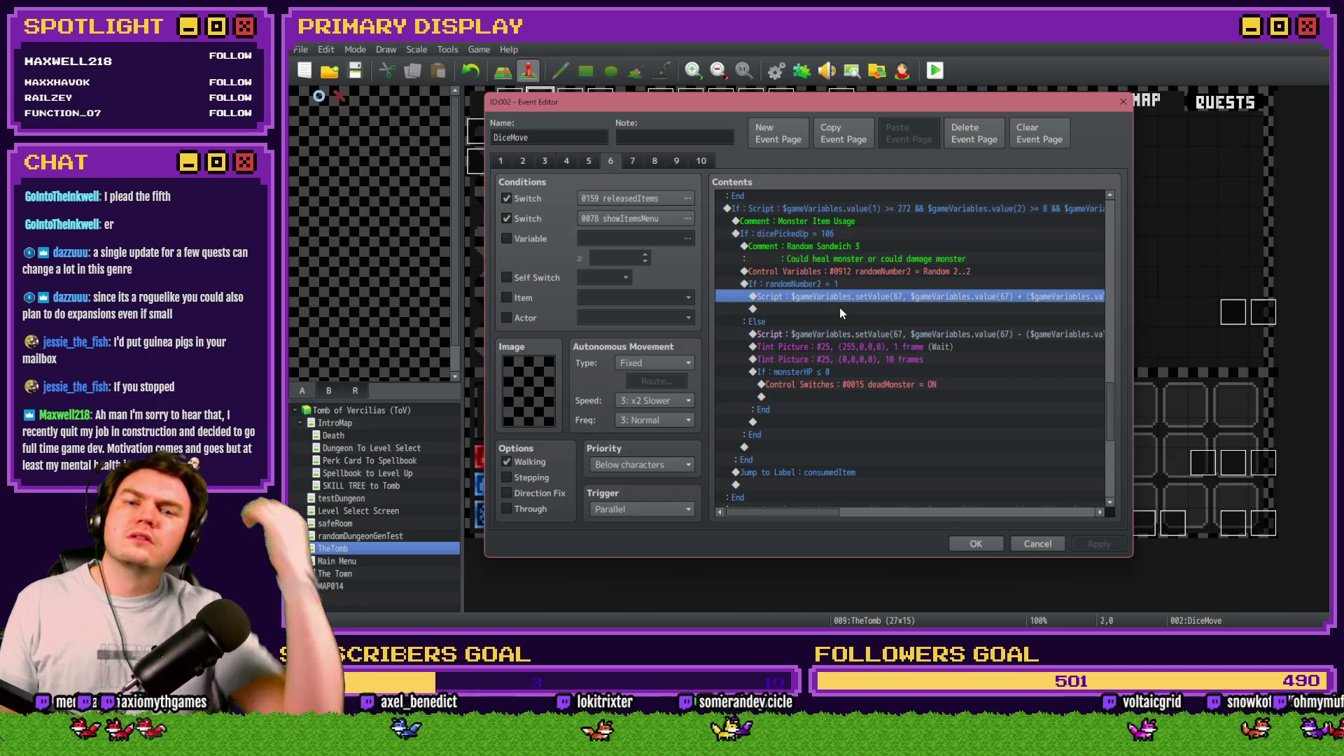
pyautogui.click(834, 283)
pyautogui.click(835, 294)
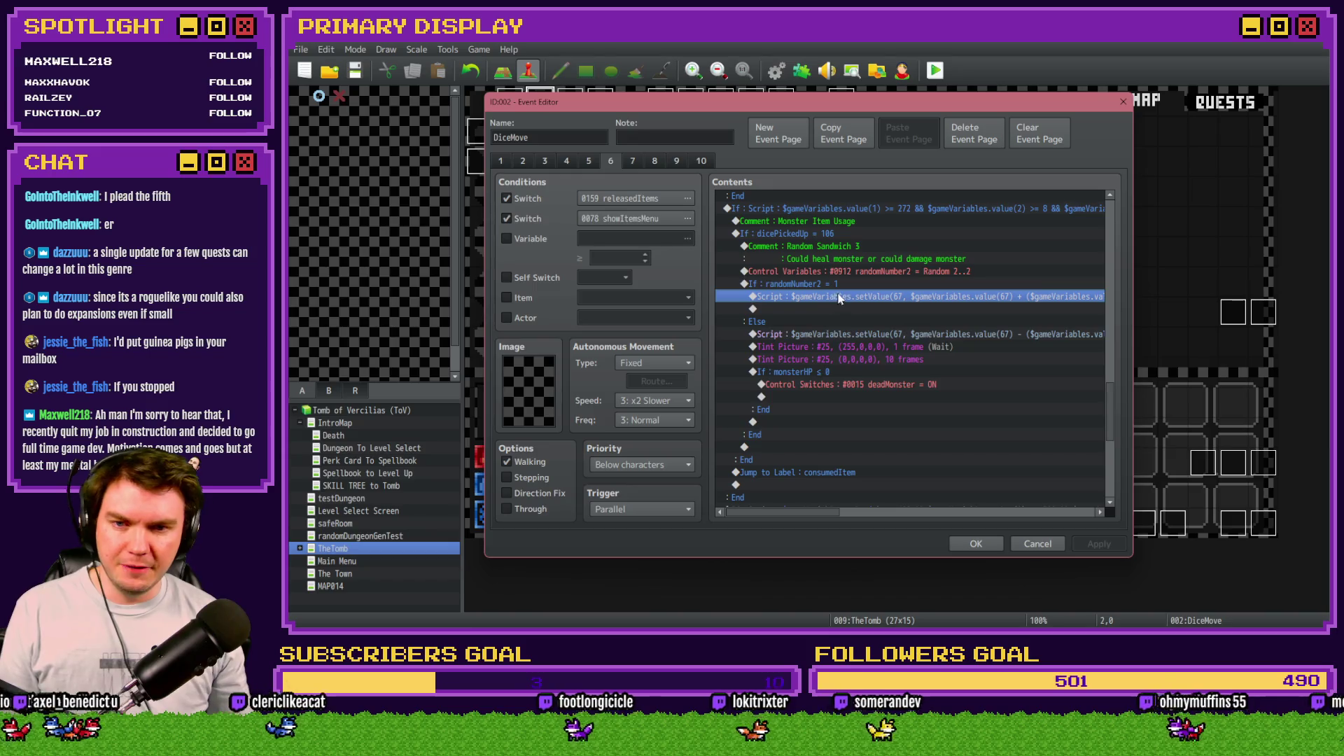
# Step: Insert a Conditional Branch after the heal script with a Script condition starting $gameVariables.value
pyautogui.doubleClick(843, 309)
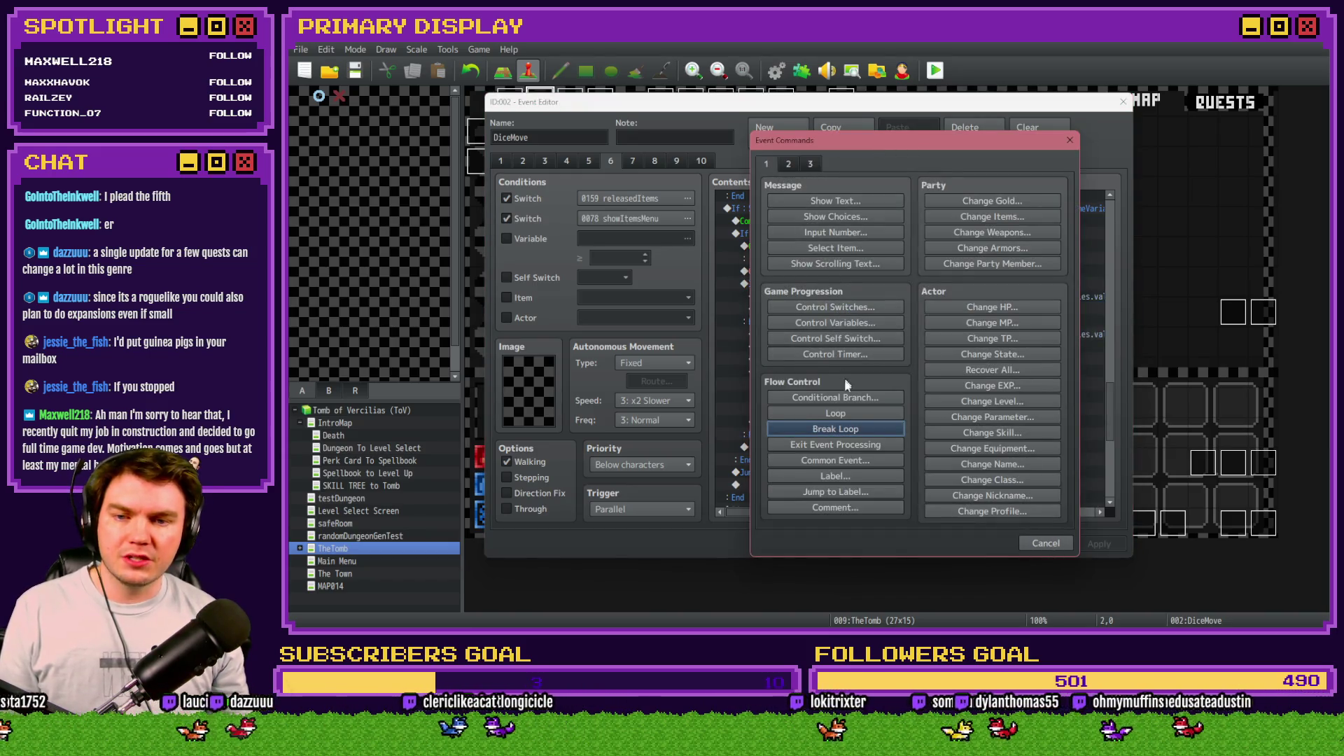
pyautogui.click(806, 397)
pyautogui.click(846, 249)
pyautogui.click(782, 409)
pyautogui.click(879, 410)
pyautogui.write('$gameVa')
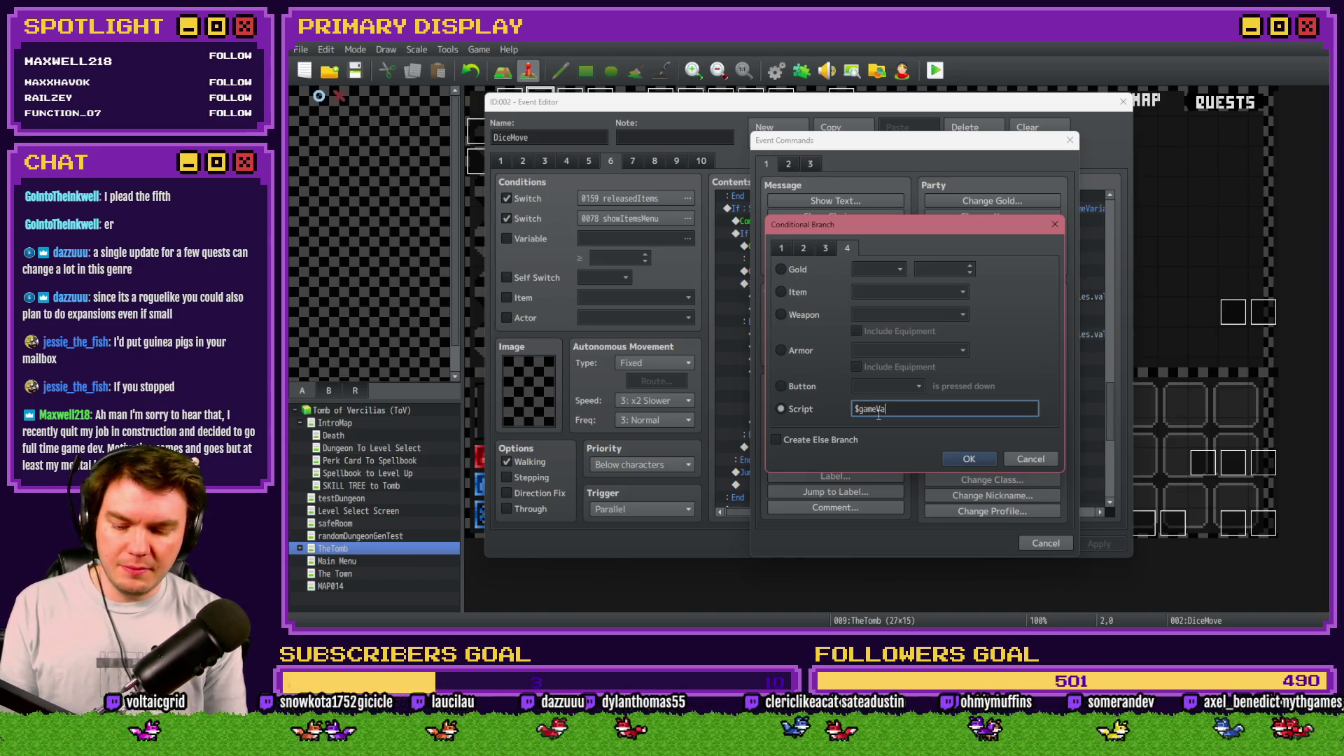
pyautogui.write('riables.value')
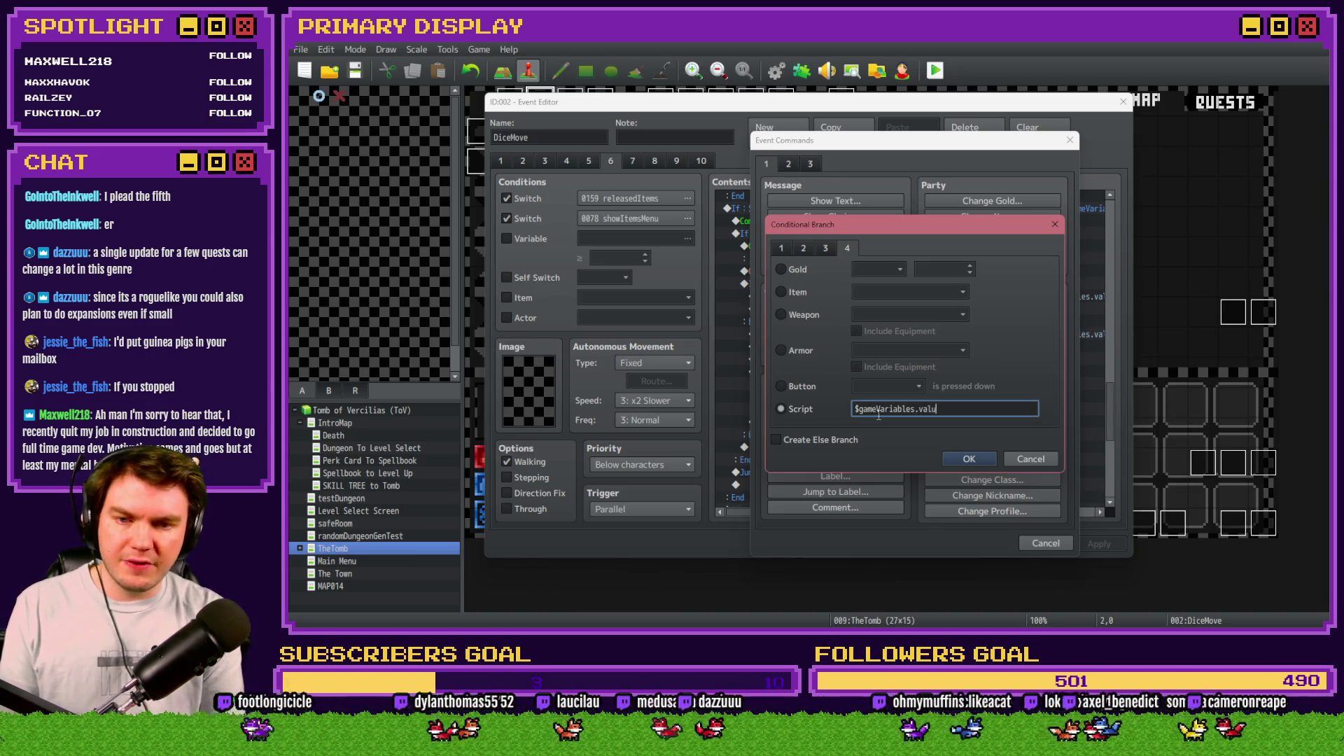
pyautogui.press('Return')
# Step: Complete the condition as $gameVariables.value(67) > $gameVariables.value(68) and confirm it
pyautogui.doubleClick(885, 321)
pyautogui.press('Escape')
pyautogui.doubleClick(885, 310)
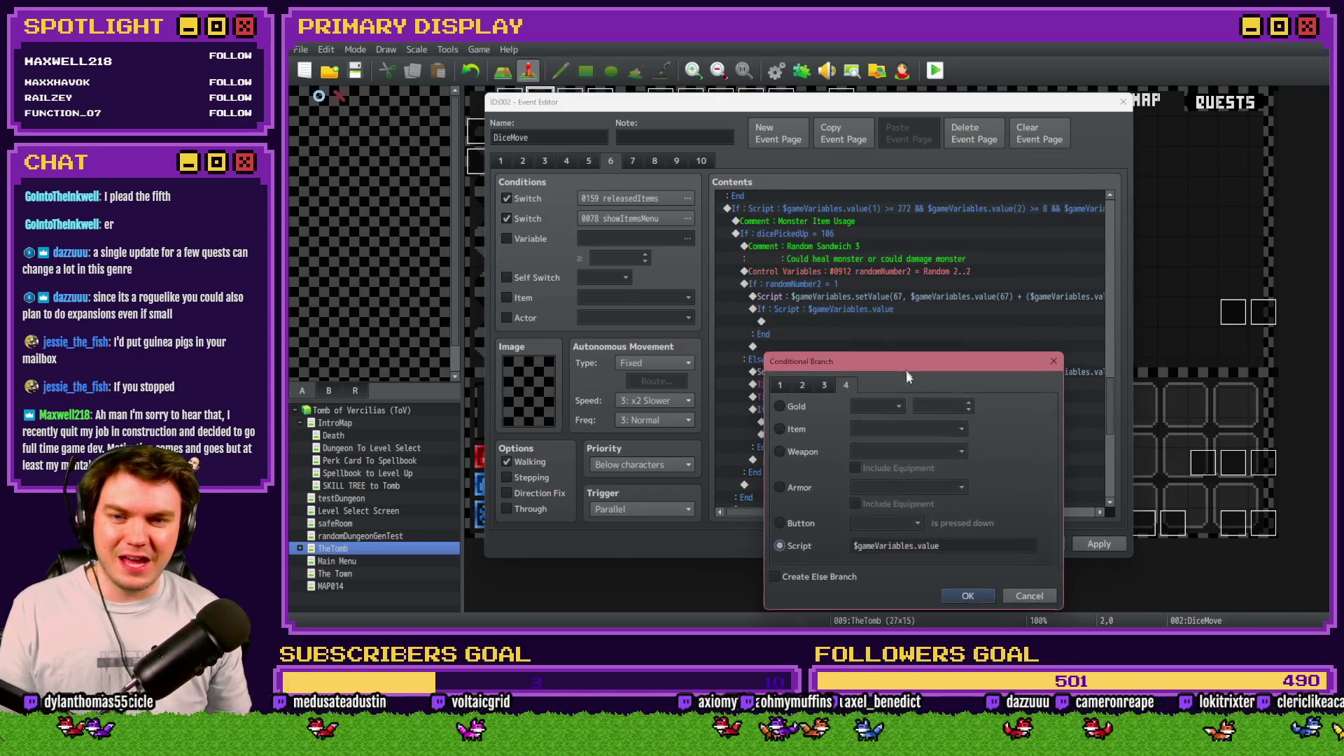
pyautogui.moveTo(906, 367); pyautogui.dragTo(903, 333)
pyautogui.doubleClick(964, 509)
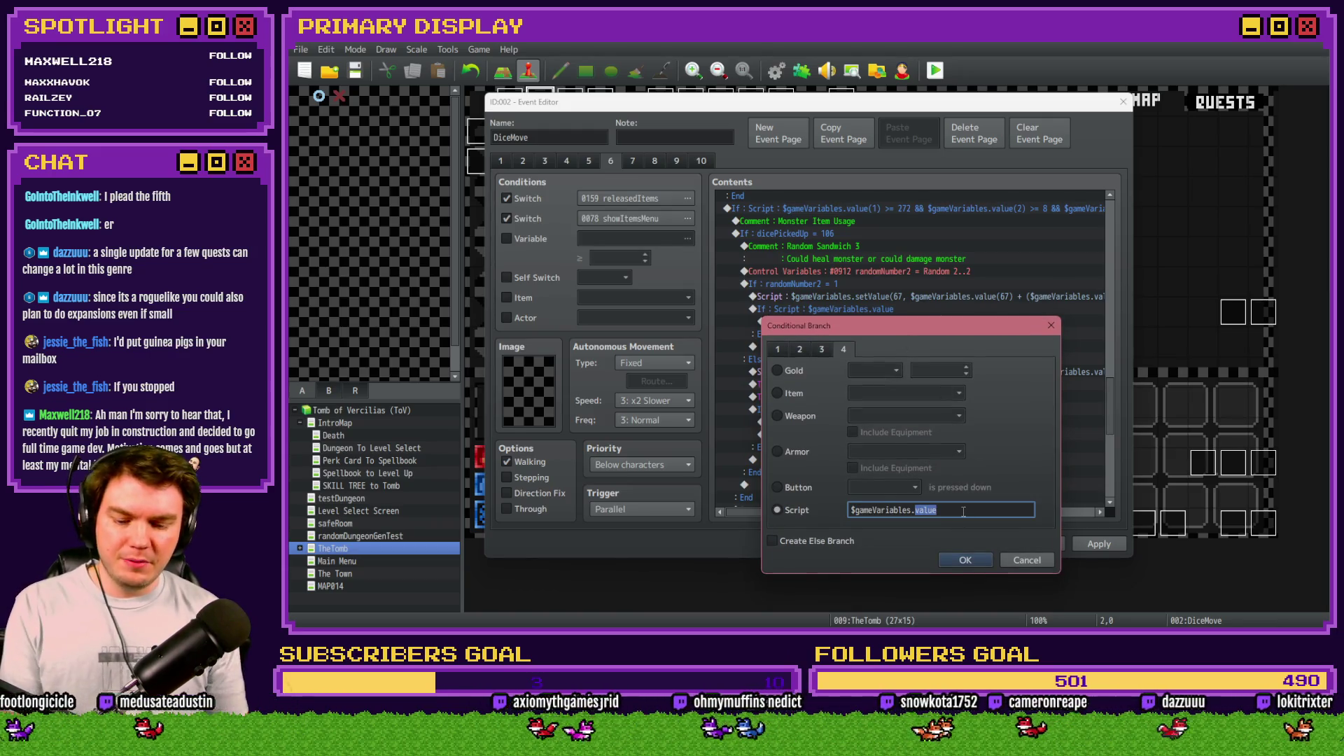
pyautogui.write('value()67) >')
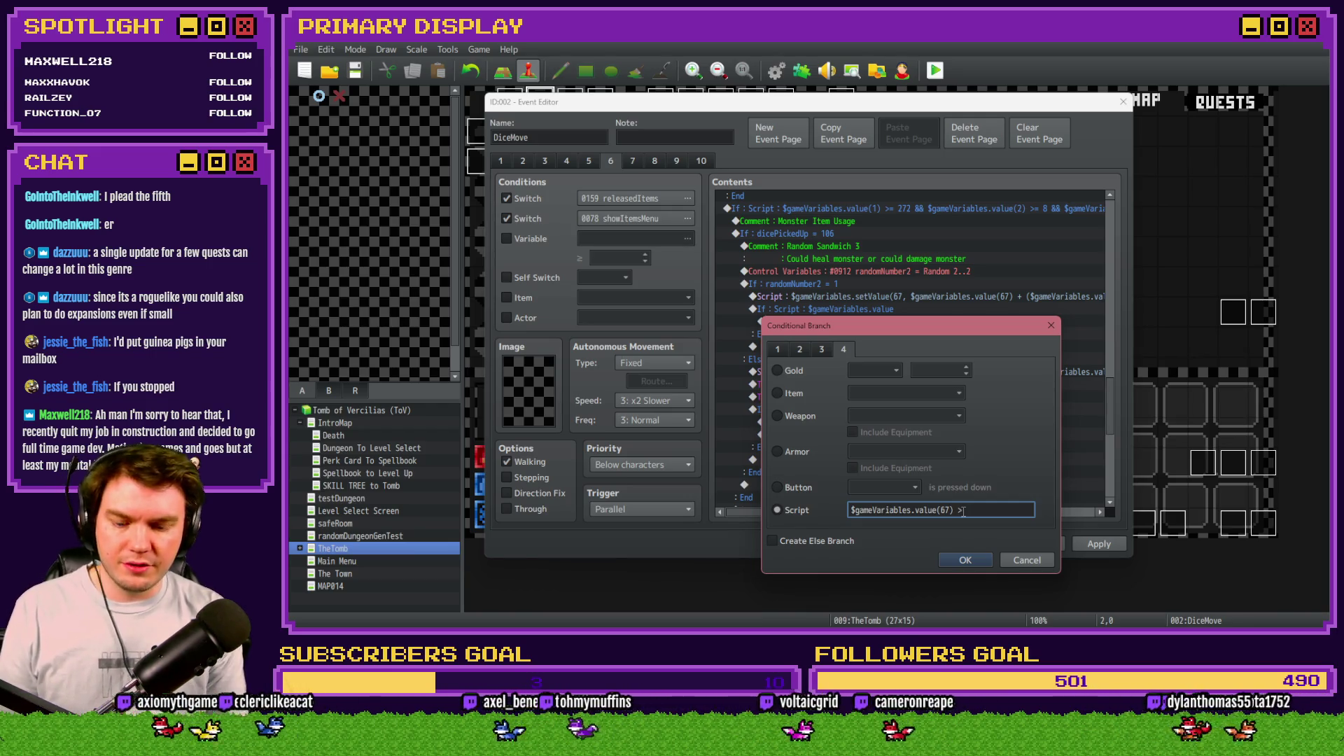
pyautogui.hotkey('shift', 'Home')
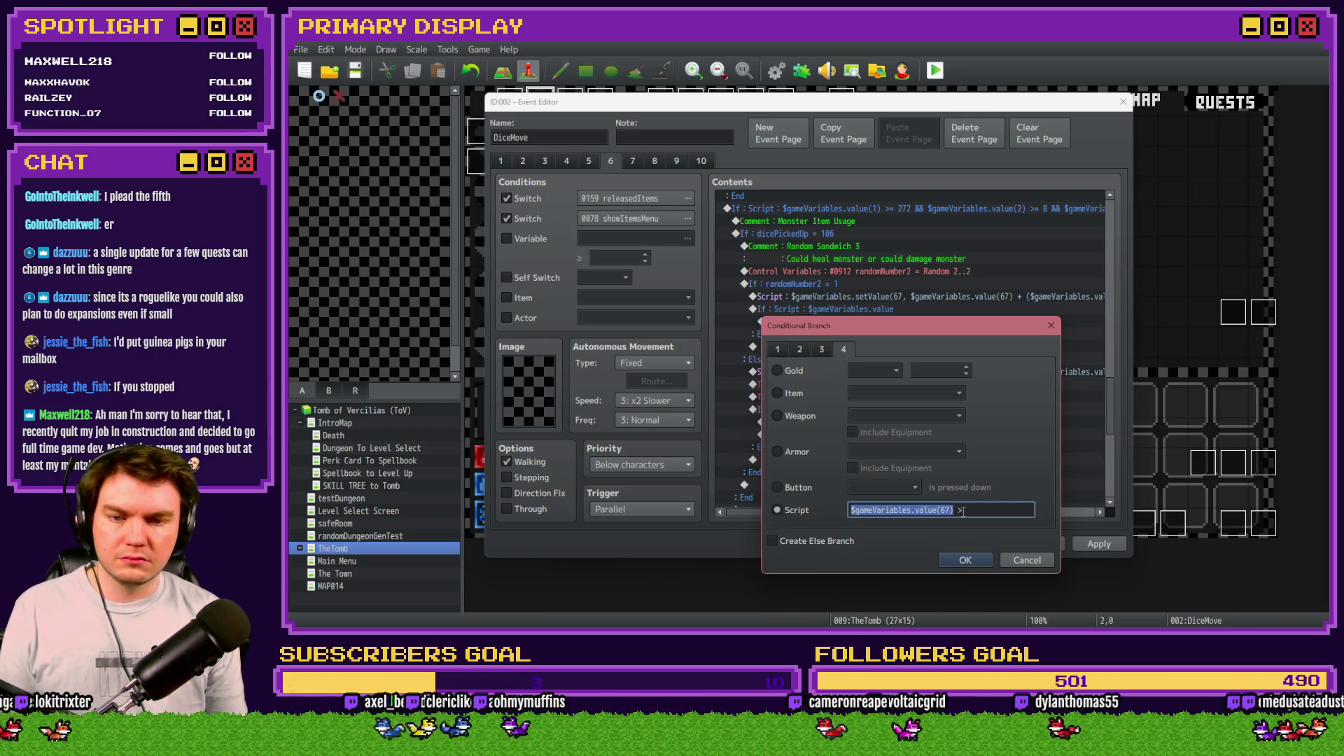
pyautogui.hotkey('ctrl', 'c')
pyautogui.press('End')
pyautogui.hotkey('ctrl', 'v')
pyautogui.press('BackSpace')
pyautogui.write('8')
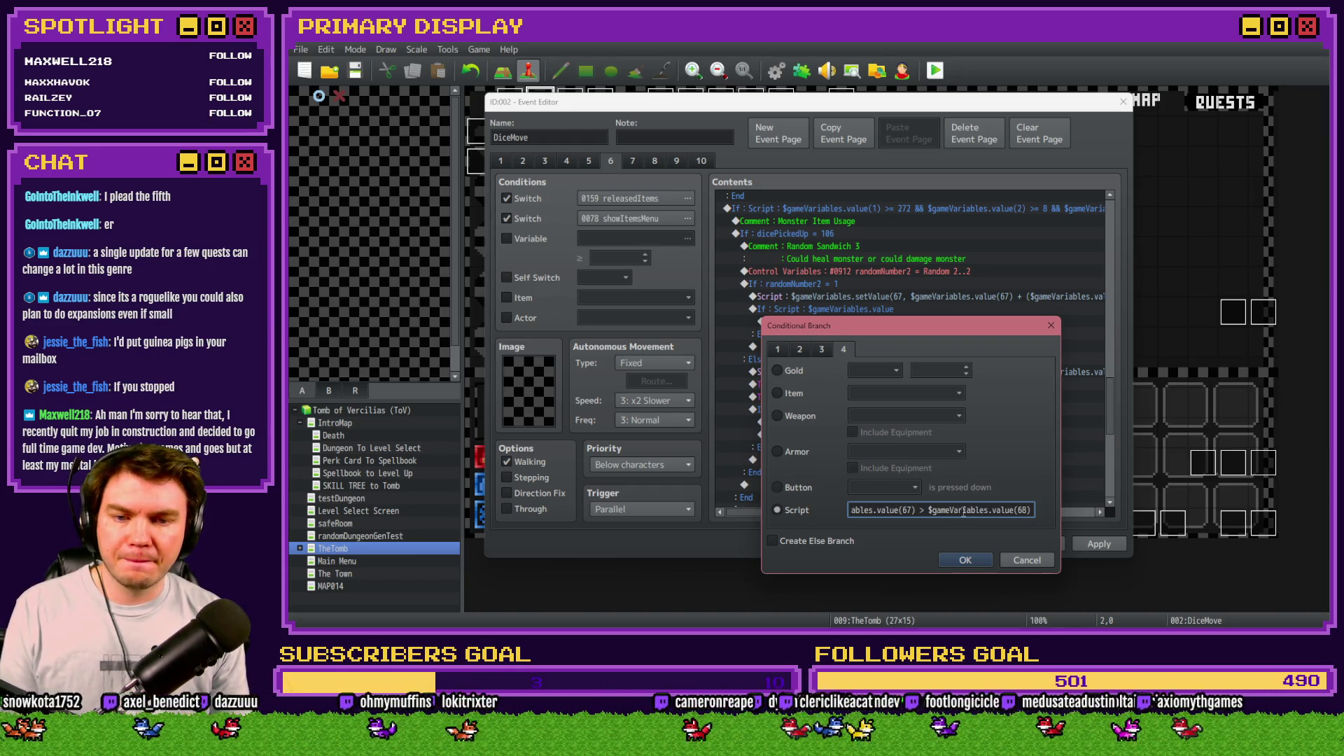
pyautogui.click(967, 560)
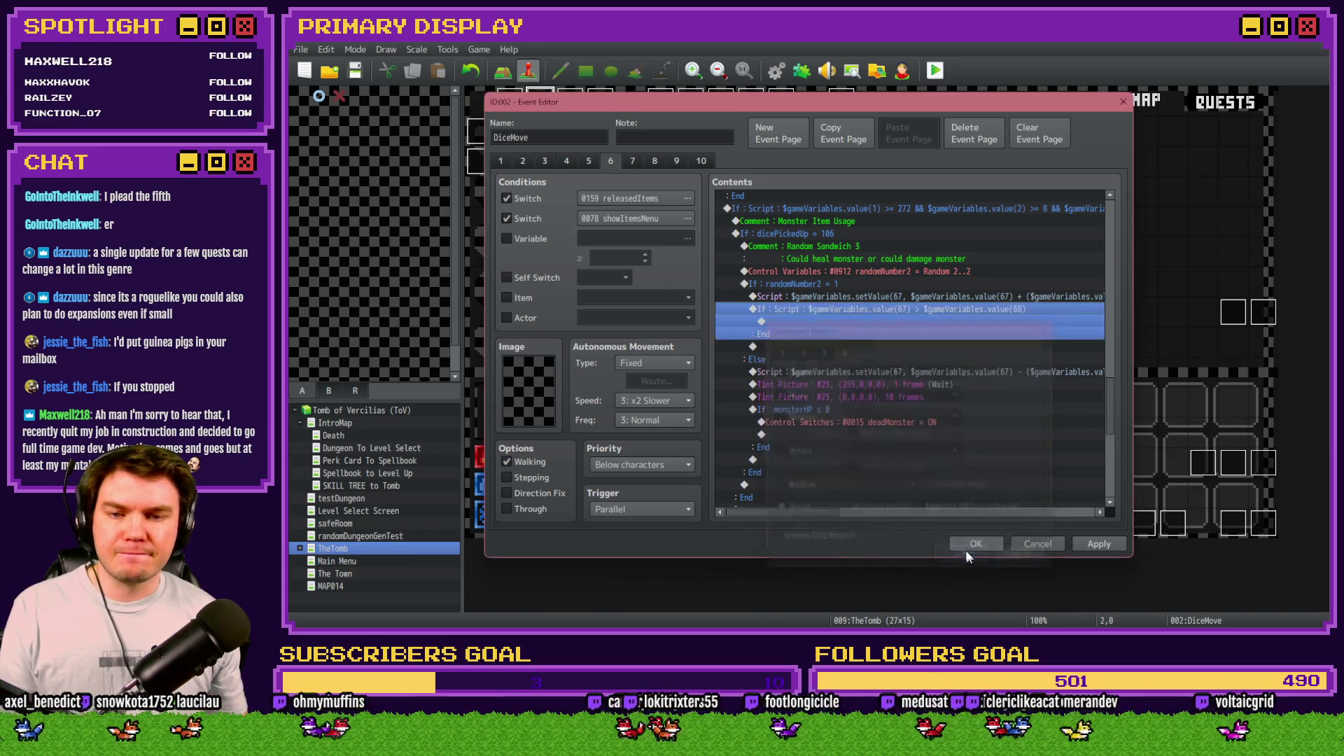
# Step: Add a Control Variables command inside the new branch targeting 0068 monsterHPMax
pyautogui.doubleClick(812, 322)
pyautogui.click(835, 321)
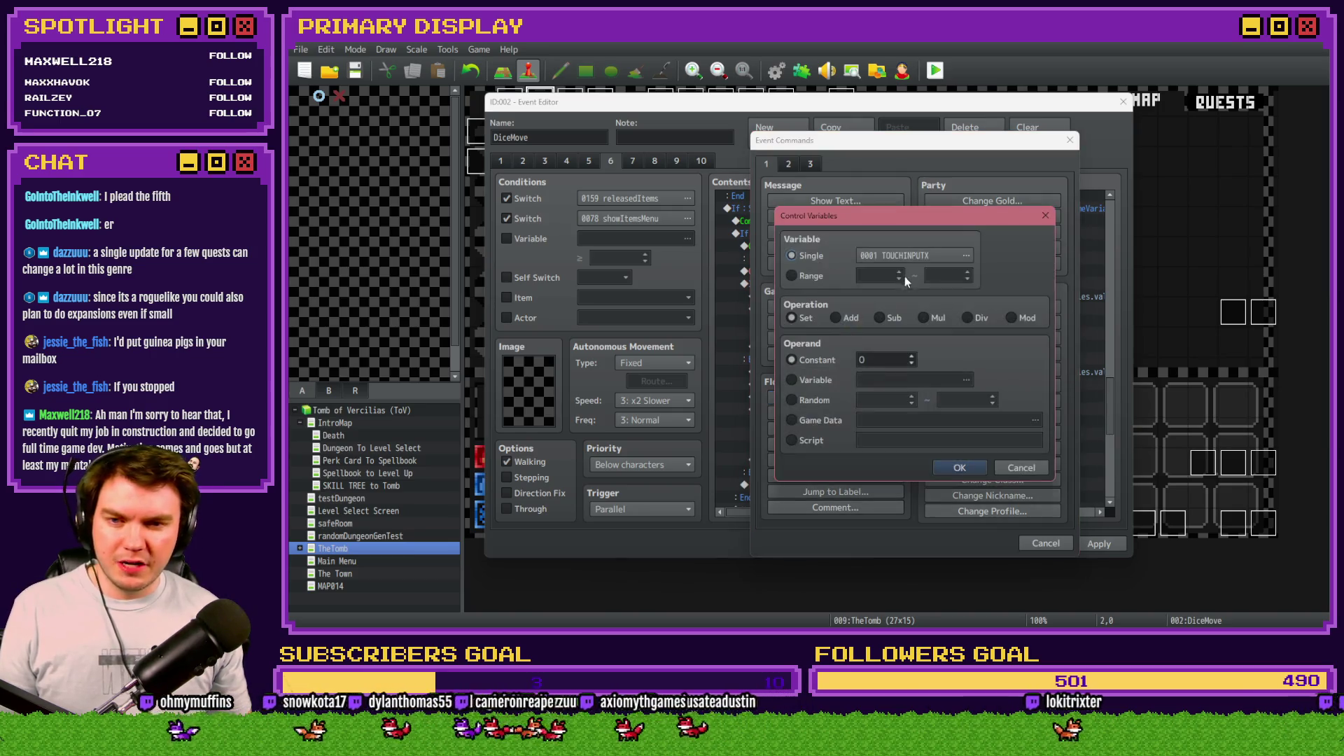
pyautogui.click(910, 255)
pyautogui.scroll(3, 881, 279)
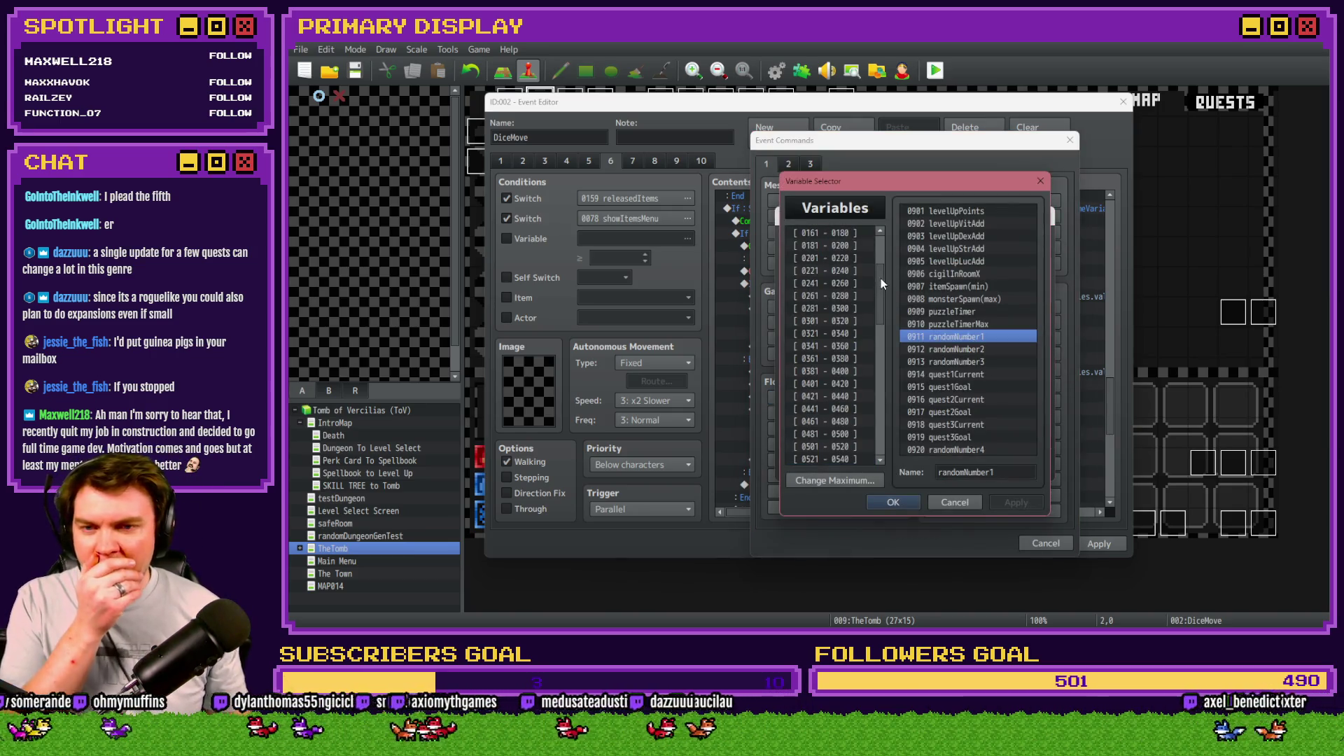
pyautogui.click(852, 258)
pyautogui.click(850, 270)
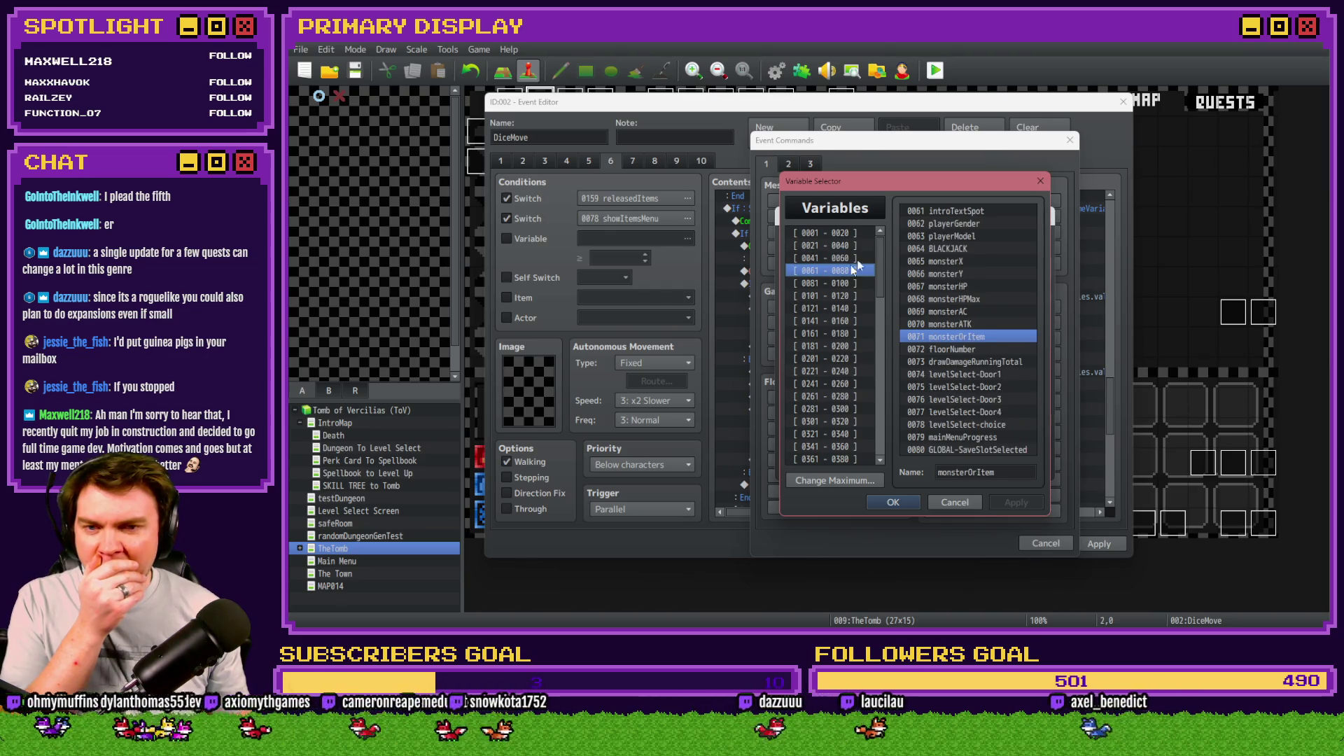
pyautogui.click(851, 283)
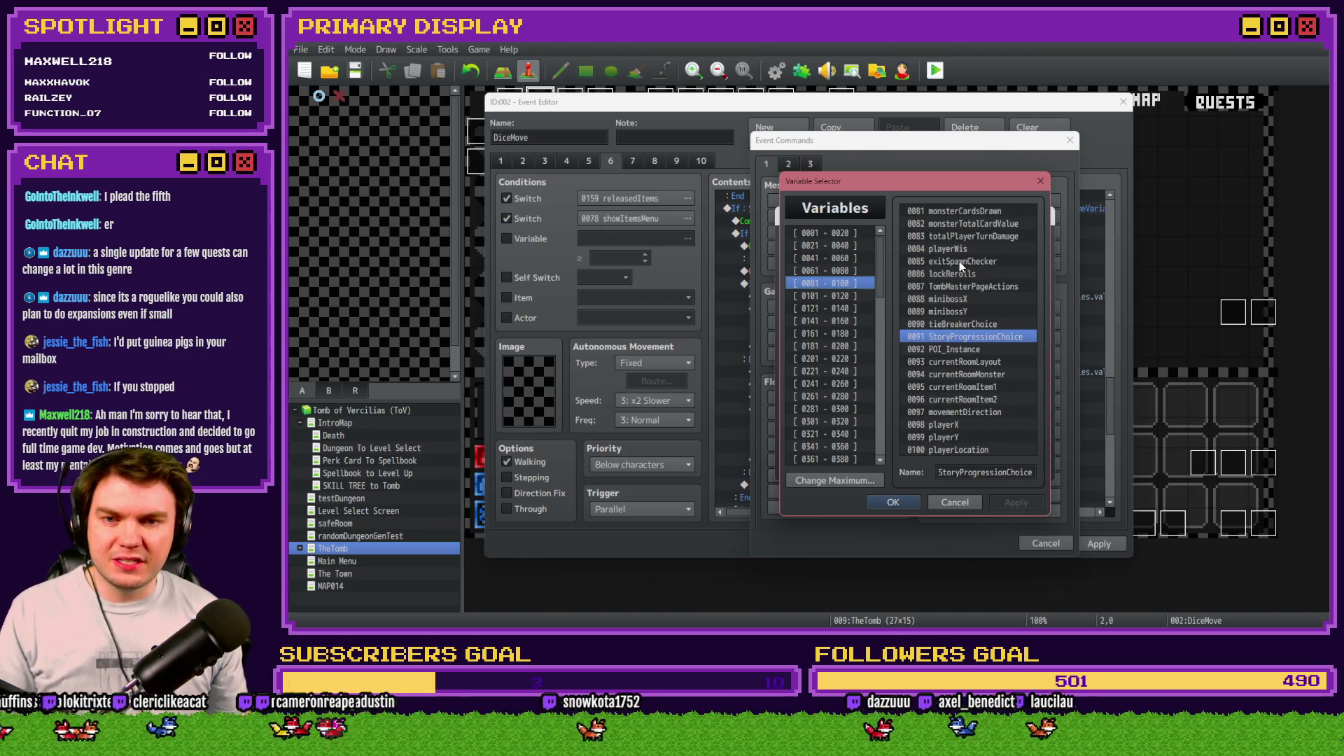
pyautogui.click(846, 270)
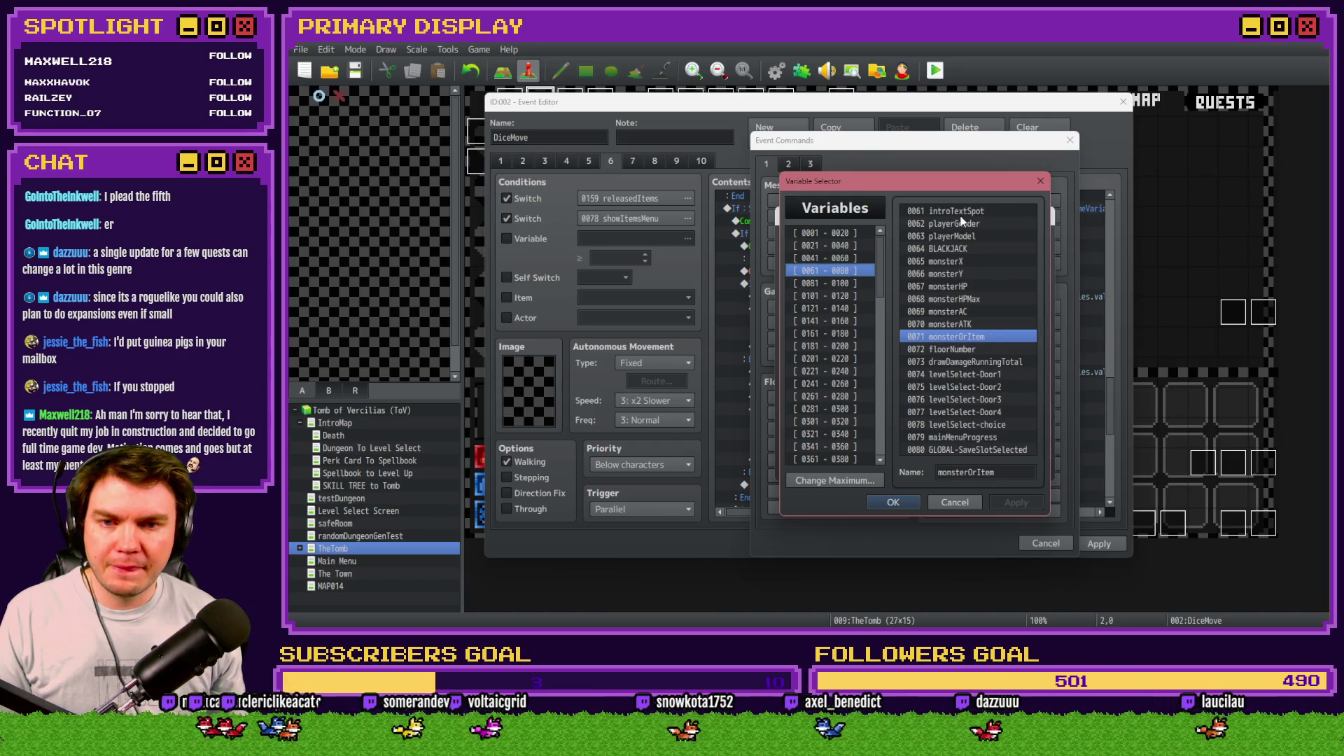
pyautogui.doubleClick(960, 299)
# Step: Set its operand to variable monsterHP, apply, then open the randomNumber2 random roll
pyautogui.click(816, 379)
pyautogui.click(911, 380)
pyautogui.doubleClick(956, 287)
pyautogui.click(969, 468)
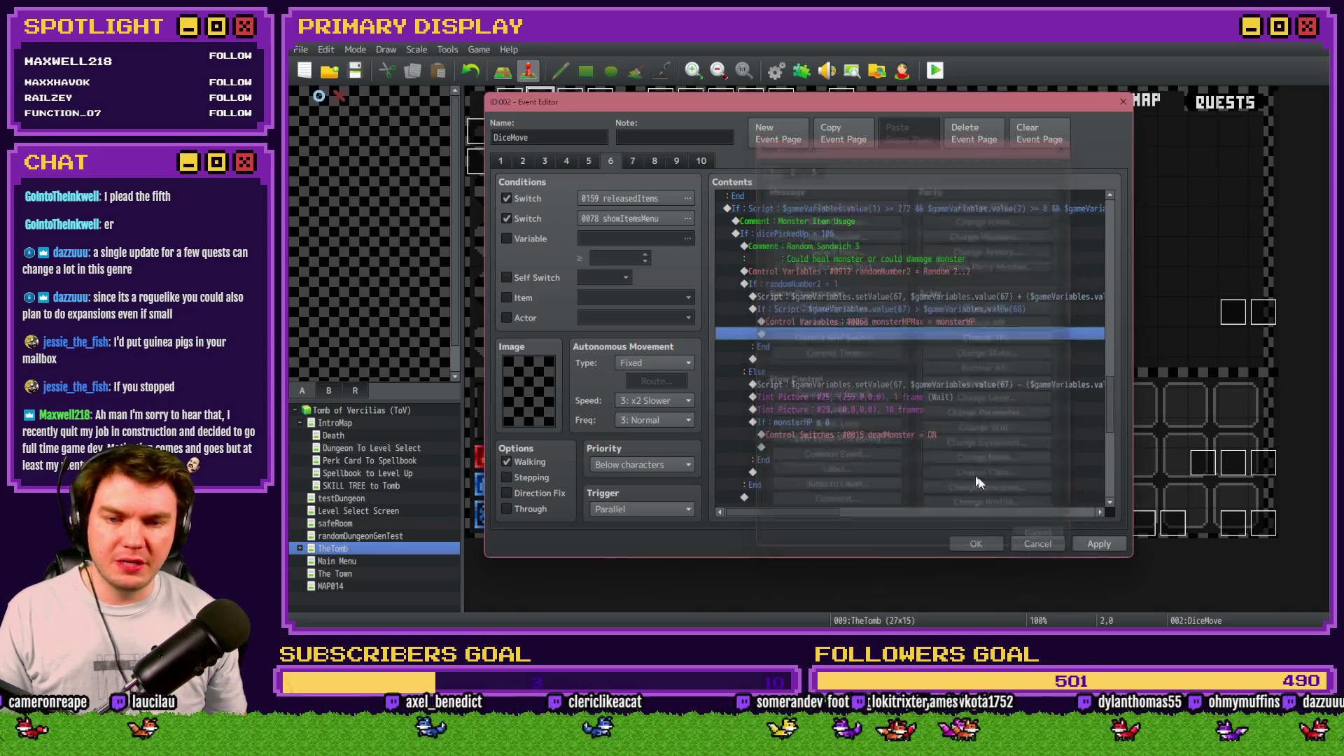
pyautogui.click(1092, 545)
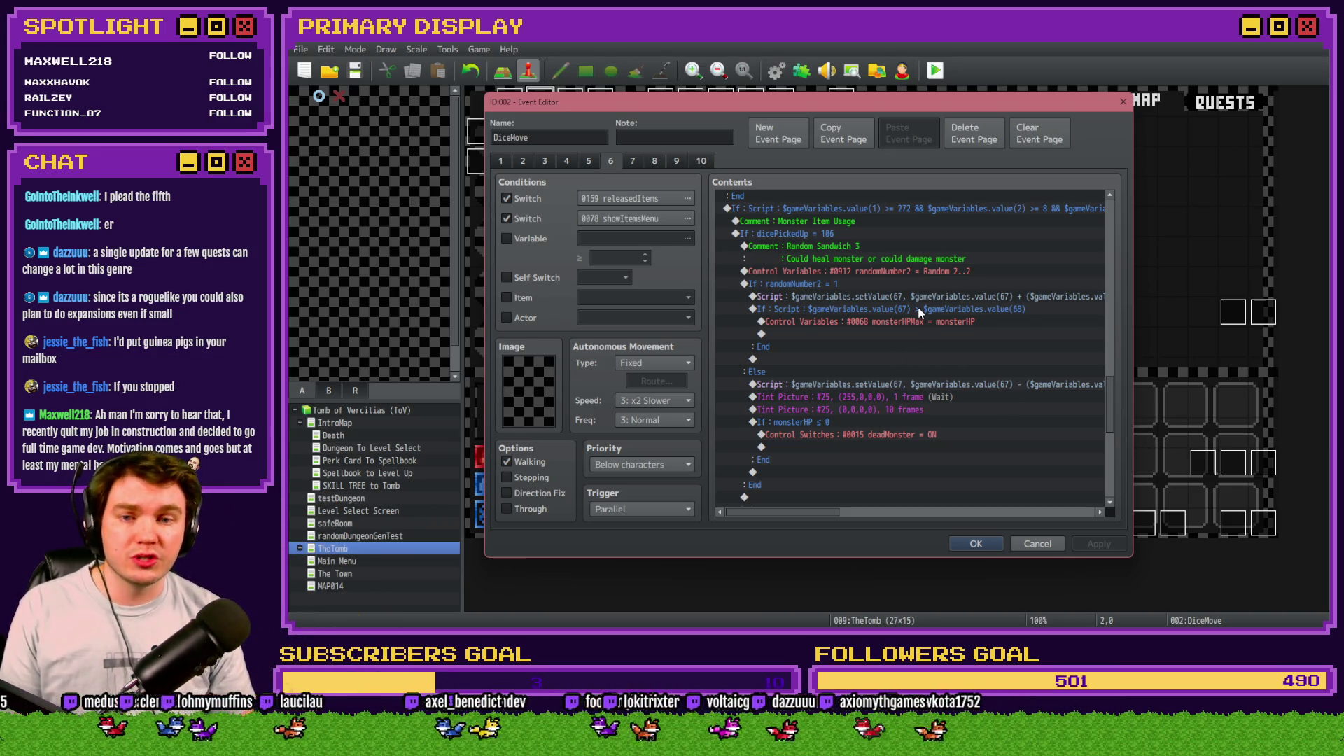
pyautogui.doubleClick(927, 272)
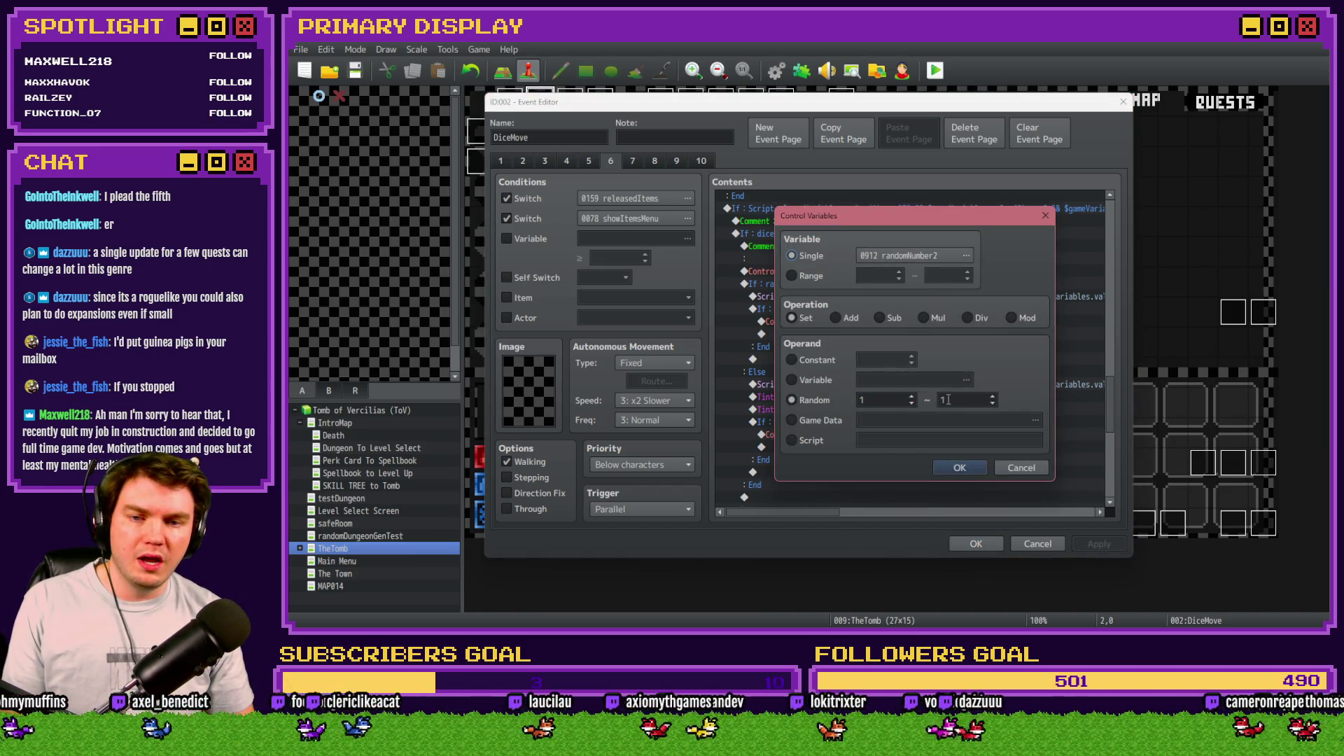
# Step: Confirm randomNumber2's Random 1..1 roll, save DiceMove, and browse the Draw And Attack event's pages
pyautogui.click(959, 468)
pyautogui.click(980, 546)
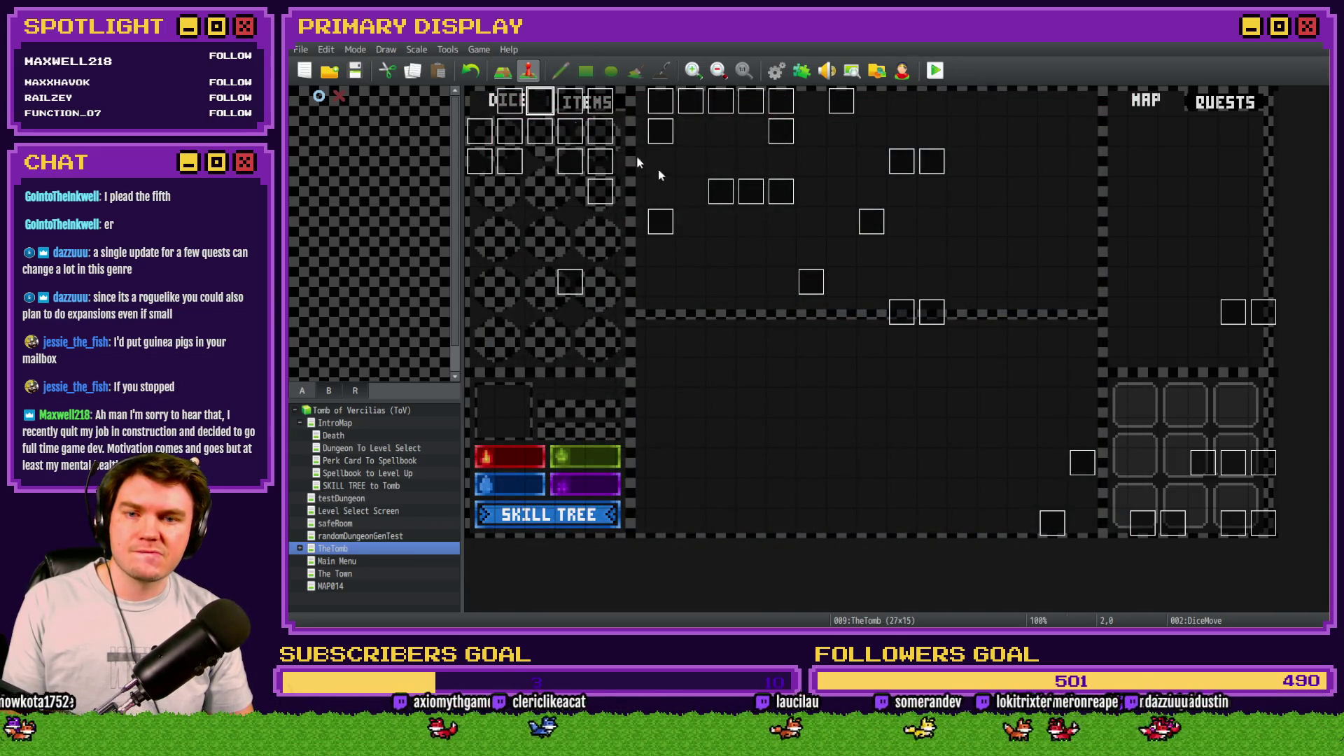
pyautogui.doubleClick(1233, 523)
pyautogui.click(701, 161)
pyautogui.click(728, 161)
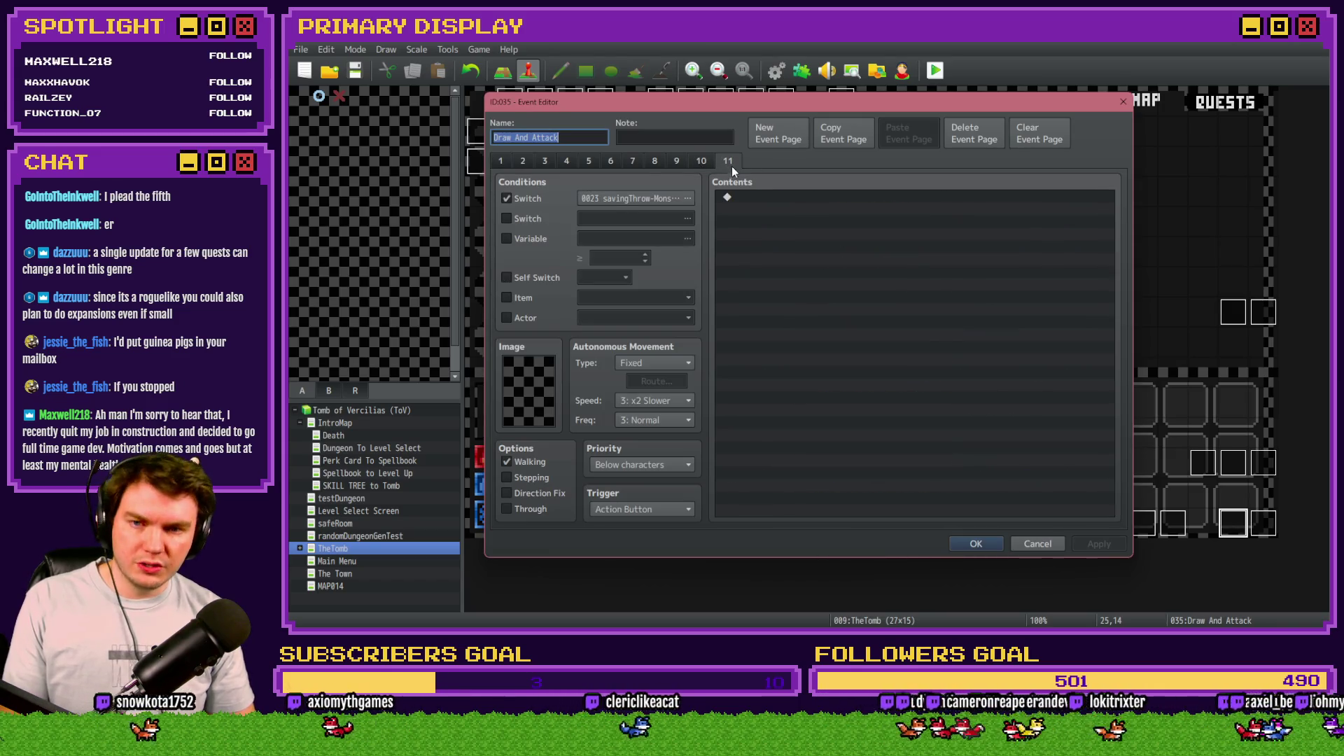
# Step: Leave Draw And Attack without saving changes and reopen DiceMove on page 6
pyautogui.write('`')
pyautogui.press('Escape')
pyautogui.click(816, 352)
pyautogui.doubleClick(511, 100)
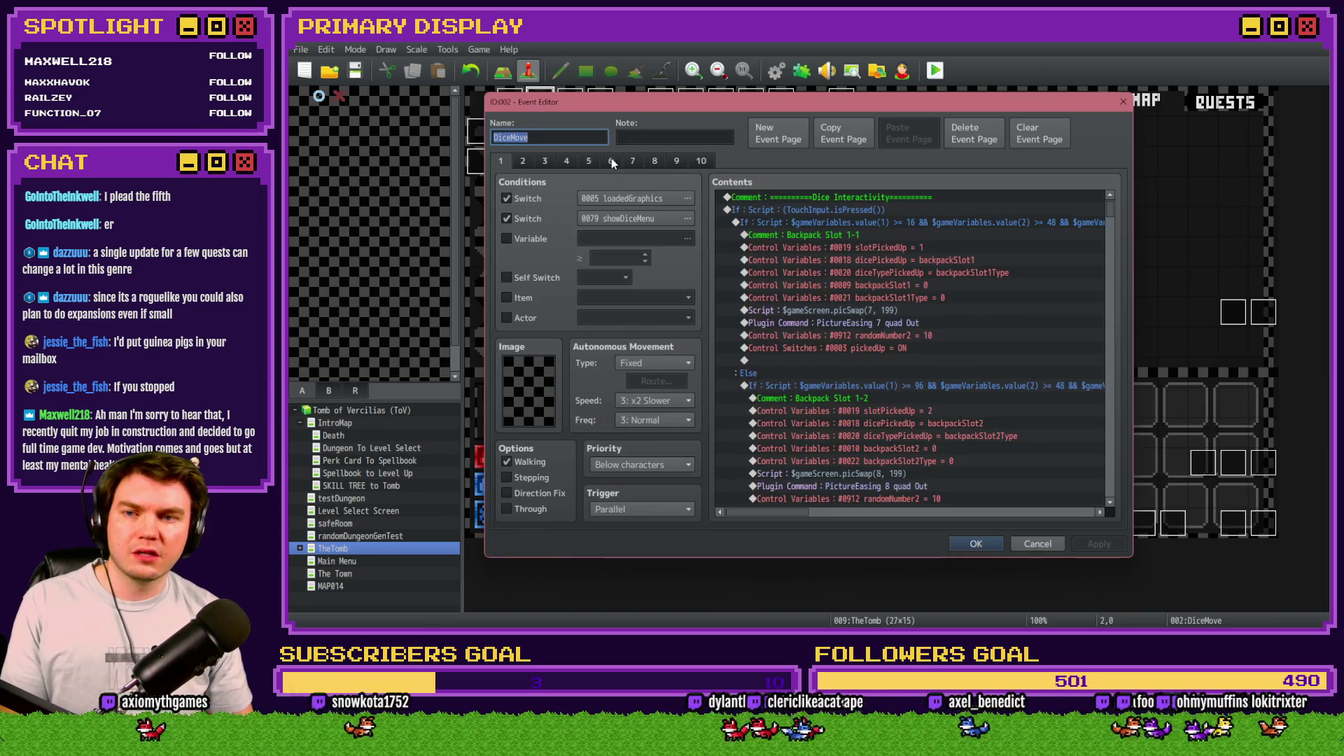
pyautogui.click(611, 160)
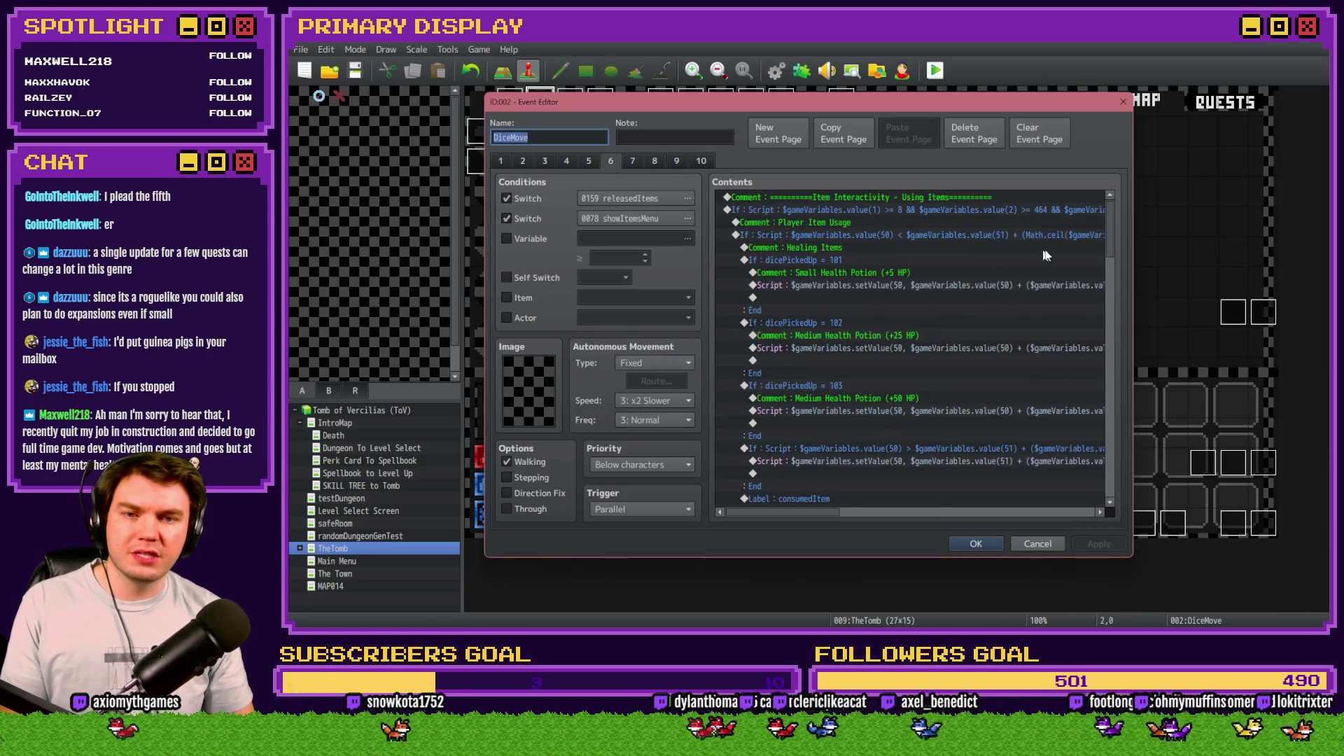
# Step: Paste the two tint flash commands into the sandwich heal branch above the heal script
pyautogui.moveTo(1108, 221); pyautogui.dragTo(1111, 406)
pyautogui.click(921, 348)
pyautogui.keyDown('shift'); pyautogui.click(919, 360); pyautogui.keyUp('shift')
pyautogui.scroll(2, 886, 405)
pyautogui.click(866, 335)
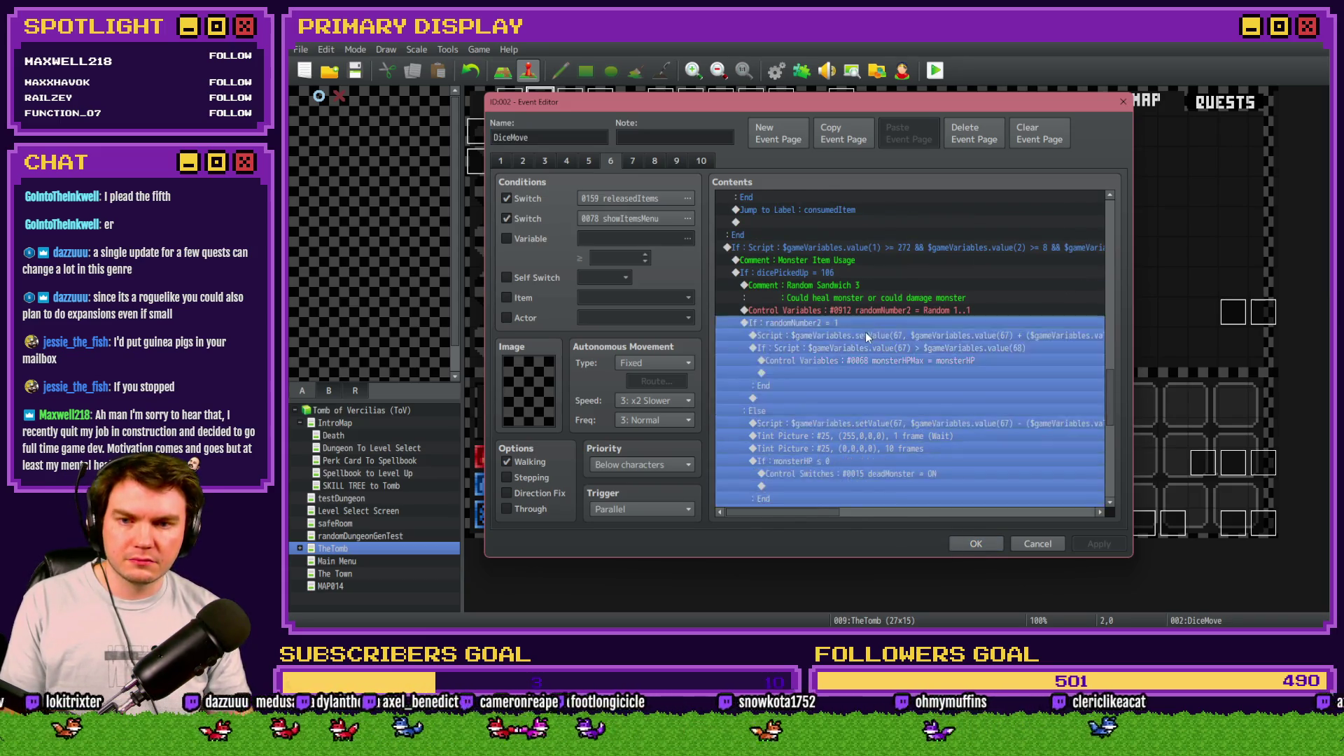
pyautogui.hotkey('ctrl', 'v')
# Step: Make the first pasted tint pure green (0,255,0,0), close DiceMove, and start a playtest
pyautogui.doubleClick(879, 339)
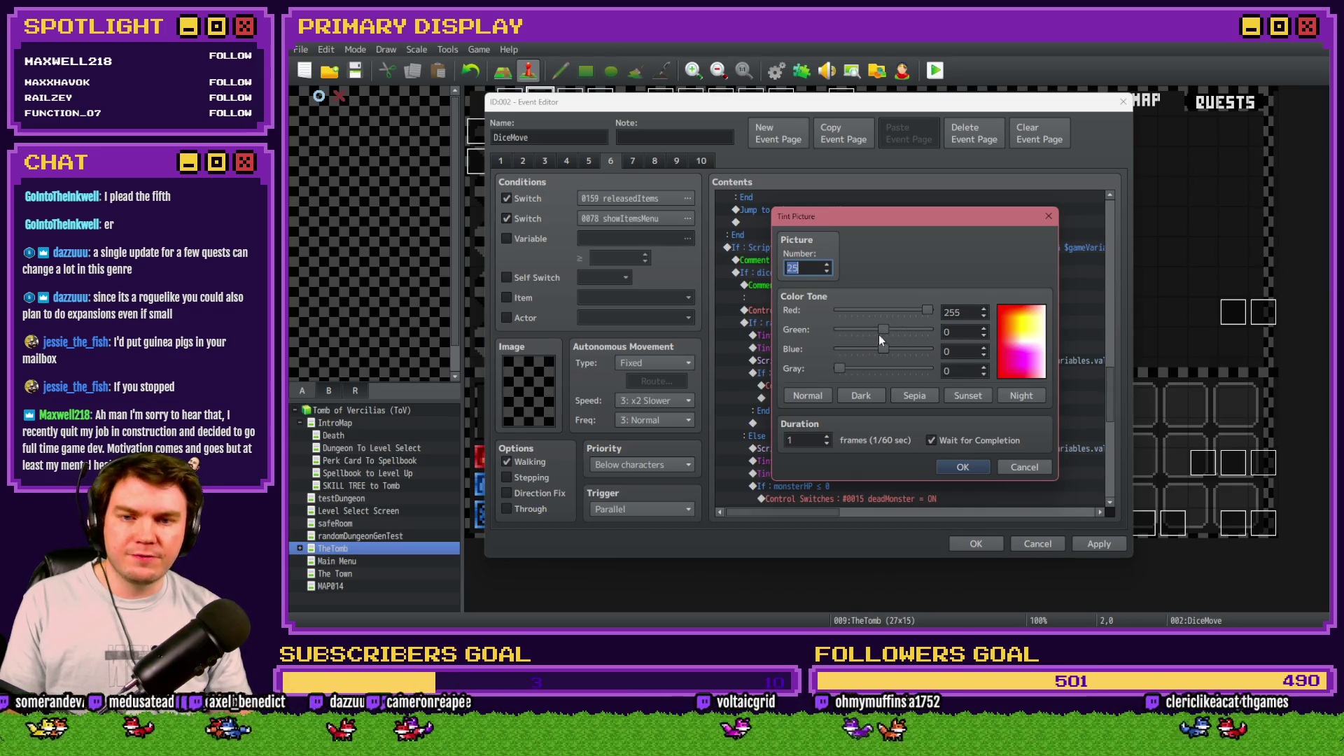
pyautogui.moveTo(883, 329)
pyautogui.mouseDown()
pyautogui.moveTo(939, 329)
pyautogui.moveTo(837, 311)
pyautogui.mouseUp()
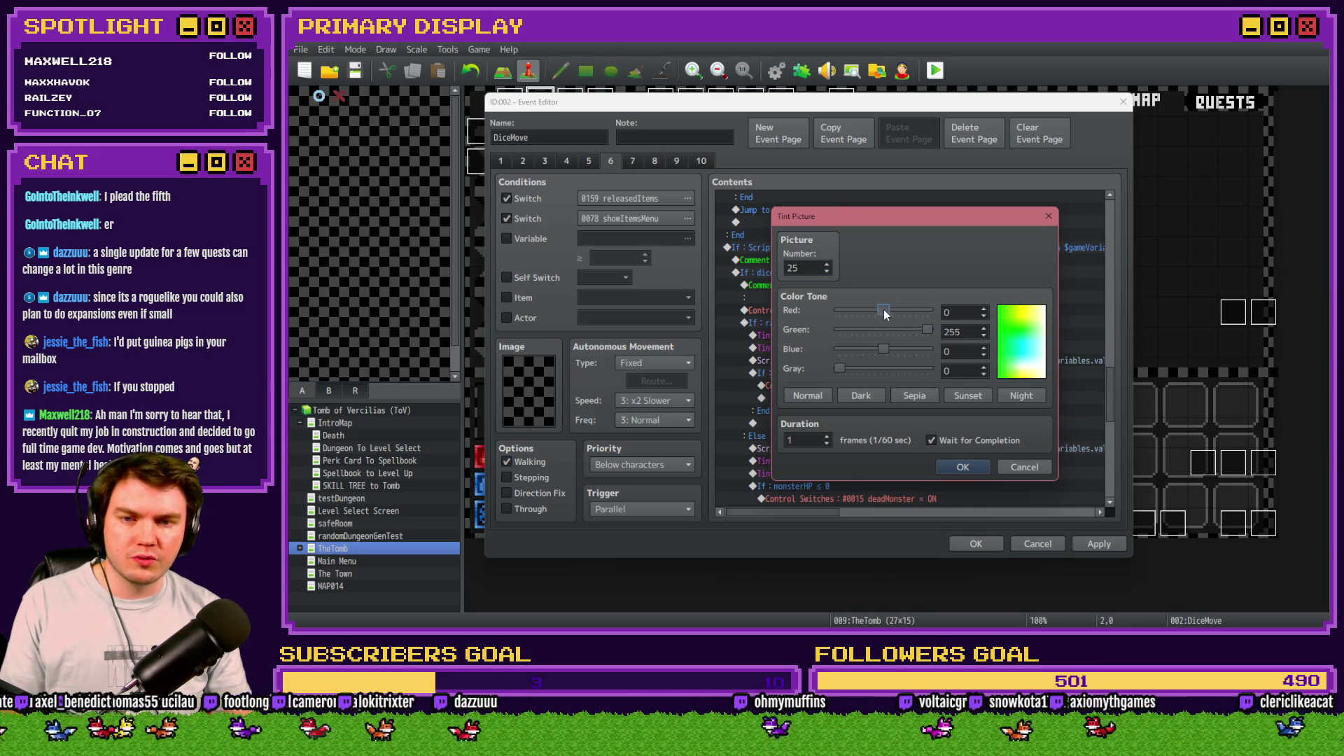
pyautogui.click(962, 467)
pyautogui.click(1098, 543)
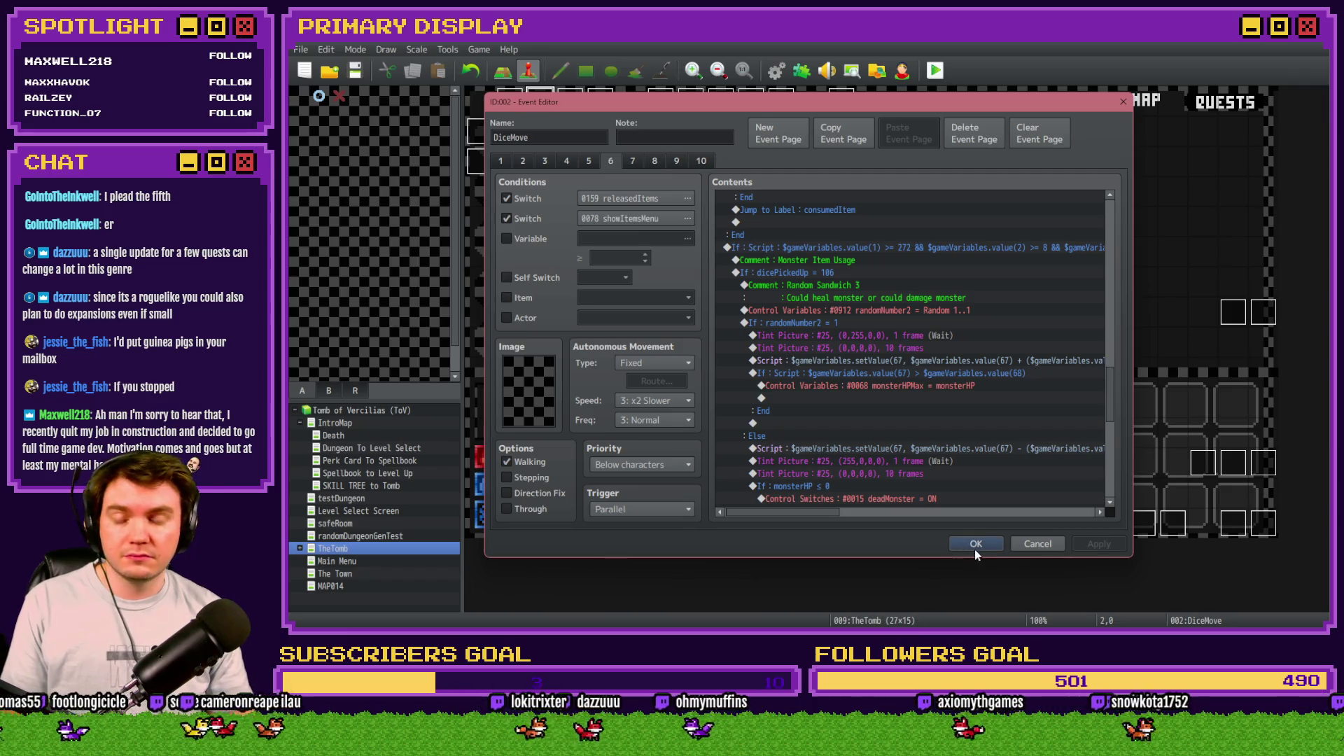
pyautogui.click(974, 546)
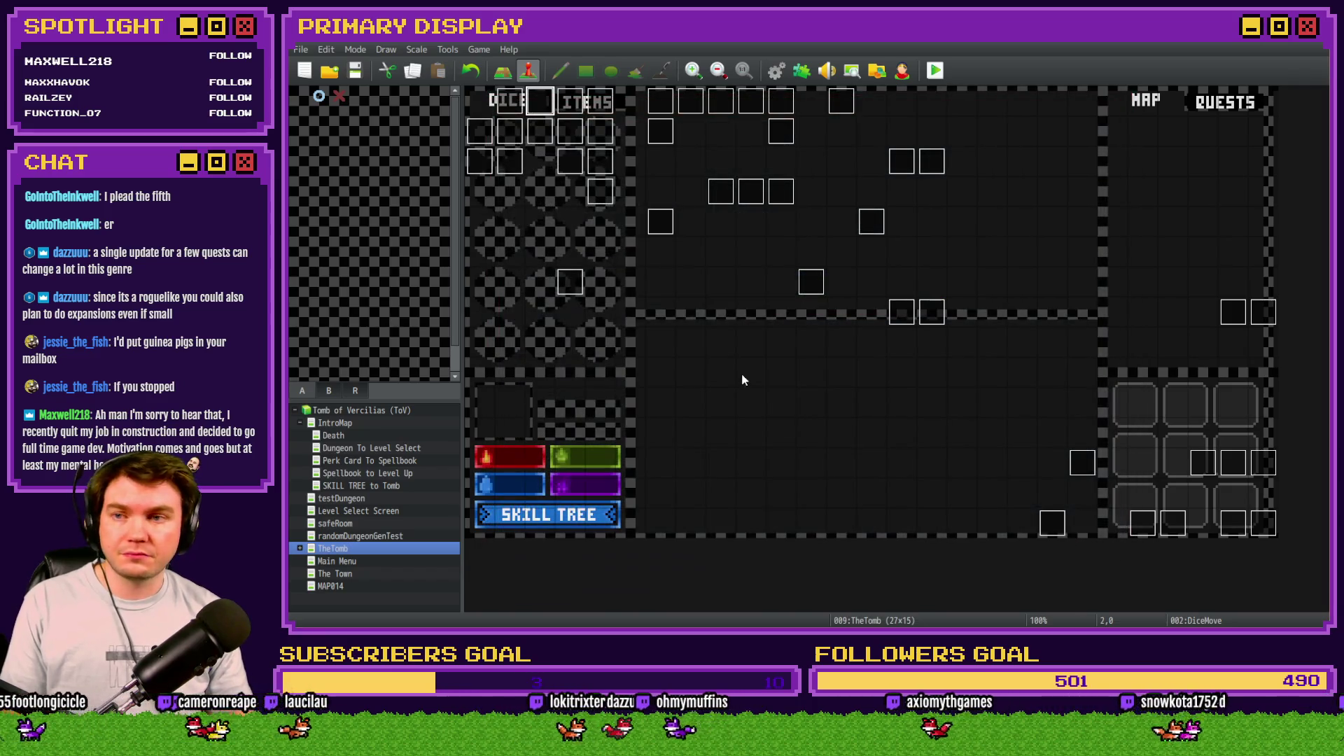
pyautogui.click(937, 73)
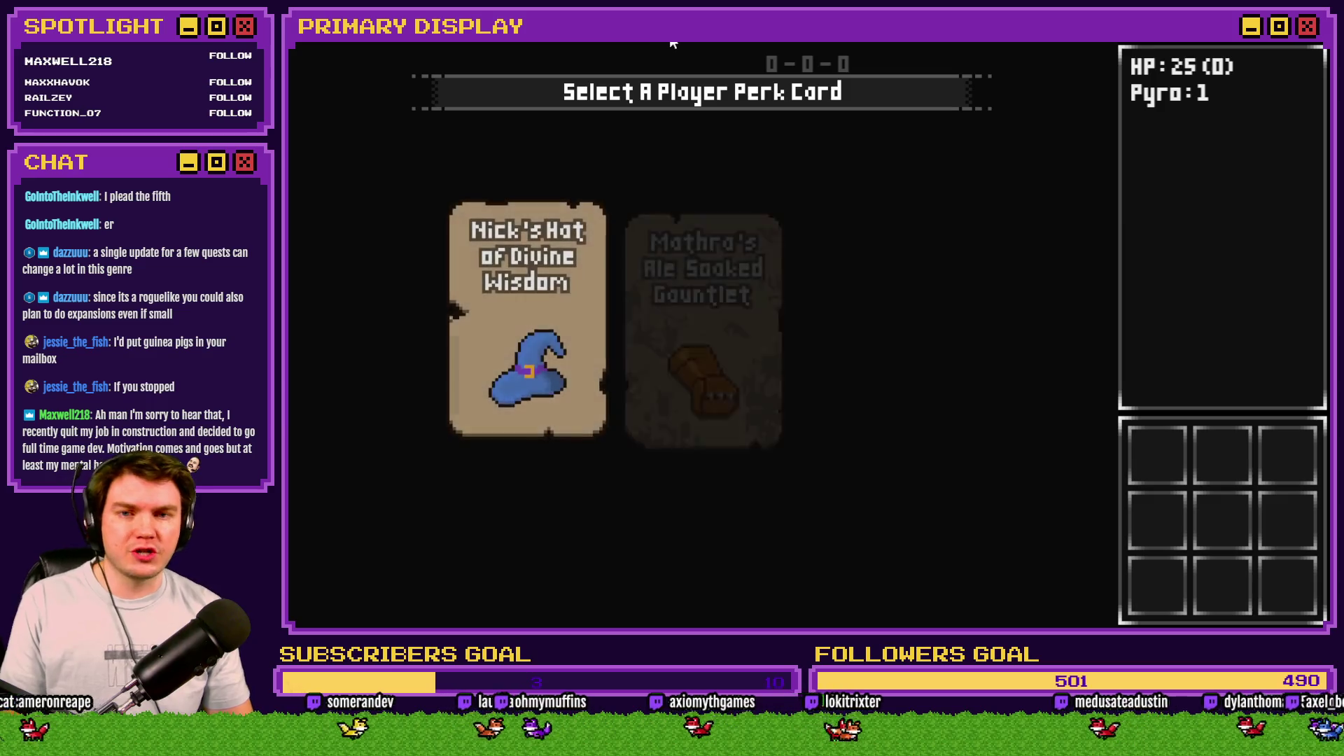
# Step: Take the gauntlet perk, feed the nasty sandwich to the skull monster, stand, and bet evens
pyautogui.click(693, 219)
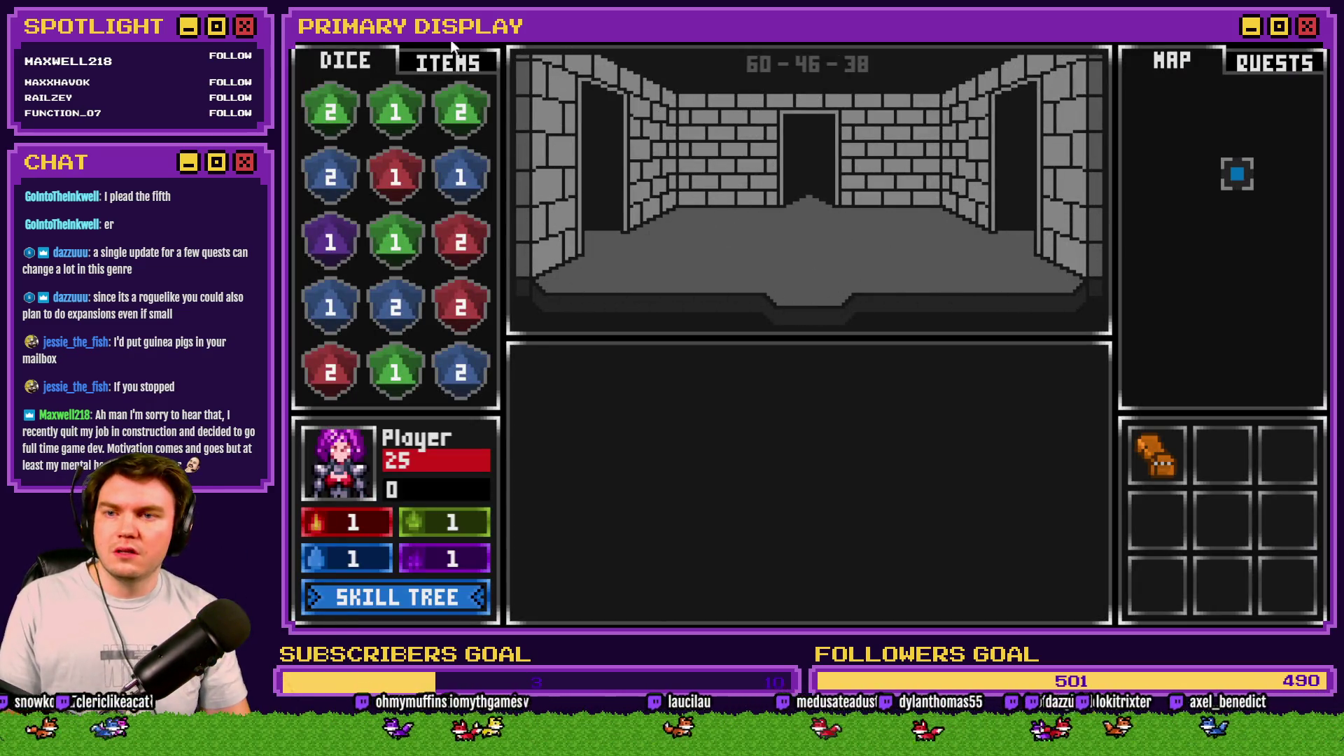
pyautogui.click(454, 59)
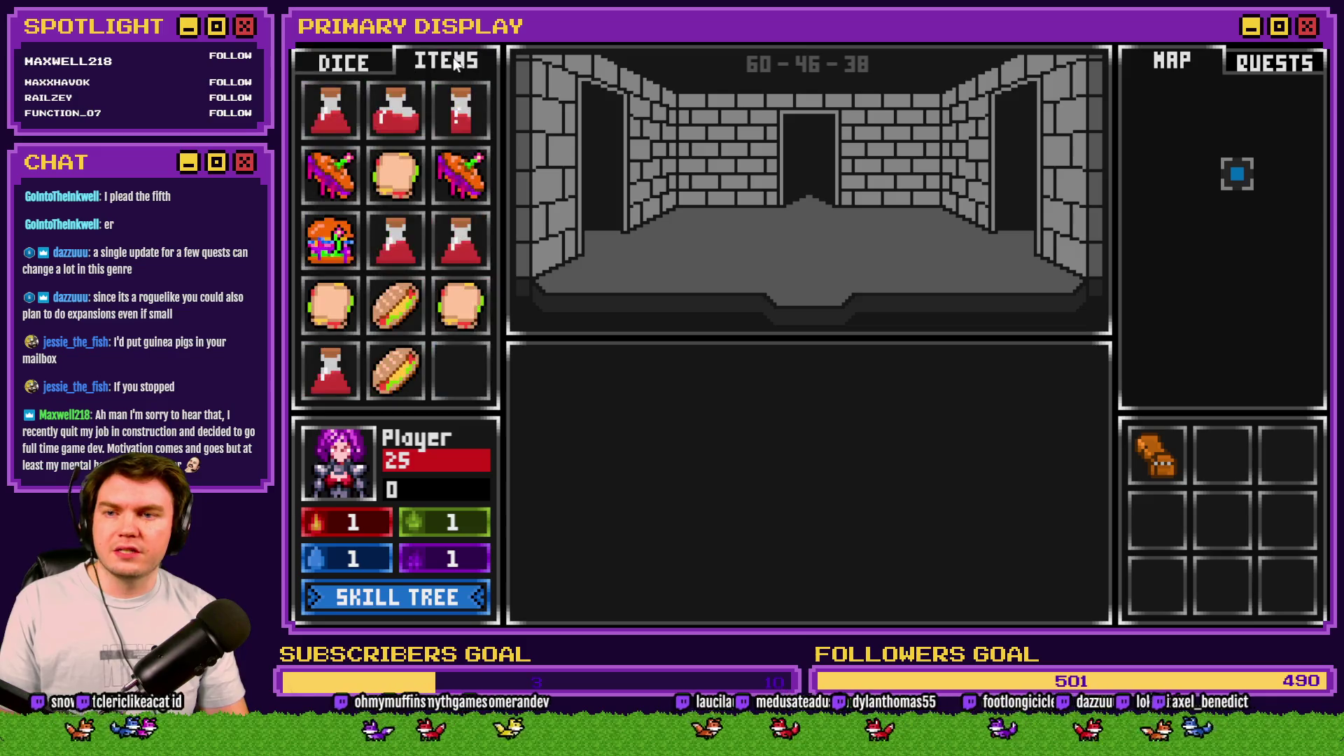
pyautogui.click(589, 253)
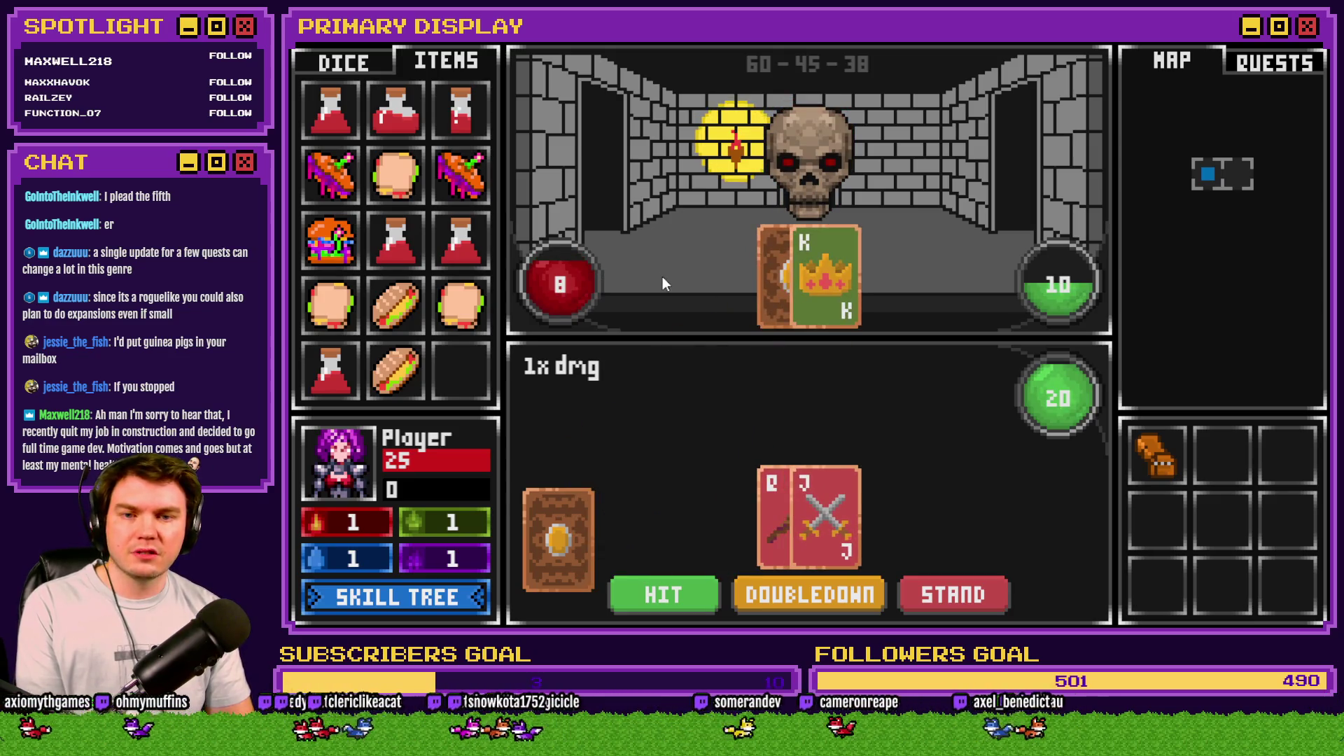
pyautogui.moveTo(329, 241)
pyautogui.mouseDown()
pyautogui.moveTo(619, 323)
pyautogui.moveTo(805, 199)
pyautogui.moveTo(809, 178)
pyautogui.mouseUp()
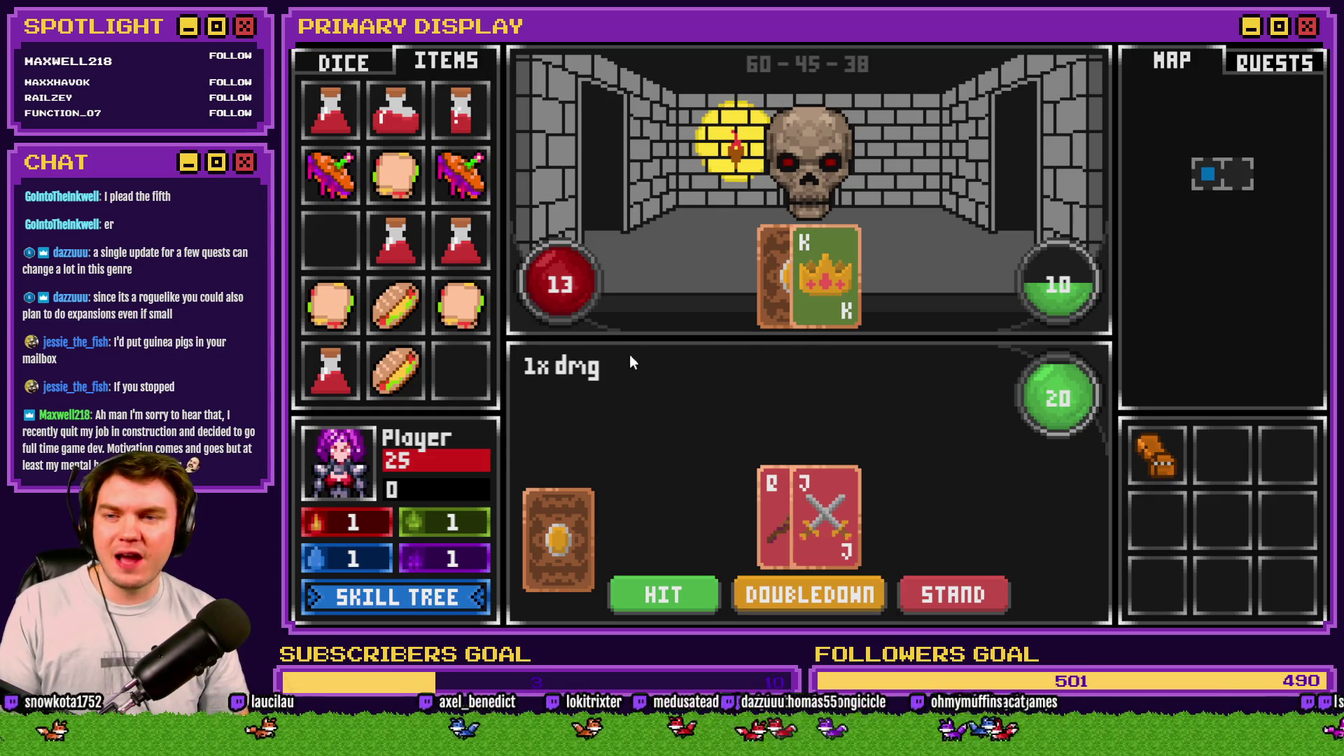
pyautogui.click(948, 593)
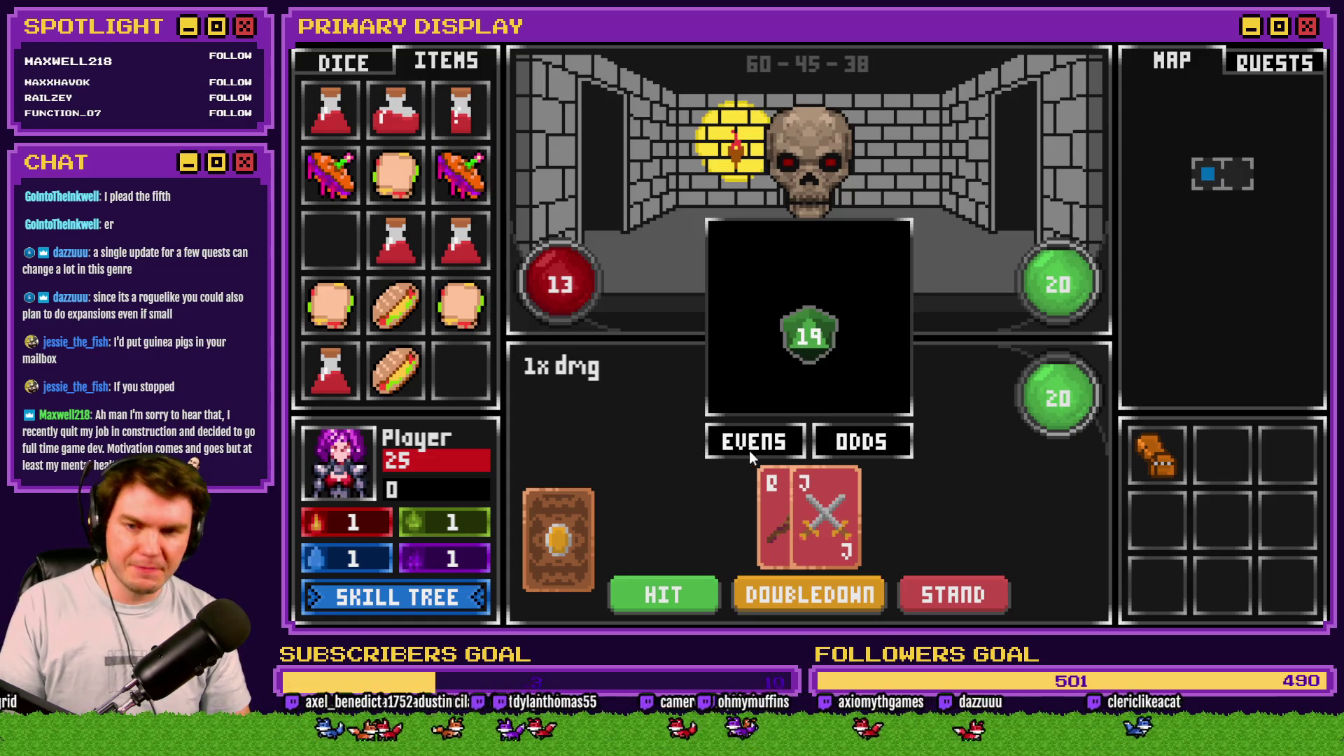
pyautogui.click(753, 443)
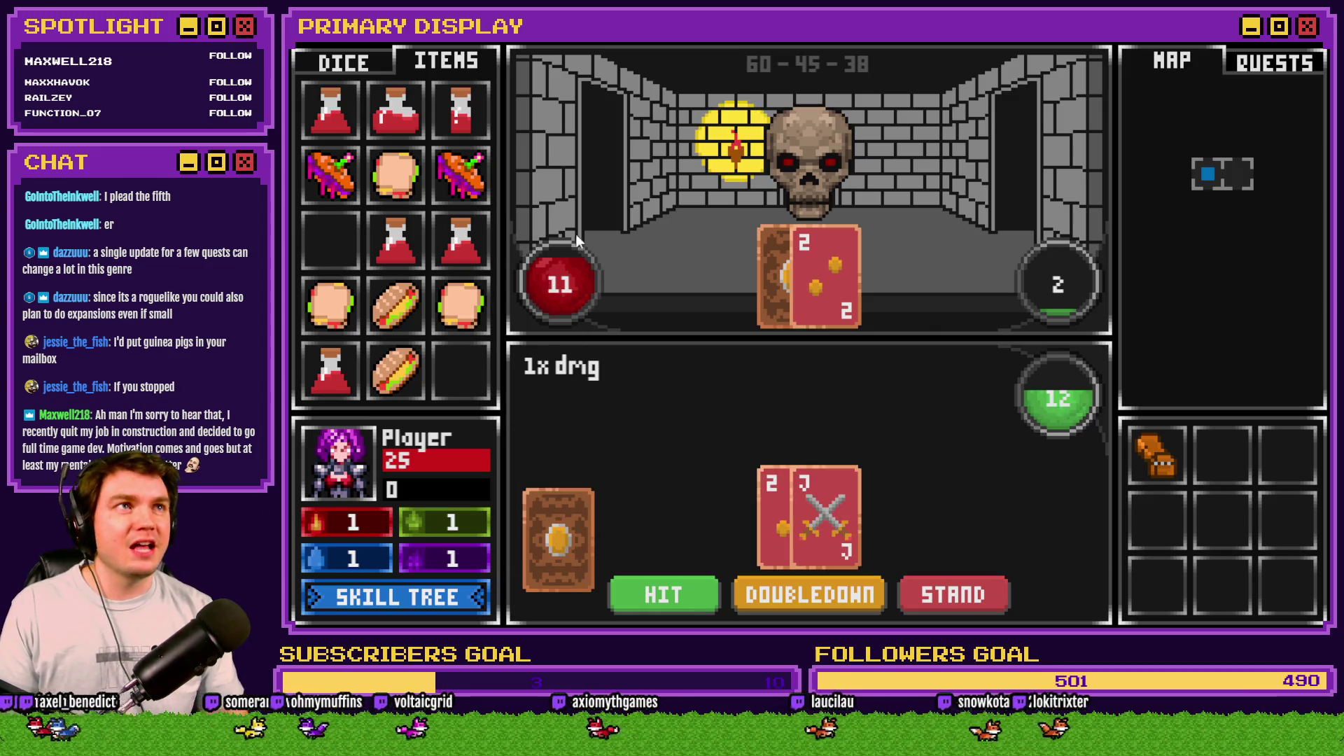
pyautogui.click(560, 284)
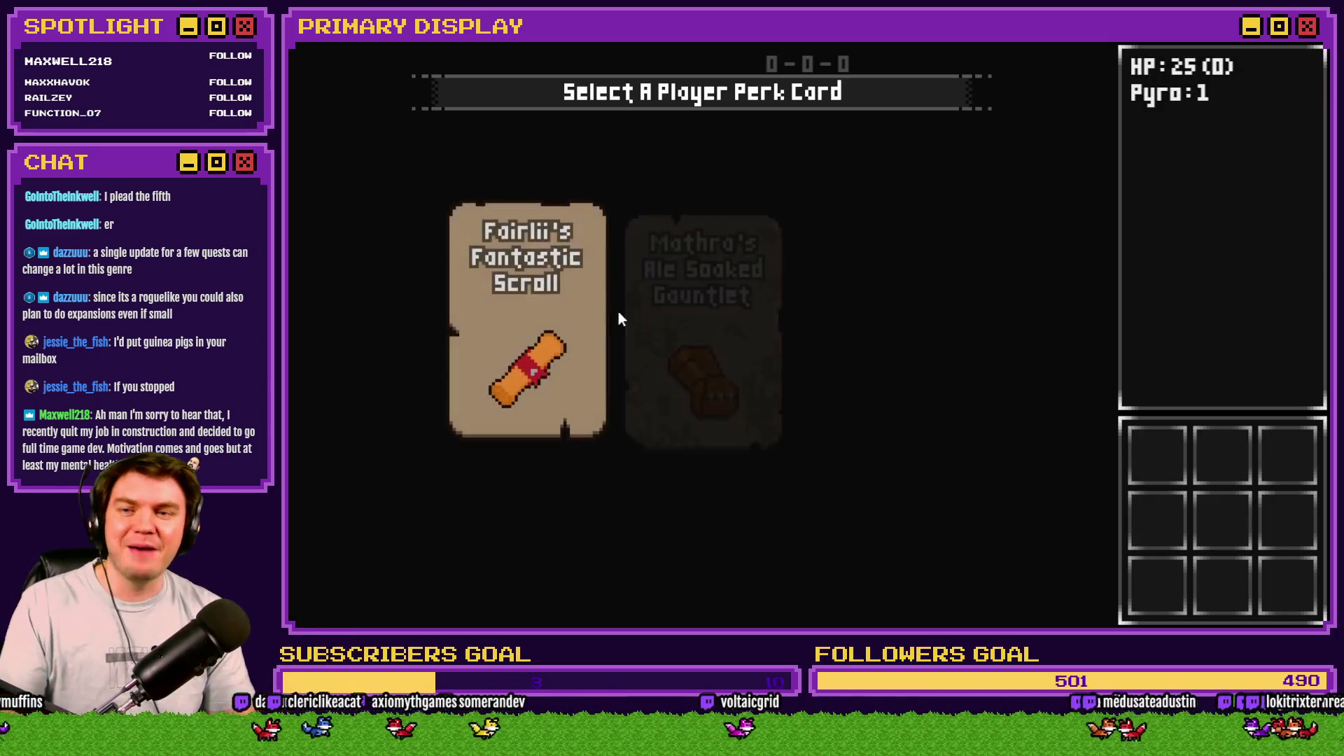
# Step: Start a fresh run with Mathra's gauntlet perk and the item inventory shown, reaching the ogre
pyautogui.click(710, 308)
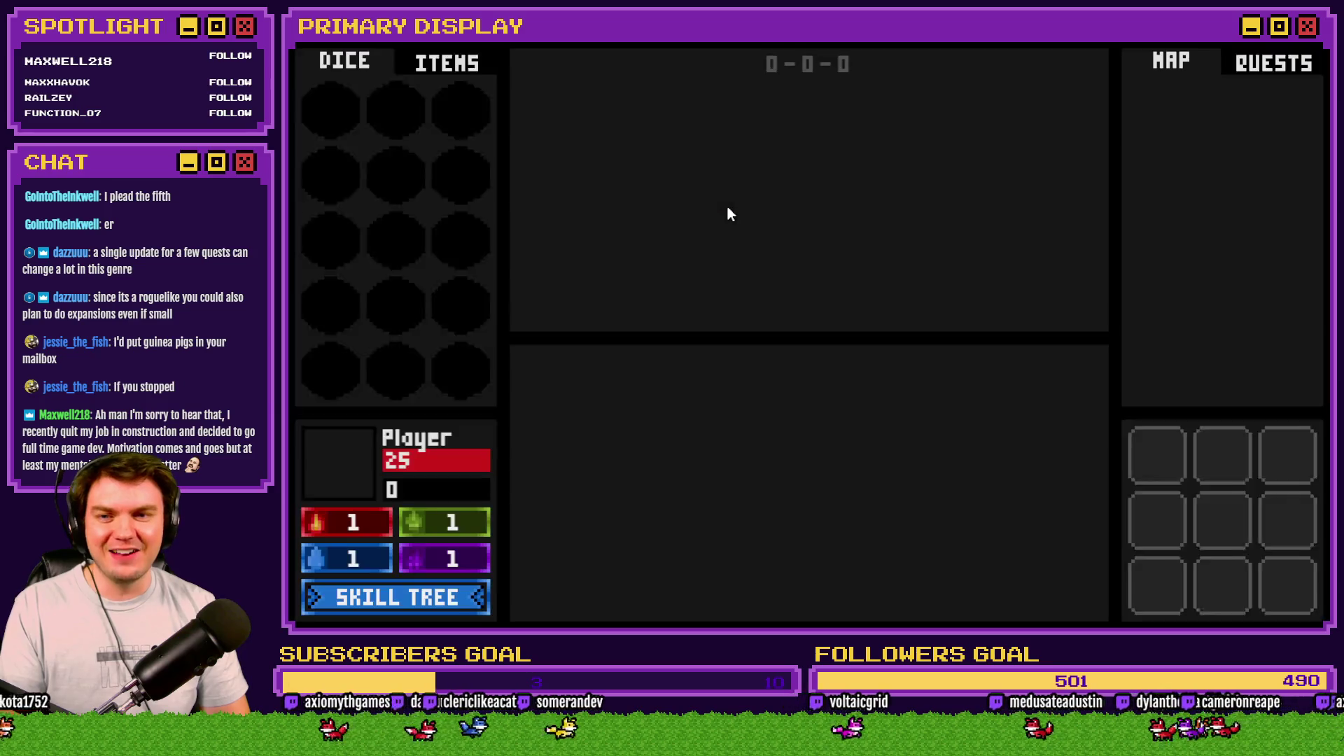
pyautogui.click(420, 65)
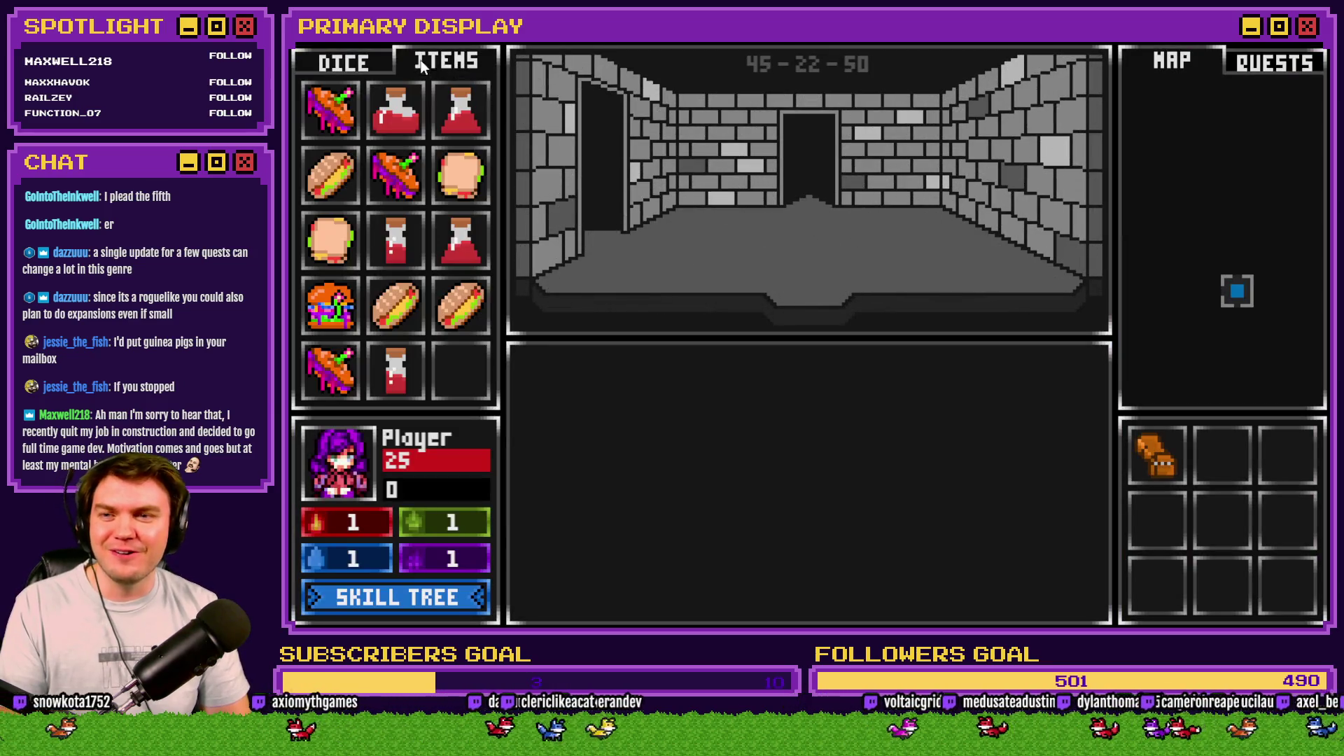
pyautogui.click(590, 203)
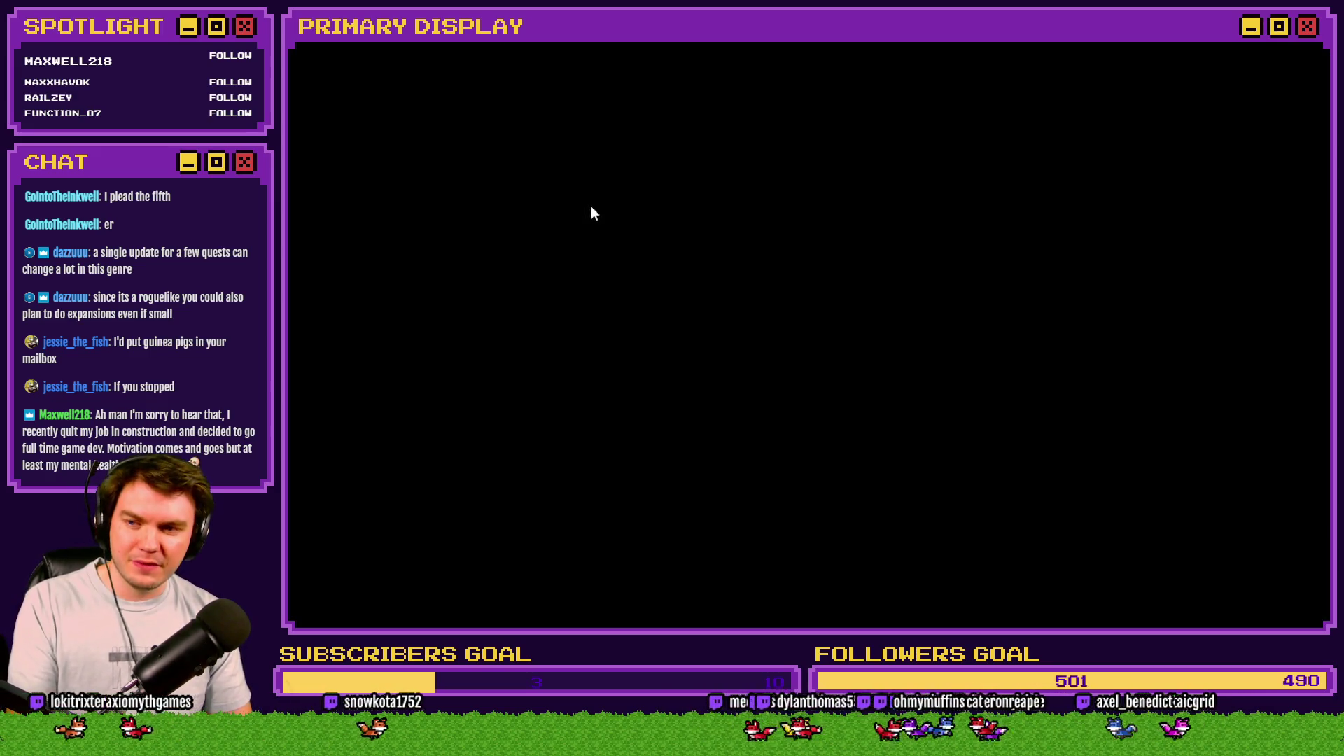
pyautogui.click(561, 288)
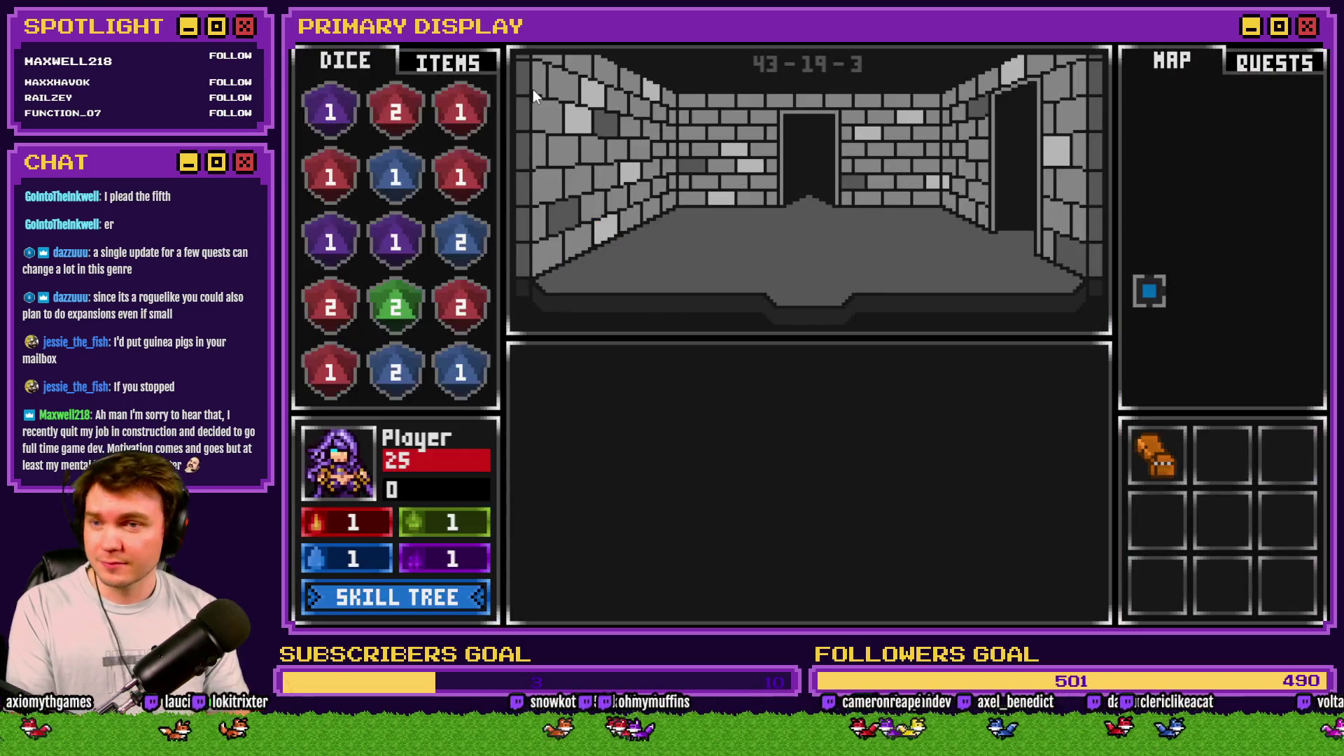
pyautogui.click(439, 61)
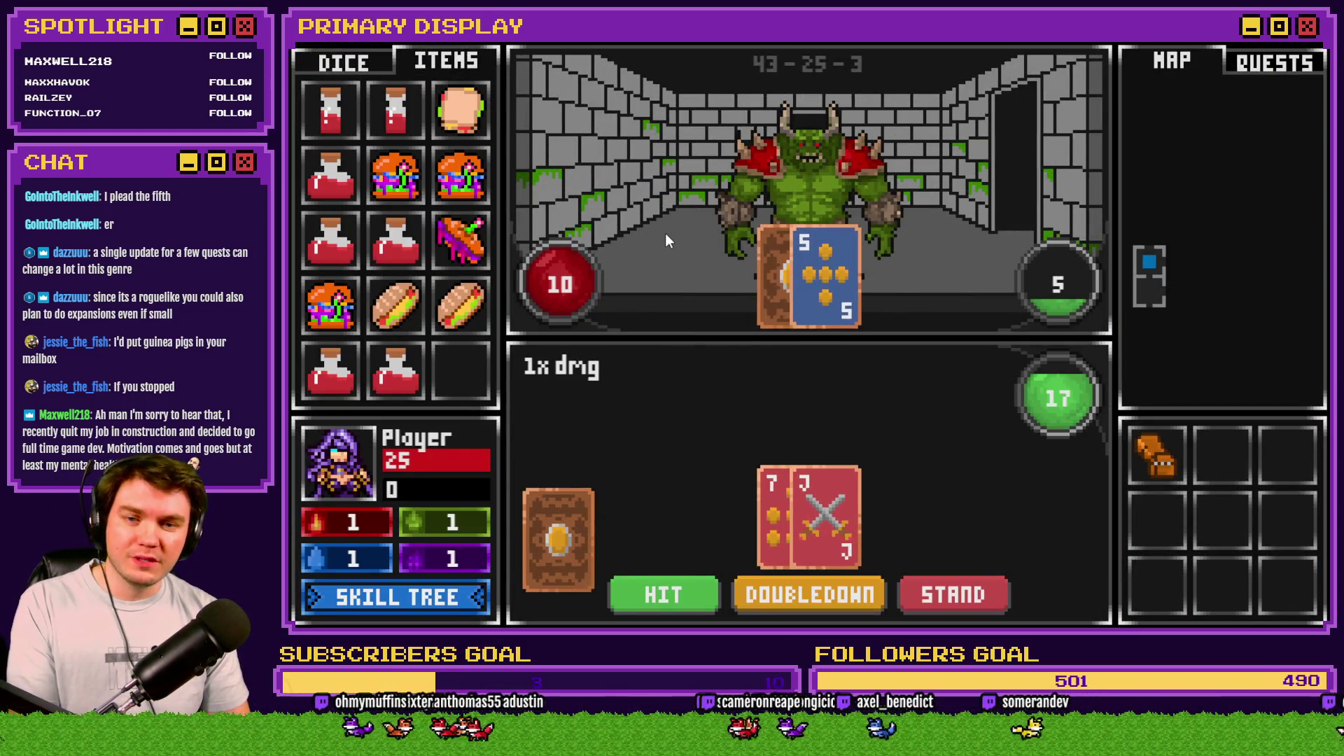
# Step: Feed three sandwiches from the ITEMS grid to the ogre, watch its HP change, then quit the playtest
pyautogui.moveTo(399, 182)
pyautogui.moveTo(400, 182)
pyautogui.mouseDown()
pyautogui.moveTo(588, 201)
pyautogui.moveTo(784, 178)
pyautogui.moveTo(762, 176)
pyautogui.mouseUp()
pyautogui.moveTo(469, 175)
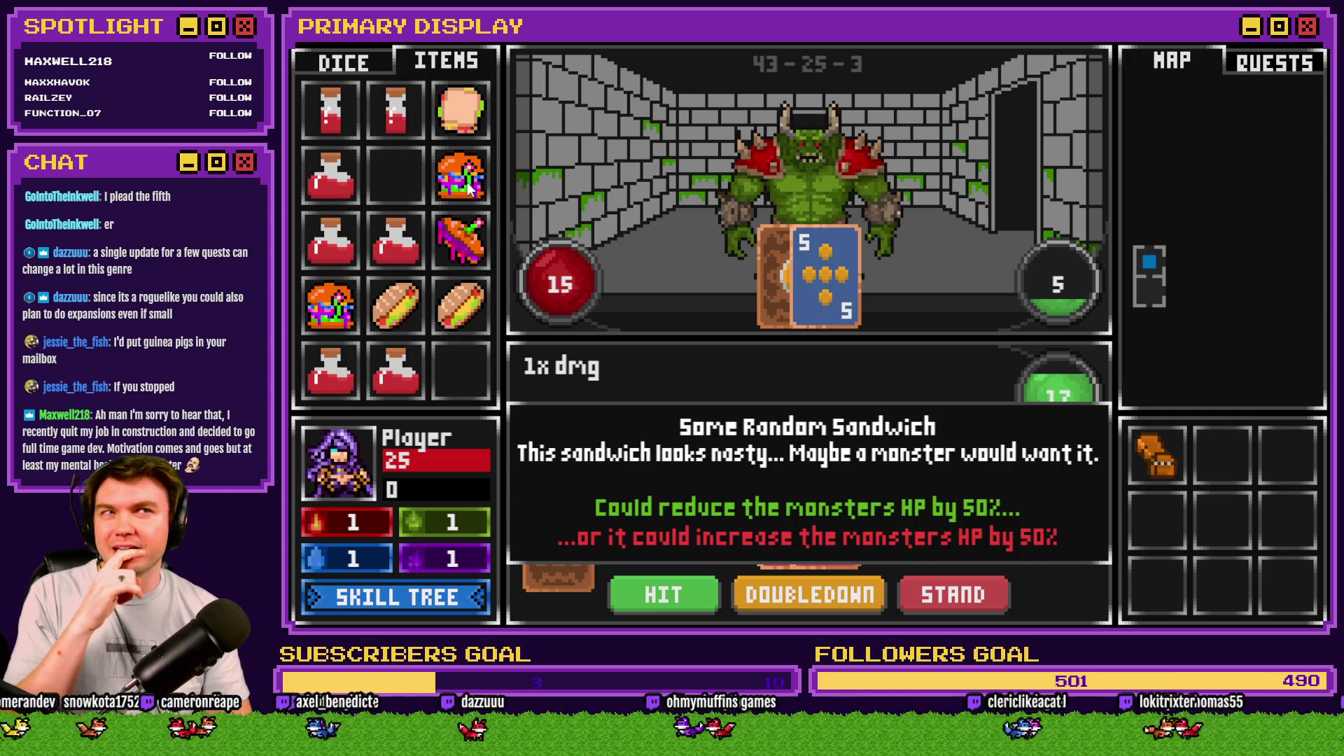
pyautogui.moveTo(468, 187)
pyautogui.mouseDown()
pyautogui.moveTo(686, 147)
pyautogui.moveTo(838, 184)
pyautogui.mouseUp()
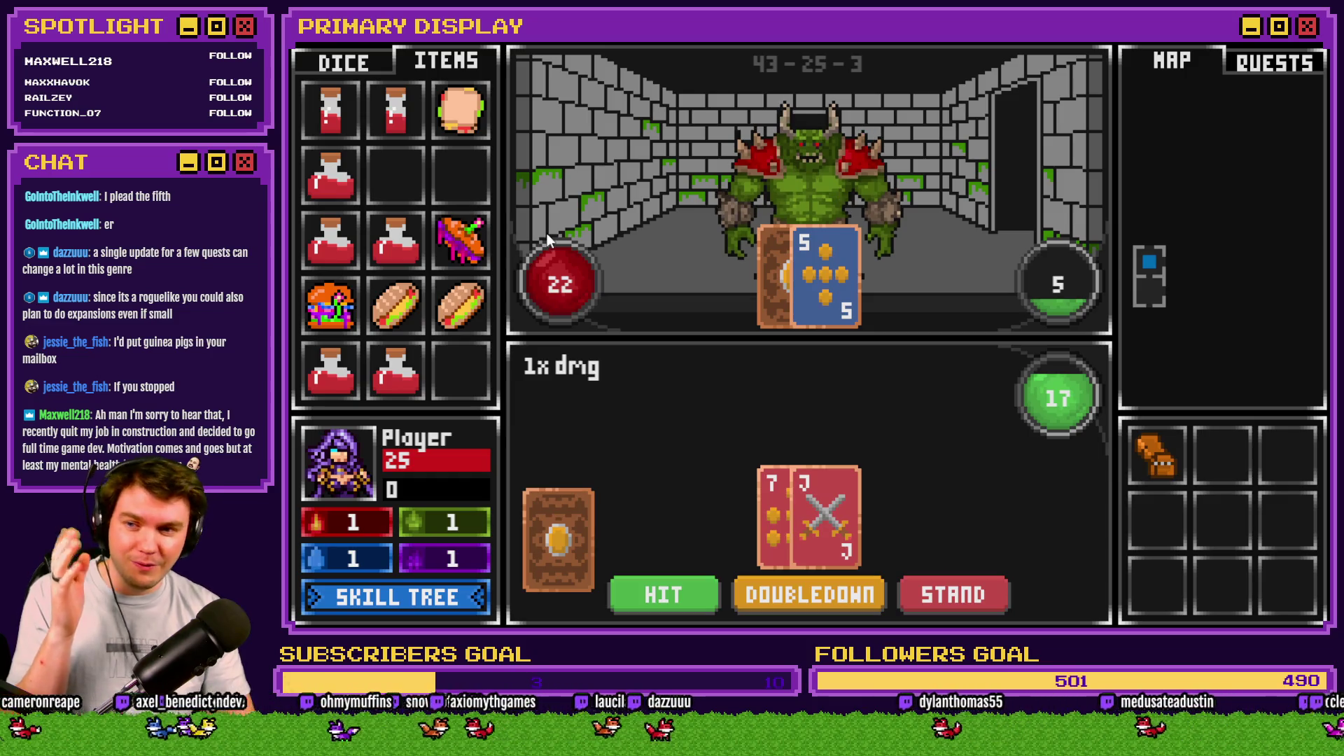
pyautogui.moveTo(331, 306); pyautogui.dragTo(808, 189)
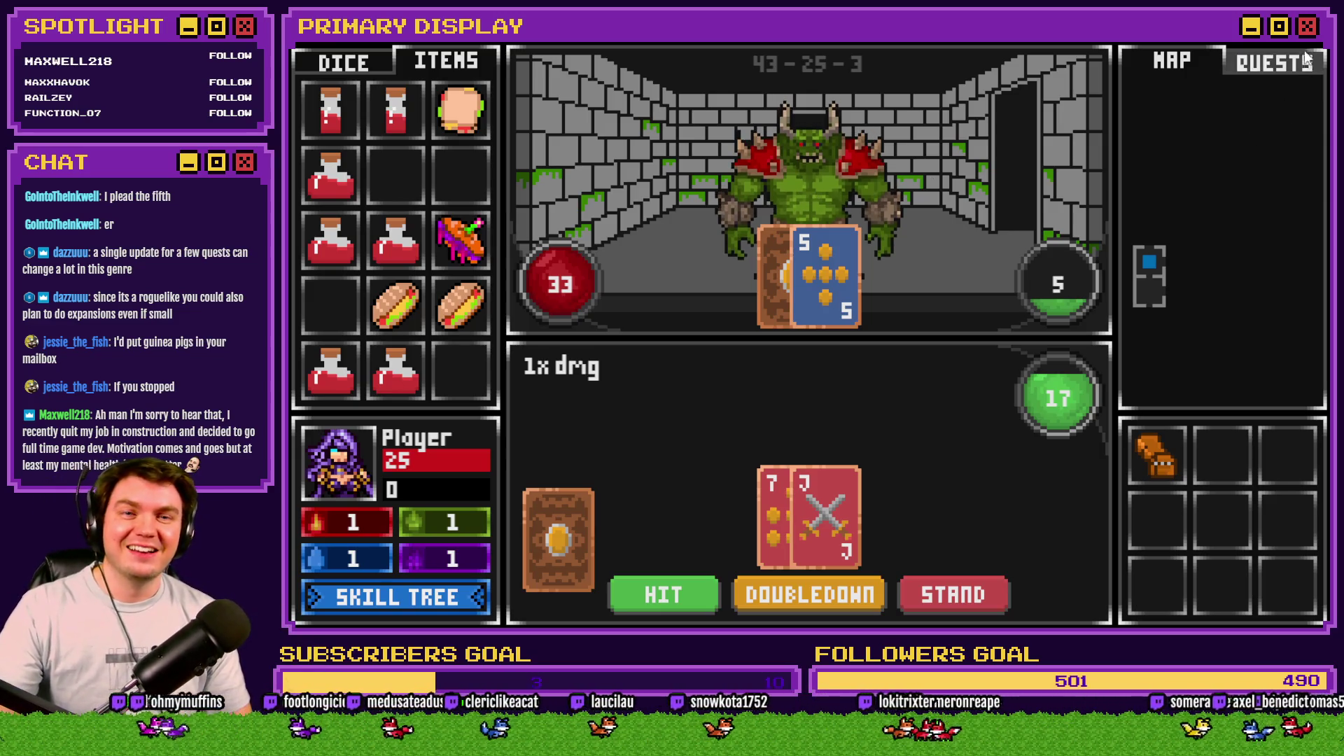
pyautogui.hotkey('alt', 'F4')
# Step: On DiceMove page 6, change randomNumber2's random maximum to 2, apply, and save the event
pyautogui.doubleClick(549, 105)
pyautogui.click(625, 164)
pyautogui.moveTo(1104, 227)
pyautogui.mouseDown()
pyautogui.moveTo(1099, 448)
pyautogui.moveTo(1108, 392)
pyautogui.mouseUp()
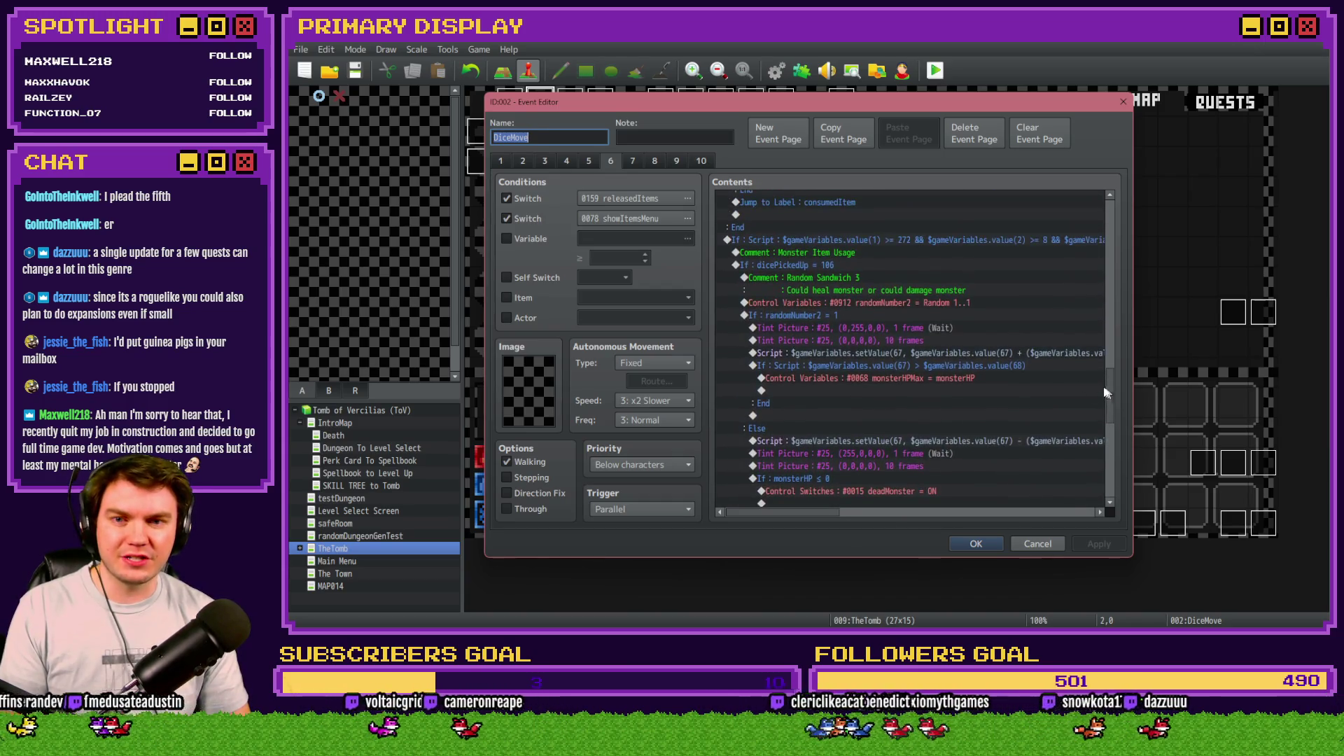
pyautogui.click(883, 302)
pyautogui.write('2')
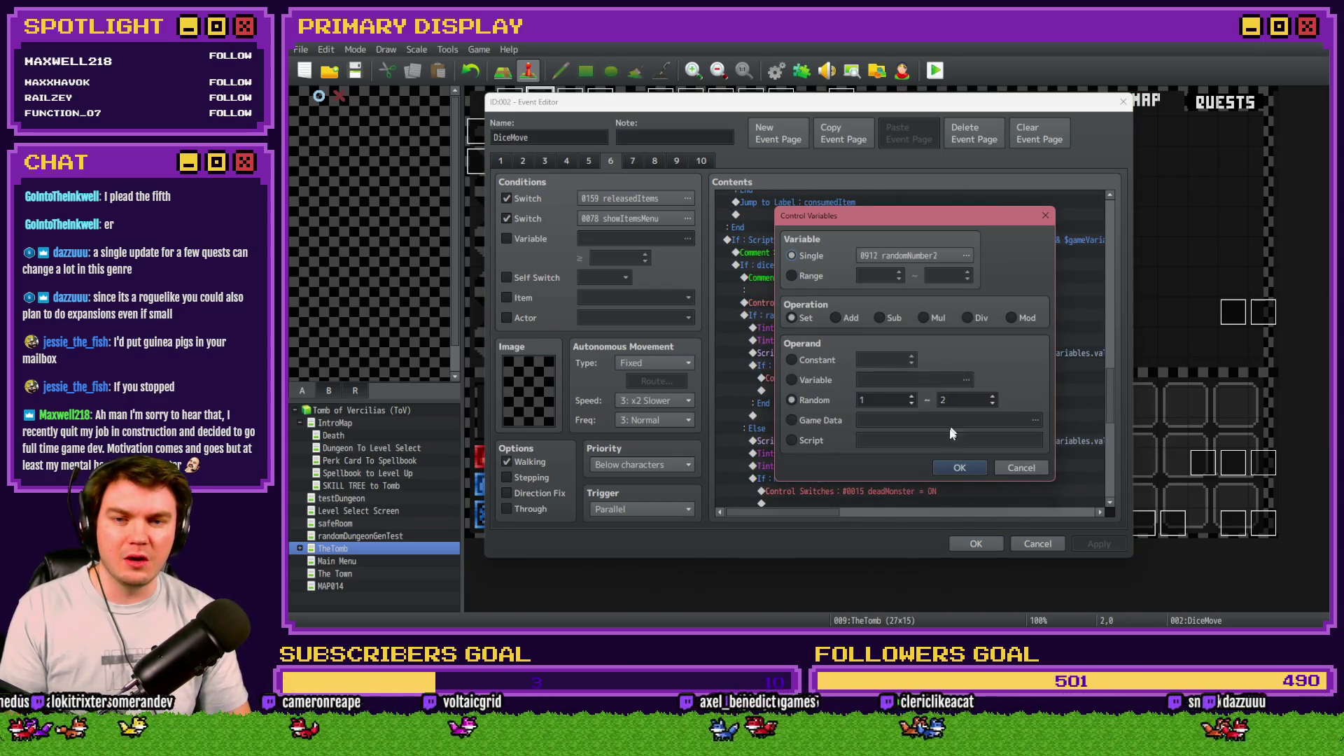
pyautogui.click(958, 468)
pyautogui.click(1085, 544)
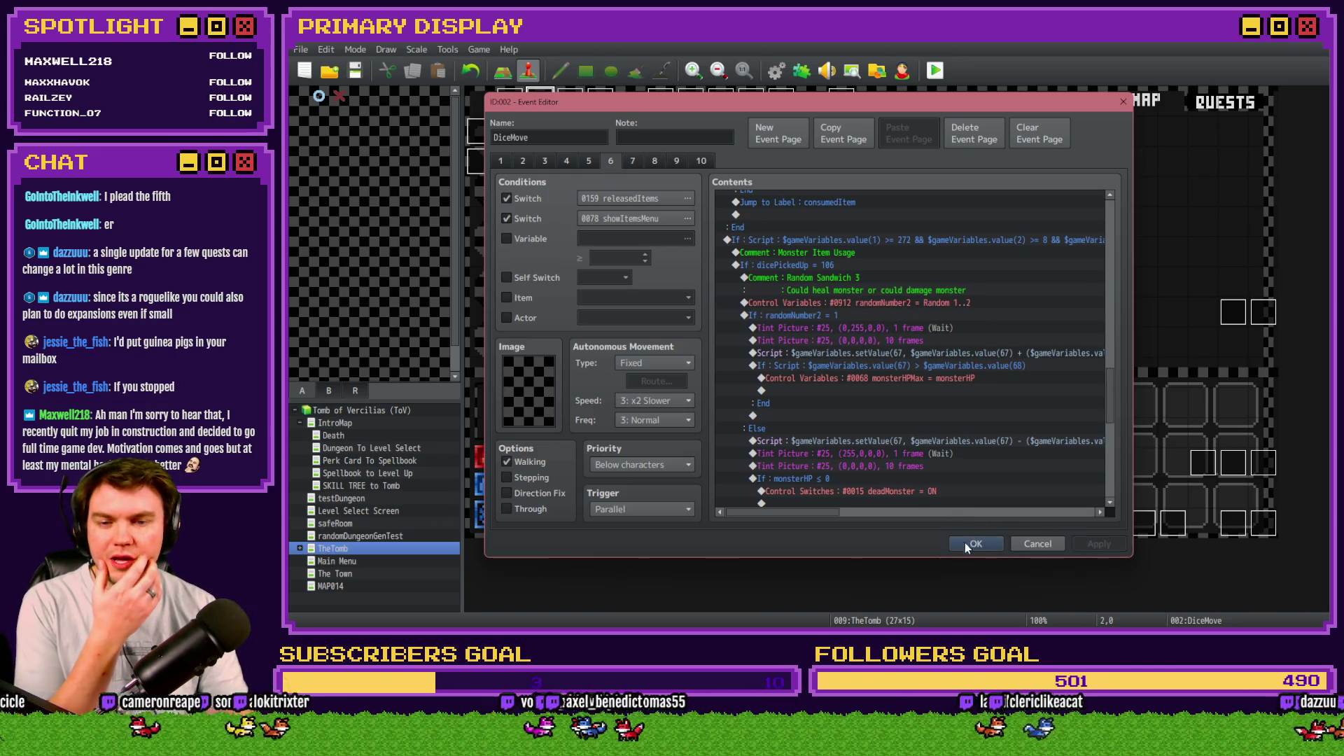
pyautogui.click(964, 540)
pyautogui.click(776, 71)
# Step: Edit the value-107 block's comment from Item 6 to Item 7 - Some Random Sandwich
pyautogui.moveTo(1145, 312); pyautogui.dragTo(1148, 440)
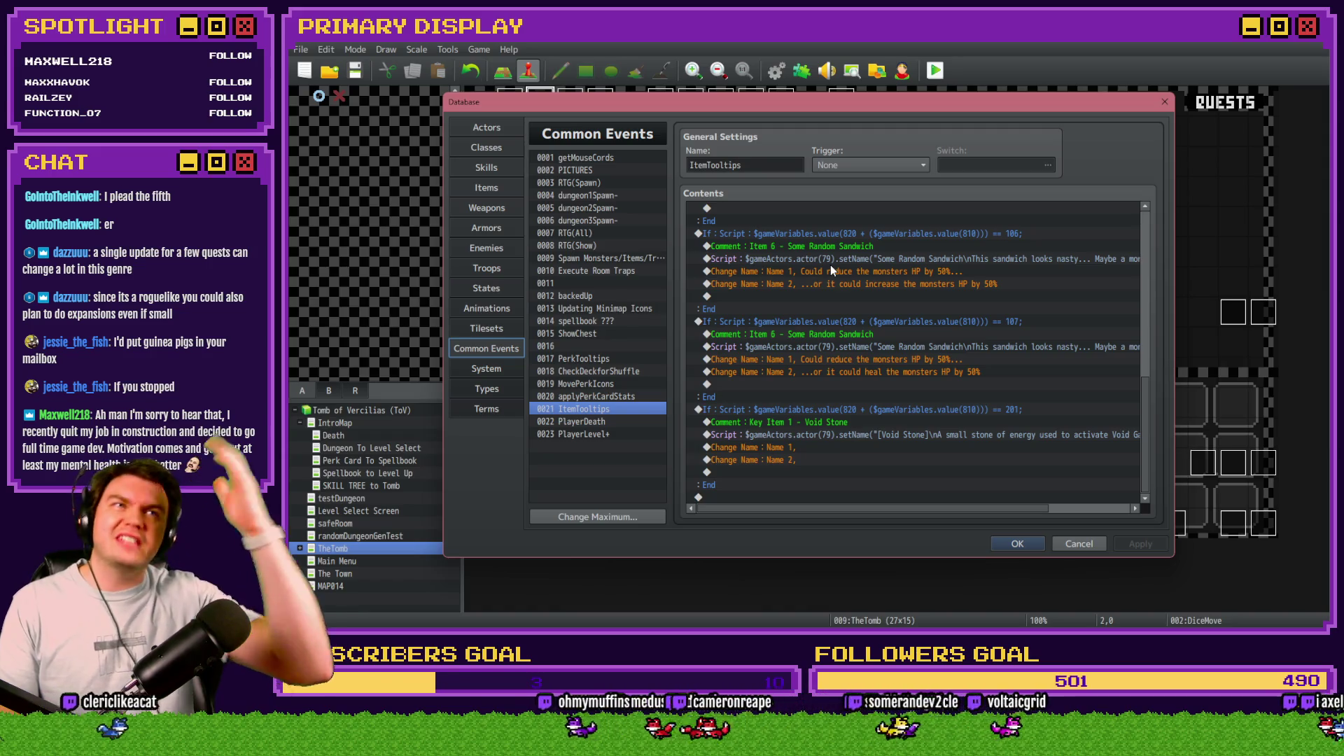
pyautogui.click(840, 323)
pyautogui.click(868, 336)
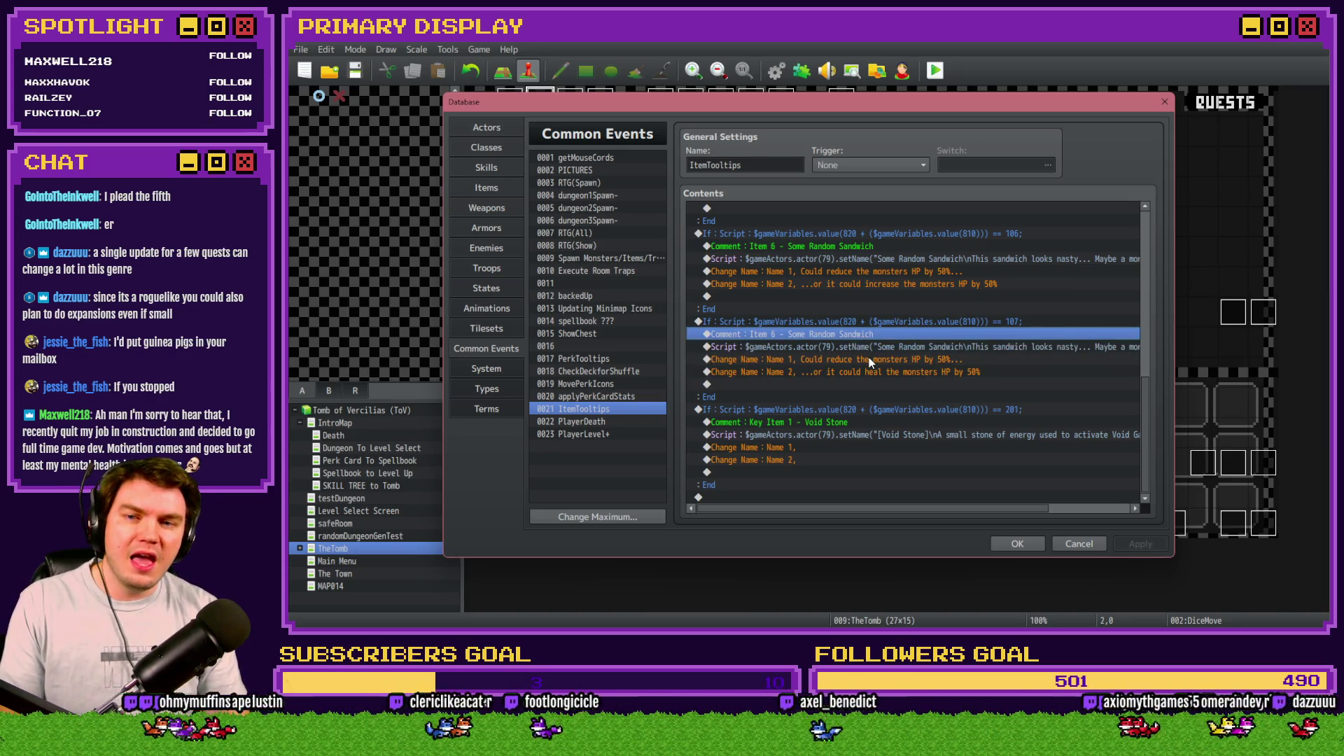
pyautogui.press('Return')
pyautogui.click(827, 313)
pyautogui.press('BackSpace')
pyautogui.write('7')
pyautogui.press('Return')
pyautogui.click(893, 360)
pyautogui.click(896, 384)
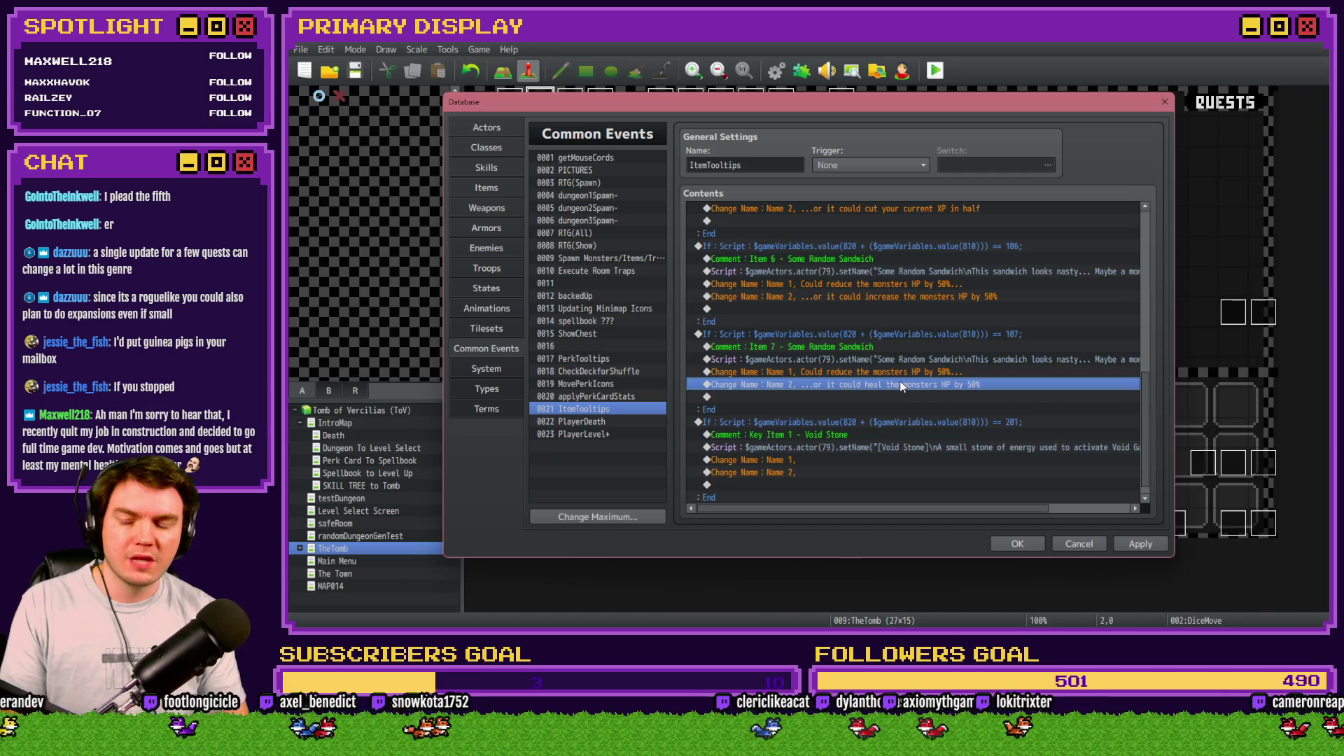